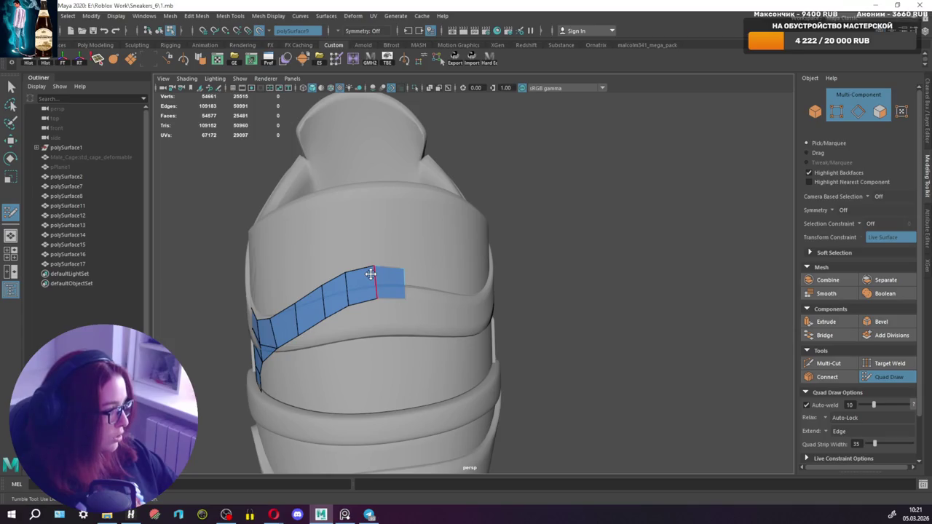
# Fill two new quads above the blue heel strip, then check the patch from behind.
pyautogui.moveTo(379, 257)
pyautogui.keyDown('alt'); pyautogui.mouseDown()
pyautogui.moveTo(454, 260)
pyautogui.moveTo(401, 270)
pyautogui.moveTo(453, 250)
pyautogui.moveTo(437, 233)
pyautogui.moveTo(454, 182)
pyautogui.mouseUp(); pyautogui.keyUp('alt')
pyautogui.keyDown('shift'); pyautogui.click(454, 182); pyautogui.keyUp('shift')
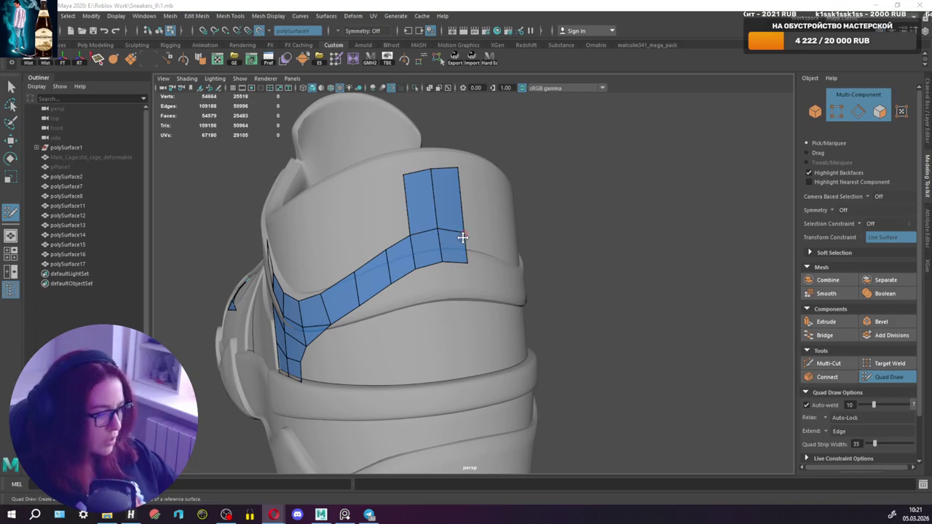
pyautogui.keyDown('shift'); pyautogui.click(416, 219); pyautogui.keyUp('shift')
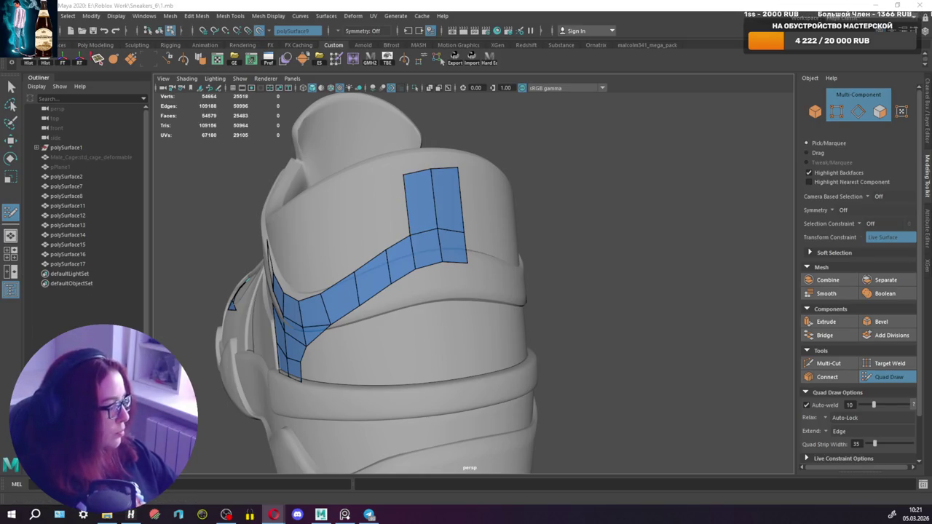
pyautogui.keyDown('alt'); pyautogui.moveTo(443, 201); pyautogui.dragTo(471, 213); pyautogui.keyUp('alt')
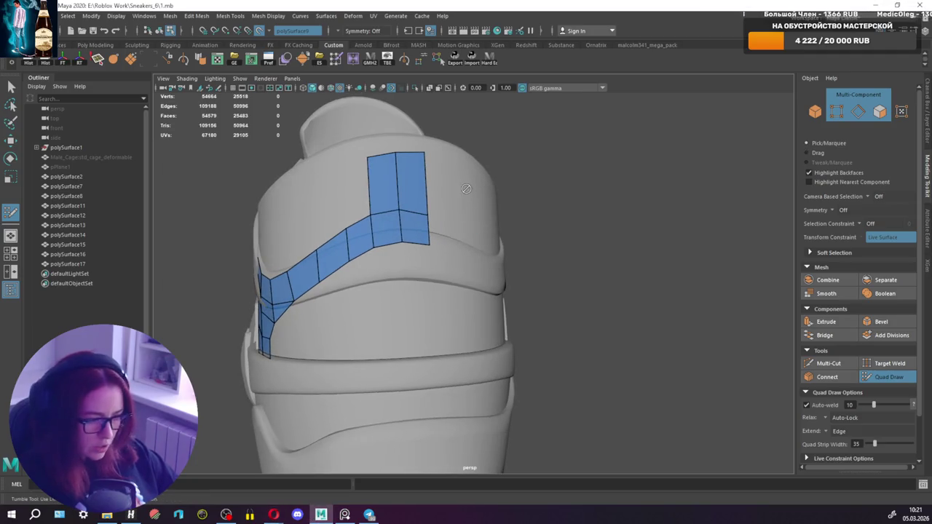
# Leave Quad Draw, turn off Make Live, and select the heel mesh polySurface9.
pyautogui.press('q')
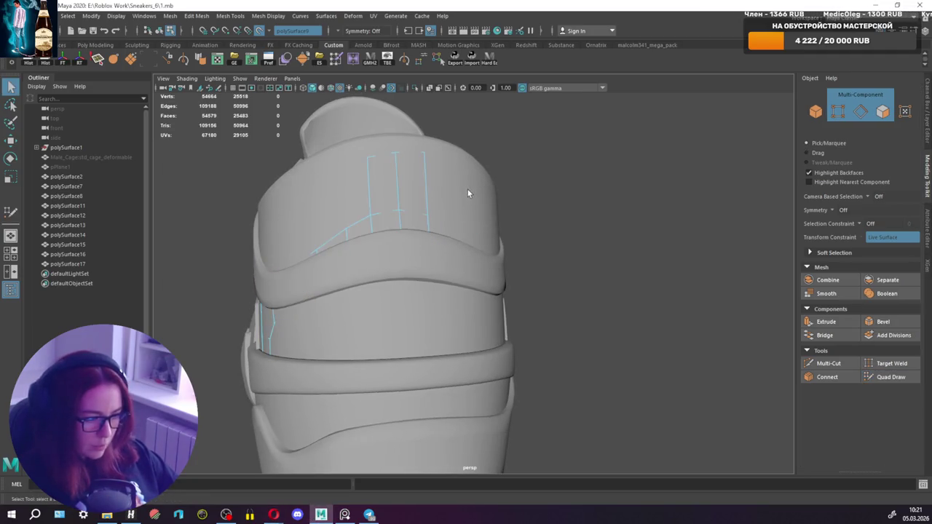
pyautogui.keyDown('alt'); pyautogui.moveTo(467, 190); pyautogui.dragTo(487, 221); pyautogui.keyUp('alt')
pyautogui.moveTo(487, 221); pyautogui.dragTo(550, 207, button='right')
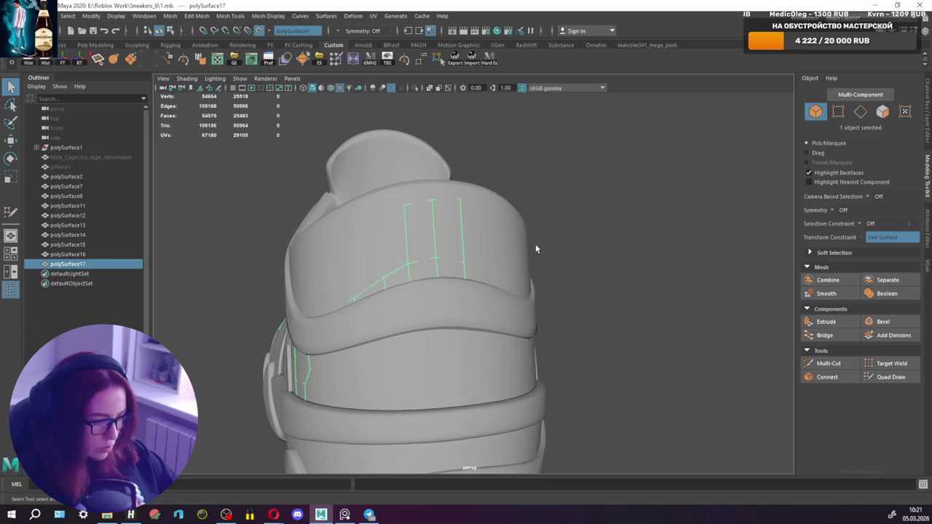
pyautogui.click(442, 193)
pyautogui.click(259, 30)
pyautogui.click(423, 200)
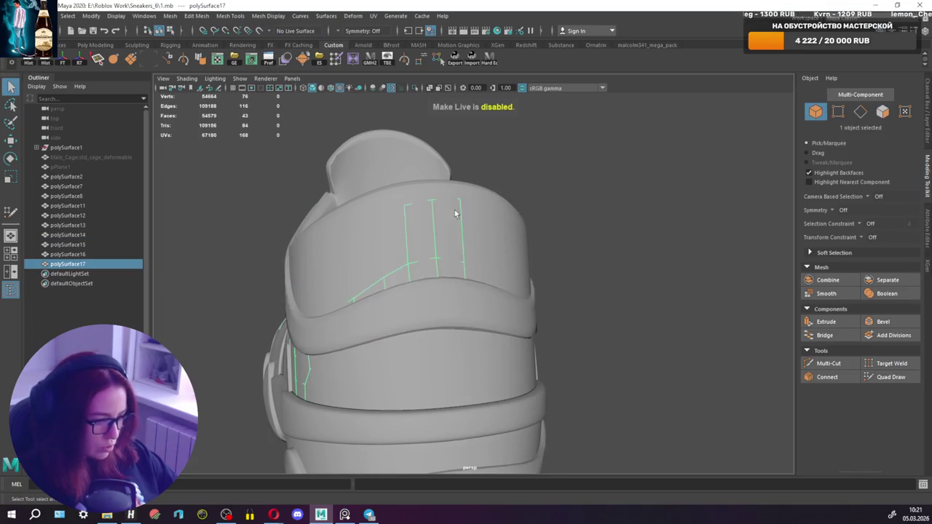
pyautogui.click(473, 226)
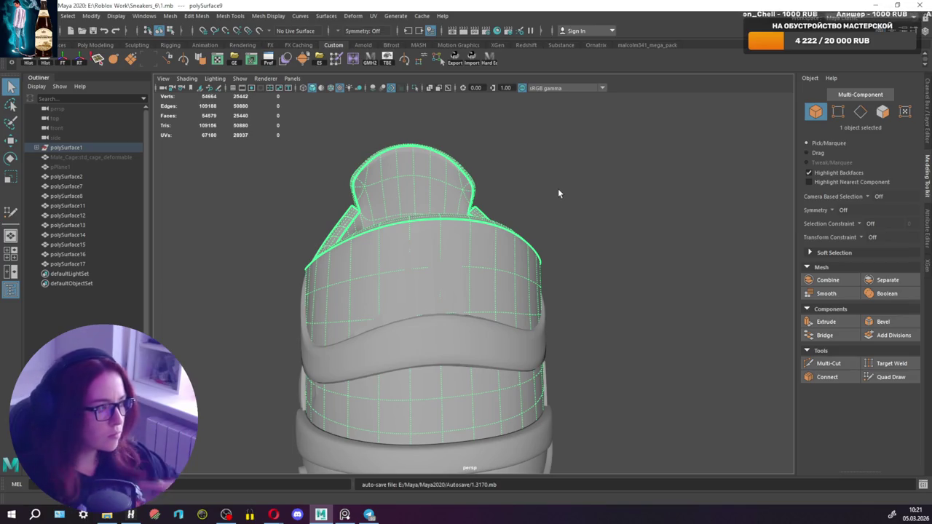
# Raise a vertex at the centre of the collar rim, then ease it slightly back down.
pyautogui.moveTo(555, 215)
pyautogui.keyDown('alt'); pyautogui.mouseDown()
pyautogui.moveTo(631, 246)
pyautogui.moveTo(646, 204)
pyautogui.mouseUp(); pyautogui.keyUp('alt')
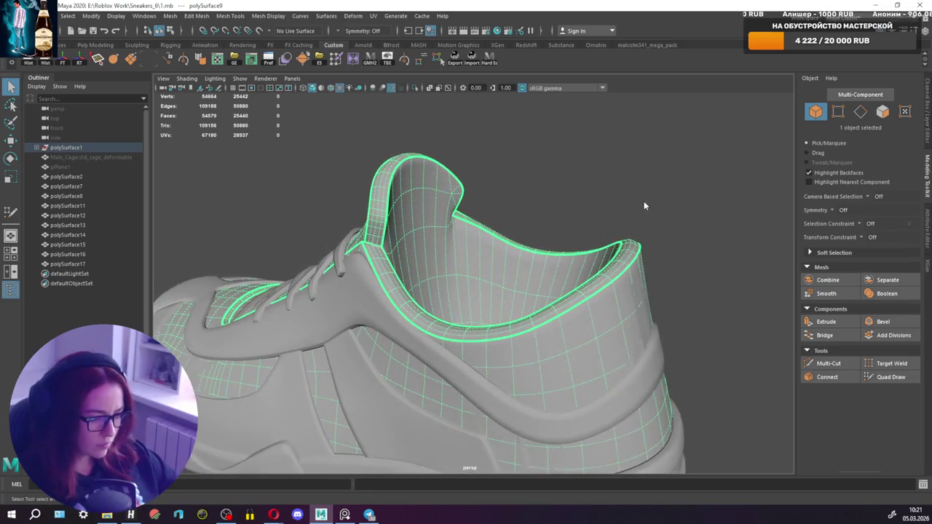
pyautogui.moveTo(641, 201); pyautogui.dragTo(599, 197, button='right')
pyautogui.moveTo(647, 267)
pyautogui.keyDown('alt'); pyautogui.mouseDown()
pyautogui.moveTo(578, 283)
pyautogui.moveTo(541, 244)
pyautogui.mouseUp(); pyautogui.keyUp('alt')
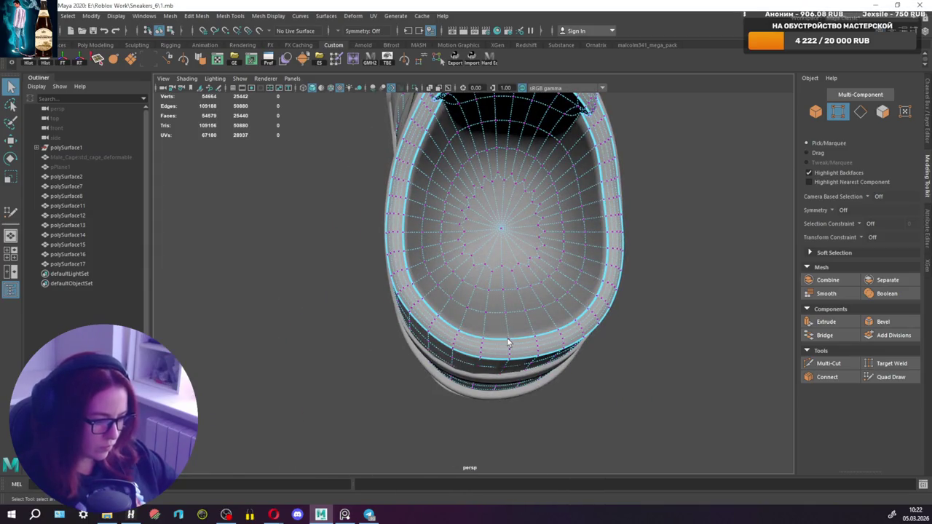
pyautogui.click(509, 341)
pyautogui.press('w')
pyautogui.moveTo(509, 333)
pyautogui.keyDown('alt'); pyautogui.mouseDown()
pyautogui.moveTo(526, 256)
pyautogui.moveTo(508, 264)
pyautogui.mouseUp(); pyautogui.keyUp('alt')
pyautogui.moveTo(485, 141); pyautogui.dragTo(490, 158)
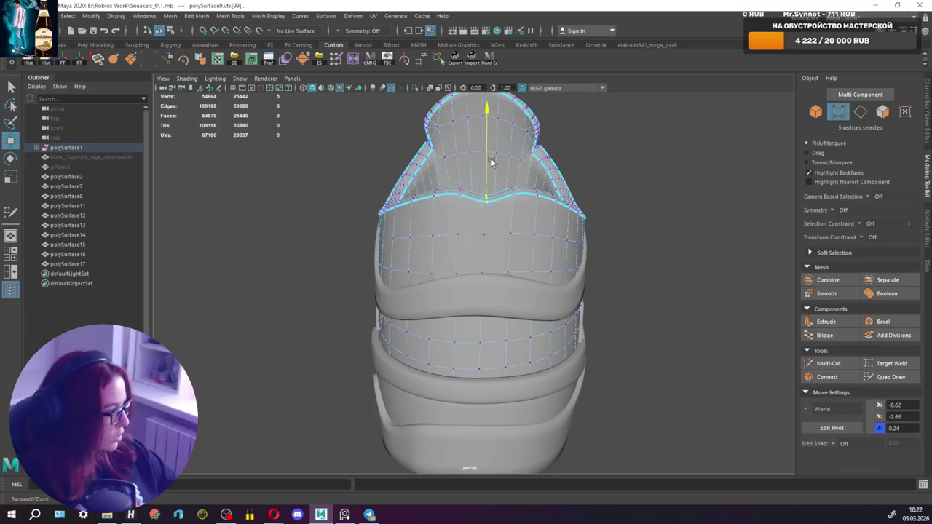
pyautogui.moveTo(493, 159); pyautogui.dragTo(496, 168)
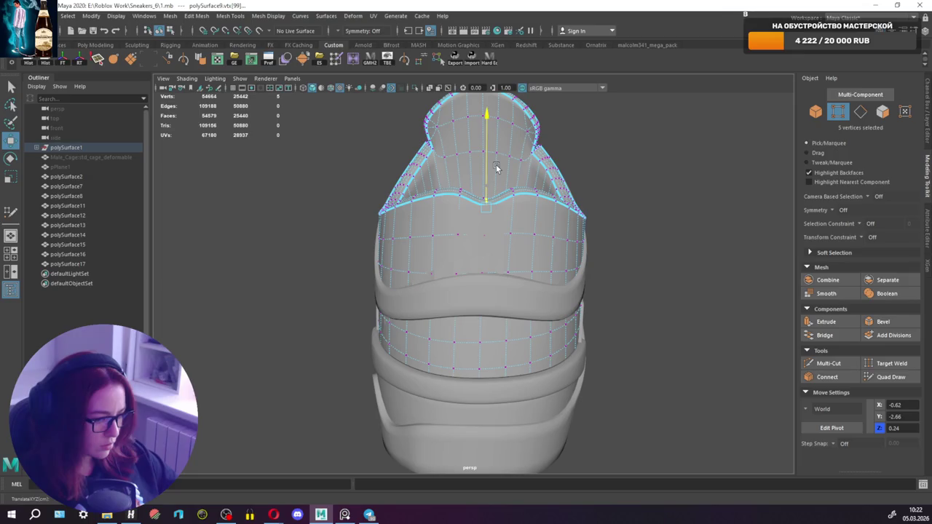
pyautogui.moveTo(496, 167); pyautogui.dragTo(501, 184, button='middle')
# Select more collar rim vertices and lower them to smooth the collar curve.
pyautogui.keyDown('alt'); pyautogui.moveTo(501, 182); pyautogui.dragTo(518, 247); pyautogui.keyUp('alt')
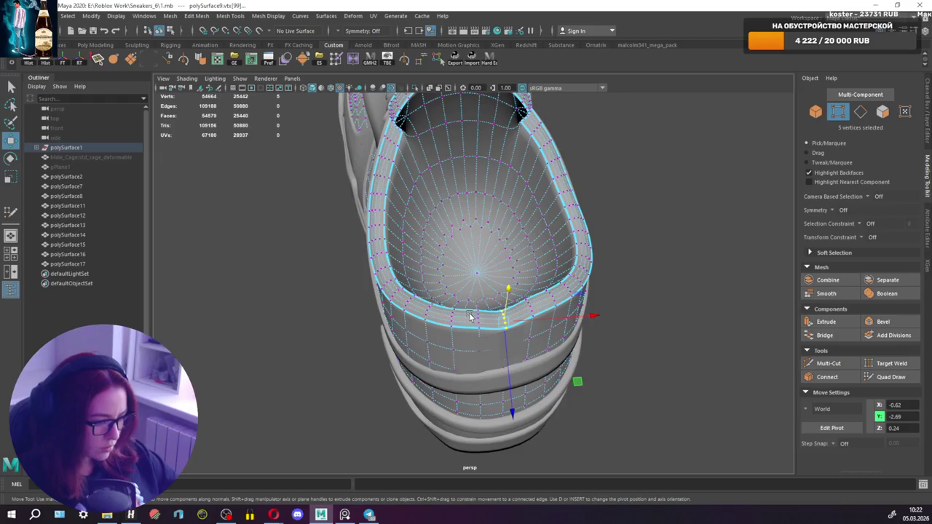
pyautogui.scroll(3, 470, 314)
pyautogui.click(448, 248)
pyautogui.press('q')
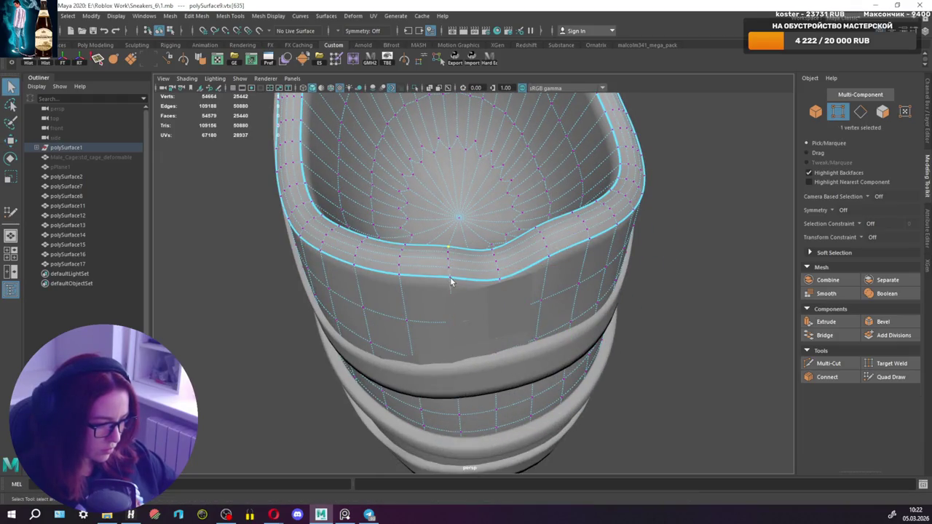
pyautogui.keyDown('shift'); pyautogui.click(550, 260); pyautogui.keyUp('shift')
pyautogui.press('w')
pyautogui.moveTo(500, 260)
pyautogui.keyDown('alt'); pyautogui.mouseDown()
pyautogui.moveTo(462, 210)
pyautogui.moveTo(483, 254)
pyautogui.mouseUp(); pyautogui.keyUp('alt')
pyautogui.moveTo(488, 167); pyautogui.dragTo(685, 182)
# Return to object mode, make polySurface9 live, and select polySurface17.
pyautogui.press('q')
pyautogui.scroll(-3, 503, 179)
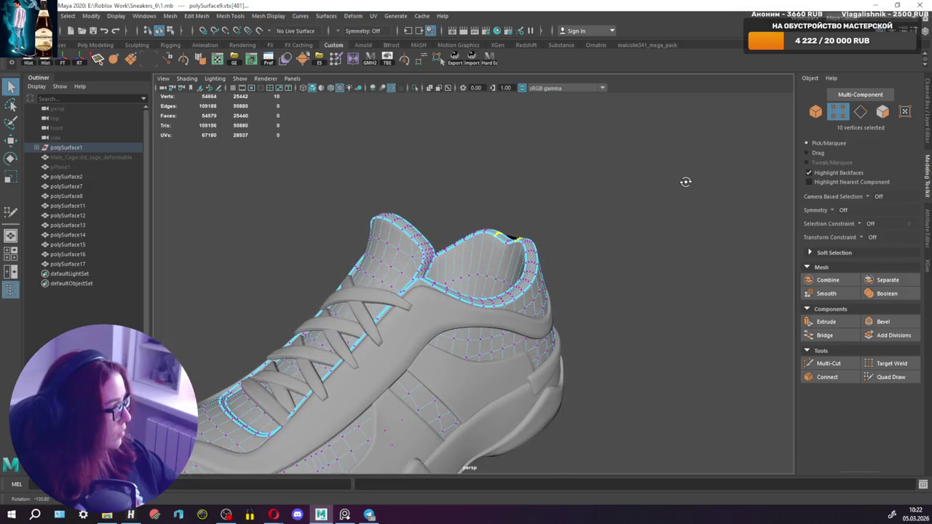
pyautogui.keyDown('alt'); pyautogui.moveTo(639, 239); pyautogui.dragTo(510, 288); pyautogui.keyUp('alt')
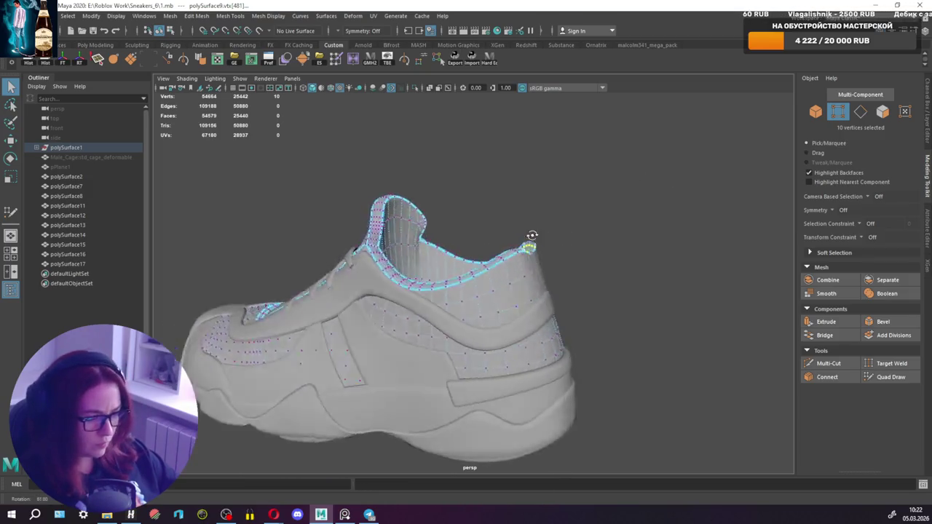
pyautogui.click(514, 286)
pyautogui.scroll(3, 514, 286)
pyautogui.scroll(3, 474, 246)
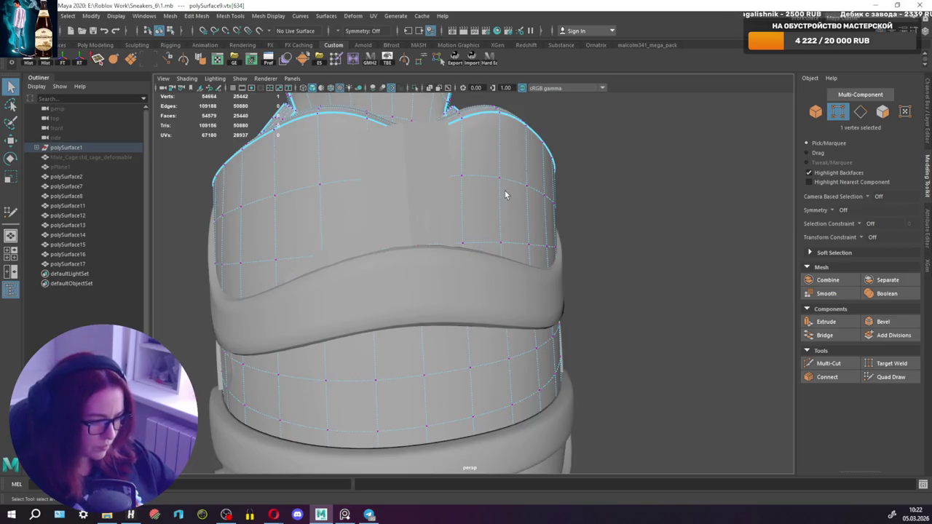
pyautogui.press('F8')
pyautogui.click(260, 31)
pyautogui.click(399, 191)
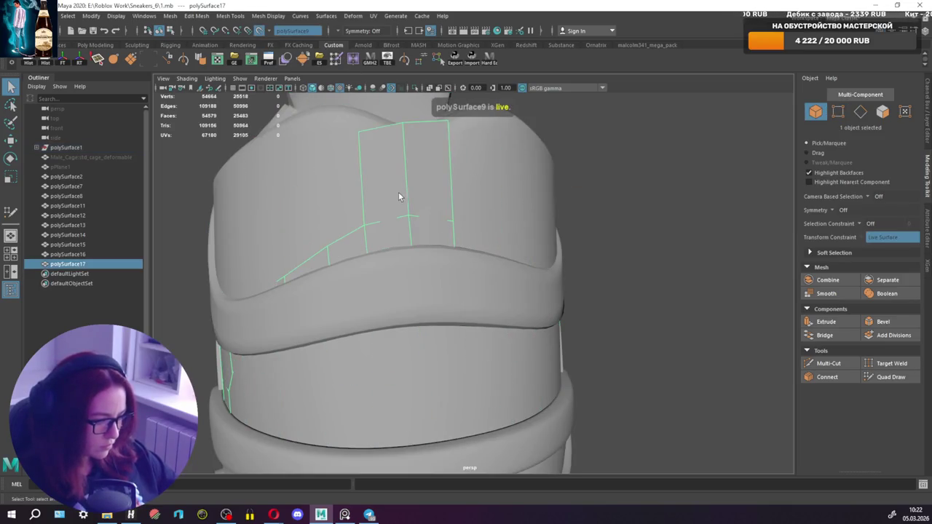
# In Quad Draw, relax the patch's top and inner vertices and push its right edge outward.
pyautogui.click(886, 377)
pyautogui.moveTo(427, 119)
pyautogui.mouseDown()
pyautogui.moveTo(447, 105)
pyautogui.moveTo(421, 137)
pyautogui.mouseUp()
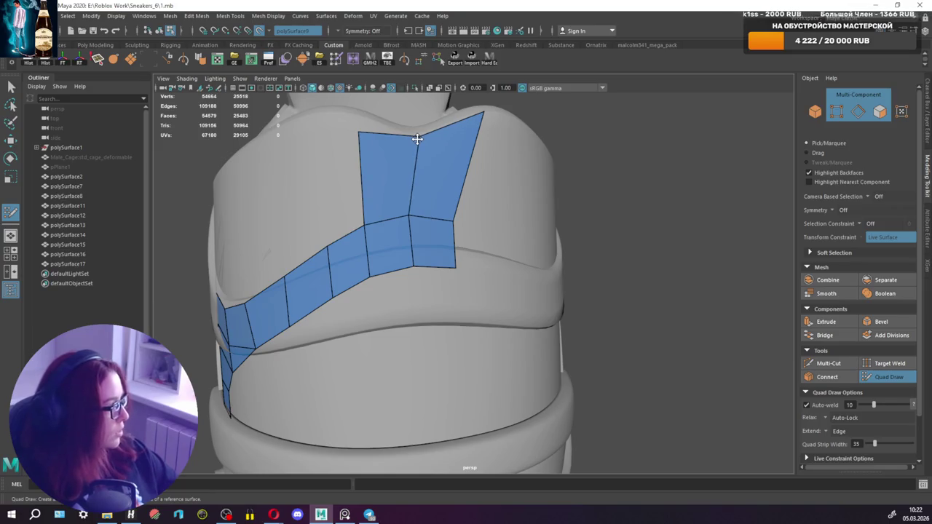
pyautogui.moveTo(423, 146)
pyautogui.keyDown('alt'); pyautogui.mouseDown()
pyautogui.moveTo(450, 167)
pyautogui.moveTo(445, 149)
pyautogui.mouseUp(); pyautogui.keyUp('alt')
pyautogui.moveTo(398, 243); pyautogui.dragTo(397, 250)
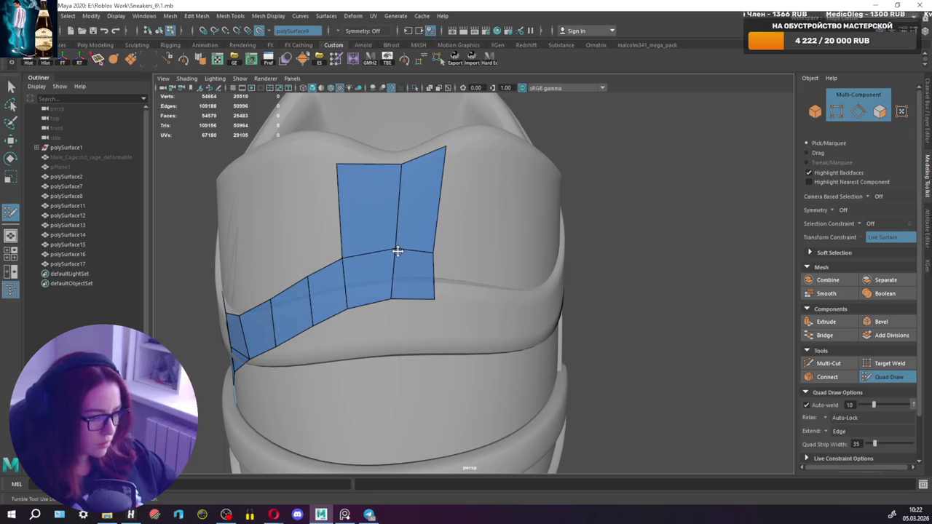
pyautogui.moveTo(392, 299); pyautogui.dragTo(444, 282)
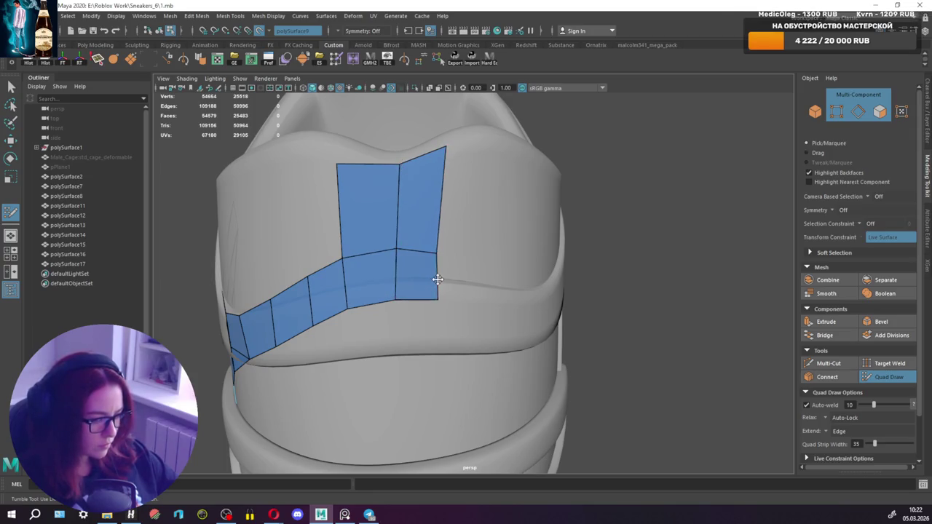
pyautogui.moveTo(391, 157)
pyautogui.keyDown('alt'); pyautogui.mouseDown()
pyautogui.moveTo(429, 187)
pyautogui.moveTo(498, 200)
pyautogui.moveTo(443, 211)
pyautogui.mouseUp(); pyautogui.keyUp('alt')
# Split the two upper quads with an edge loop and replace an unwanted quad on the left.
pyautogui.keyDown('ctrl'); pyautogui.click(406, 194); pyautogui.keyUp('ctrl')
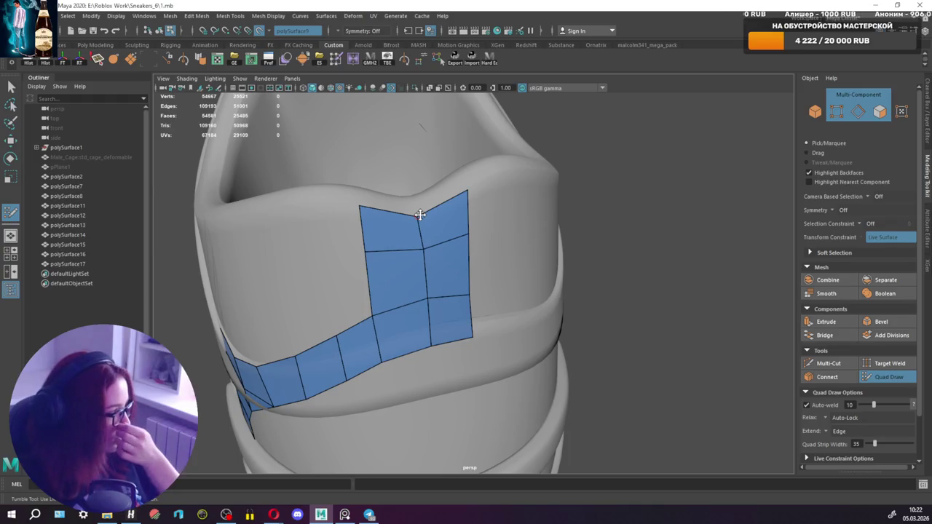
pyautogui.keyDown('alt'); pyautogui.moveTo(383, 231); pyautogui.dragTo(396, 236); pyautogui.keyUp('alt')
pyautogui.moveTo(442, 277)
pyautogui.keyDown('alt'); pyautogui.mouseDown()
pyautogui.moveTo(506, 260)
pyautogui.moveTo(443, 270)
pyautogui.moveTo(413, 251)
pyautogui.moveTo(443, 240)
pyautogui.moveTo(400, 233)
pyautogui.mouseUp(); pyautogui.keyUp('alt')
pyautogui.keyDown('ctrl'); pyautogui.keyDown('shift'); pyautogui.click(414, 251); pyautogui.keyUp('shift'); pyautogui.keyUp('ctrl')
pyautogui.keyDown('shift'); pyautogui.click(371, 254); pyautogui.keyUp('shift')
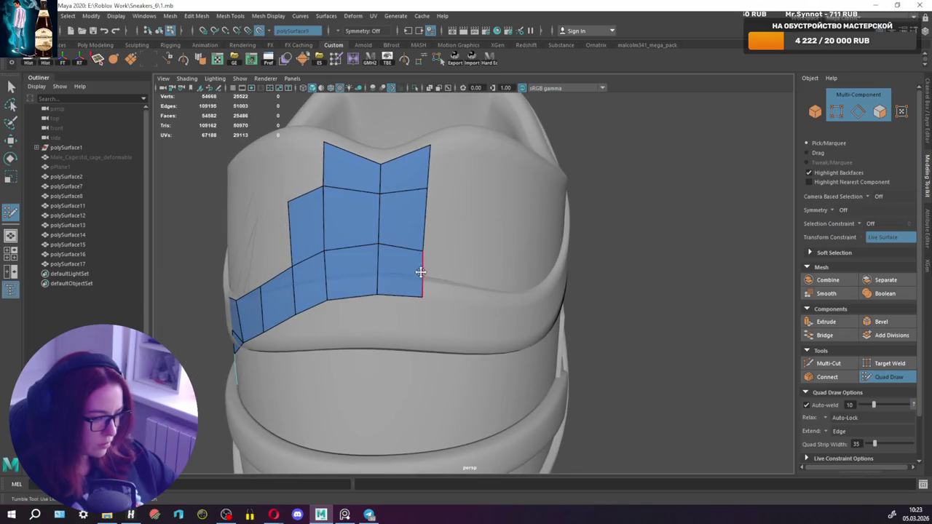
# Add quads to the right of the strip, even out its right edge, and fill the gap.
pyautogui.moveTo(421, 271); pyautogui.dragTo(474, 283)
pyautogui.keyDown('shift'); pyautogui.click(457, 219); pyautogui.keyUp('shift')
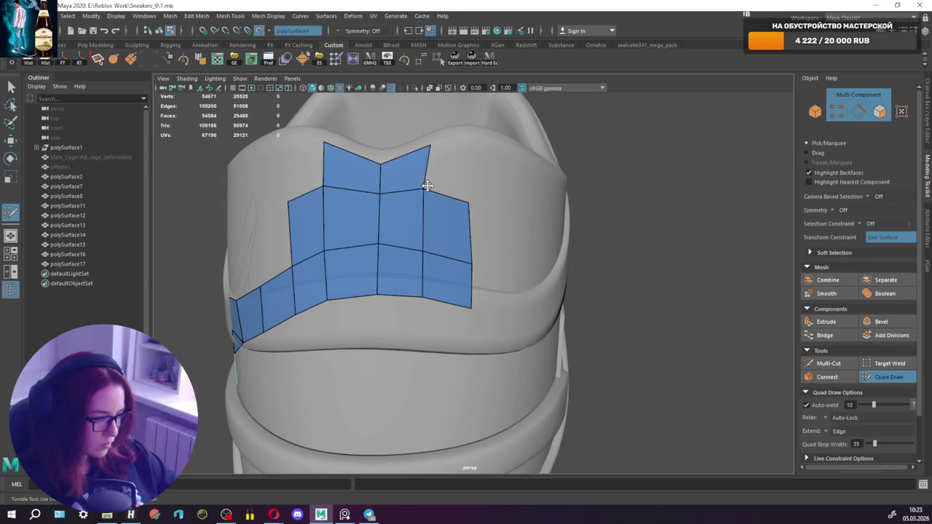
pyautogui.moveTo(422, 189); pyautogui.dragTo(431, 192)
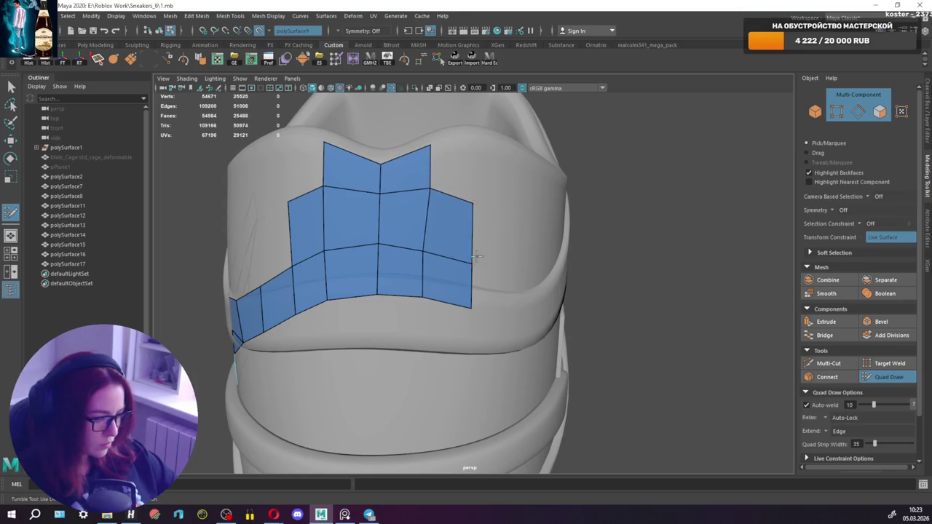
pyautogui.moveTo(424, 250); pyautogui.dragTo(427, 251)
pyautogui.moveTo(429, 295)
pyautogui.keyDown('alt'); pyautogui.mouseDown()
pyautogui.moveTo(437, 277)
pyautogui.moveTo(490, 262)
pyautogui.moveTo(516, 234)
pyautogui.mouseUp(); pyautogui.keyUp('alt')
pyautogui.keyDown('shift'); pyautogui.click(512, 231); pyautogui.keyUp('shift')
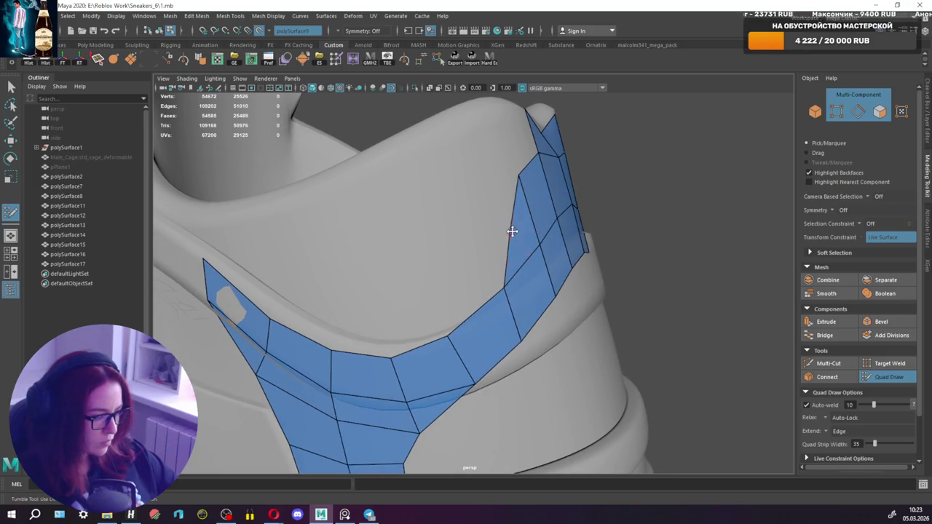
# Undo the last face, fill the strip gap with a new quad, and align it to the collar.
pyautogui.click(829, 363)
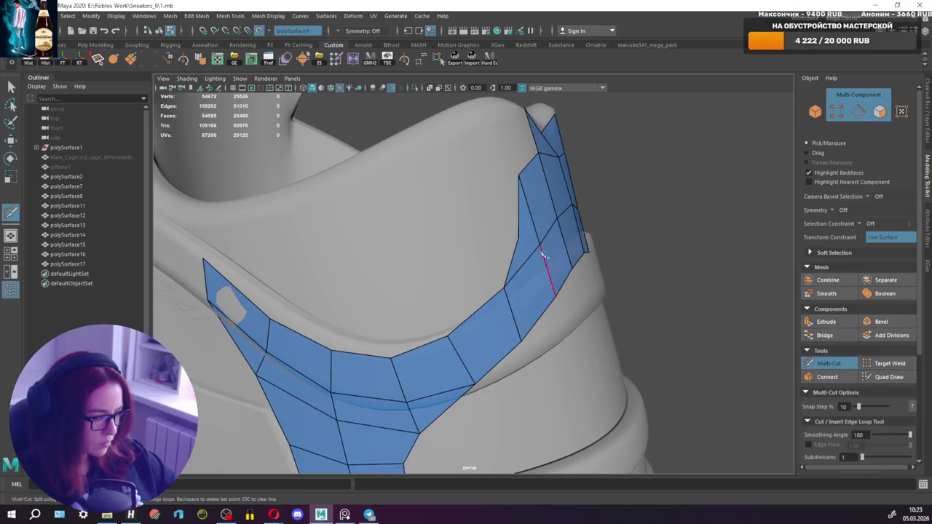
pyautogui.hotkey('ctrl', 'z')
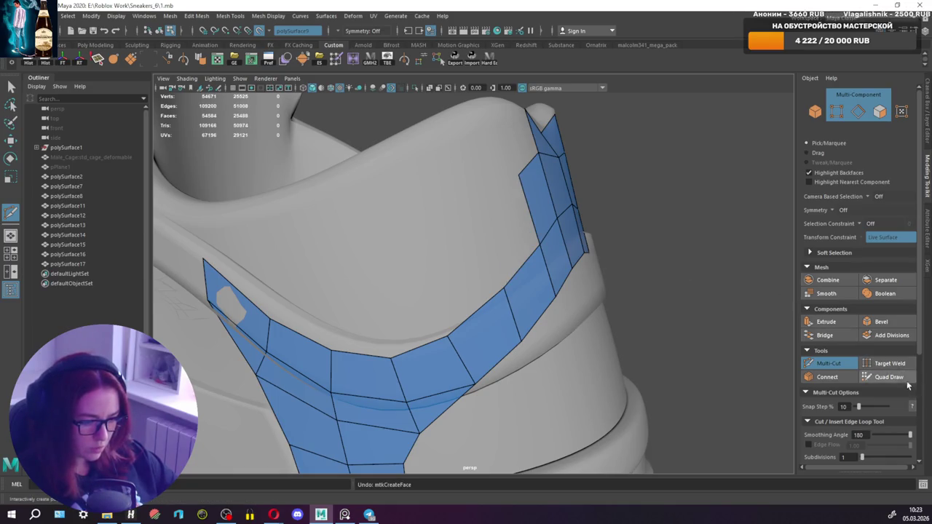
pyautogui.click(903, 378)
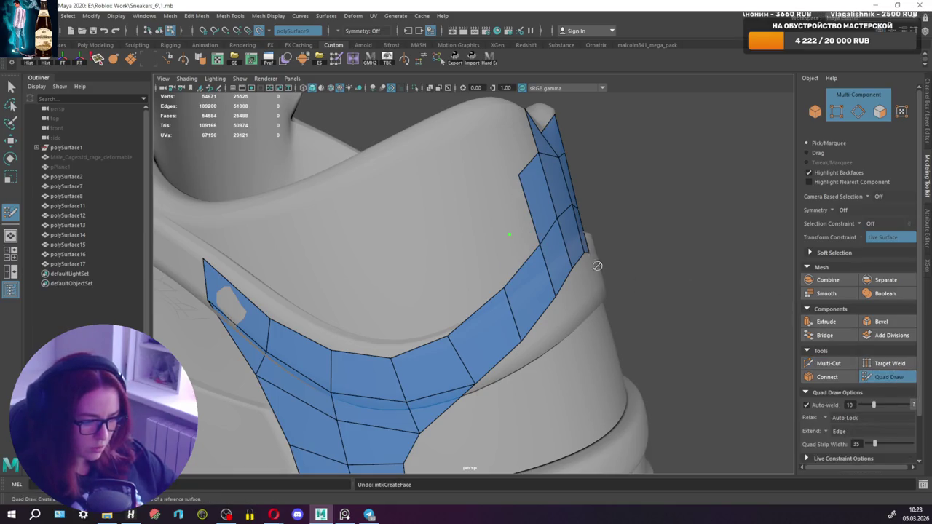
pyautogui.click(522, 248)
pyautogui.keyDown('shift'); pyautogui.click(523, 249); pyautogui.keyUp('shift')
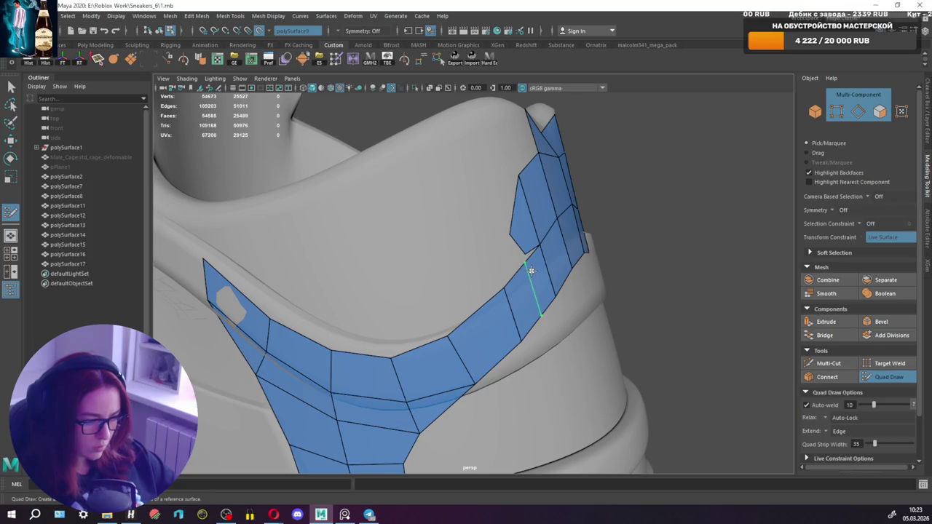
pyautogui.moveTo(518, 263)
pyautogui.mouseDown()
pyautogui.moveTo(503, 282)
pyautogui.moveTo(526, 242)
pyautogui.mouseUp()
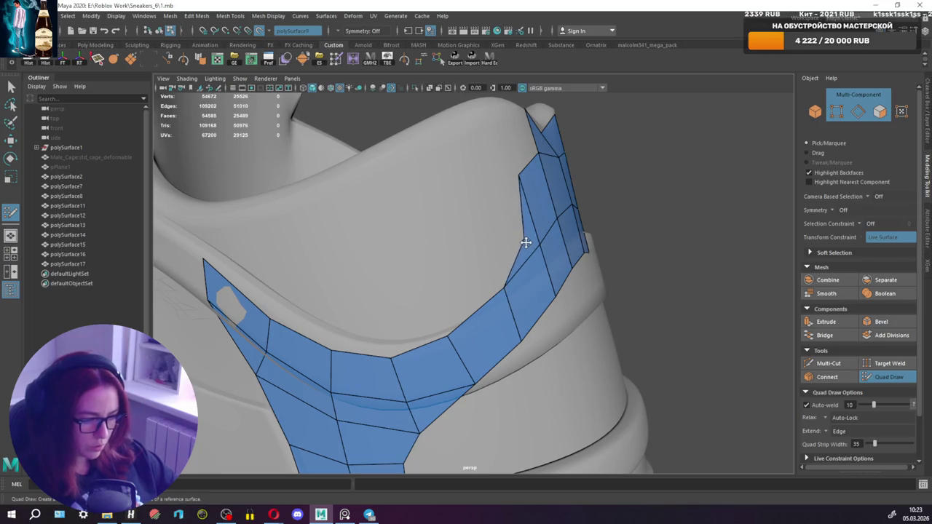
pyautogui.keyDown('alt'); pyautogui.moveTo(632, 260); pyautogui.dragTo(485, 258); pyautogui.keyUp('alt')
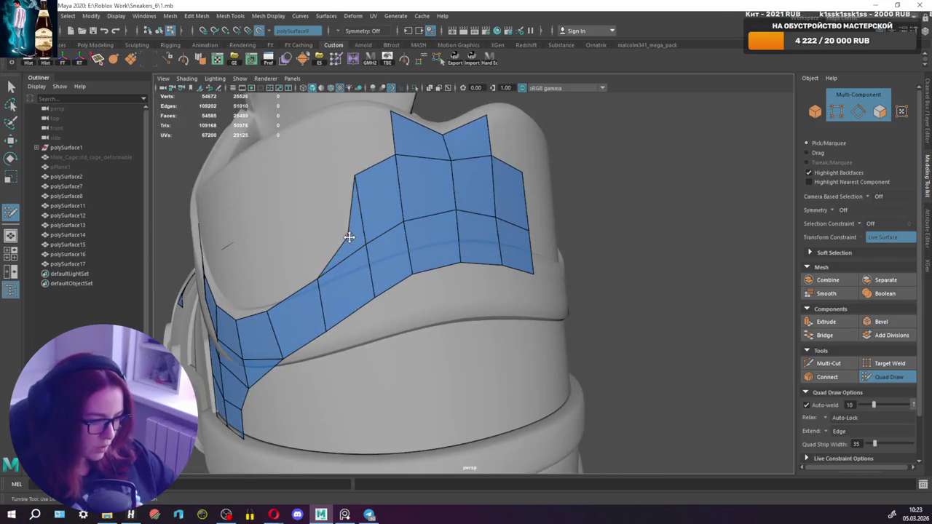
# Slice a new edge across the patch with Multi-Cut.
pyautogui.click(828, 362)
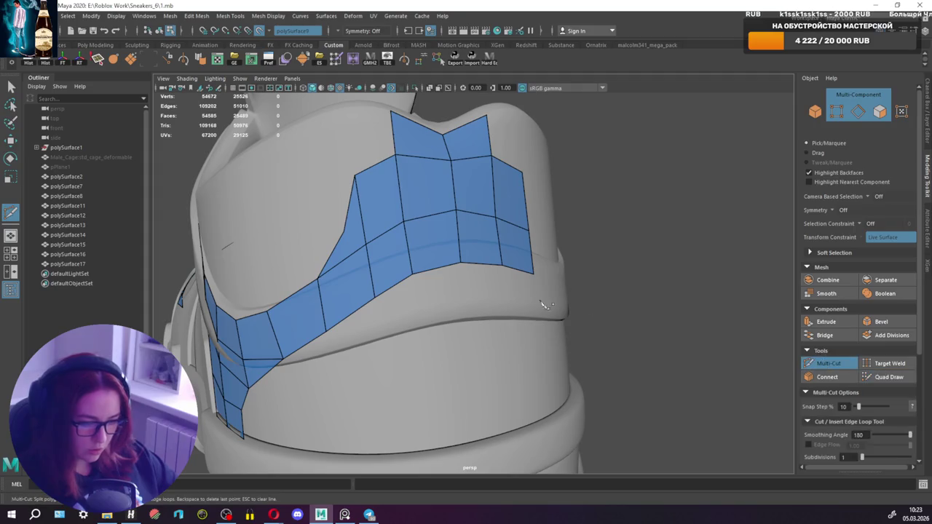
pyautogui.click(367, 246)
pyautogui.keyDown('alt'); pyautogui.moveTo(371, 250); pyautogui.dragTo(453, 245); pyautogui.keyUp('alt')
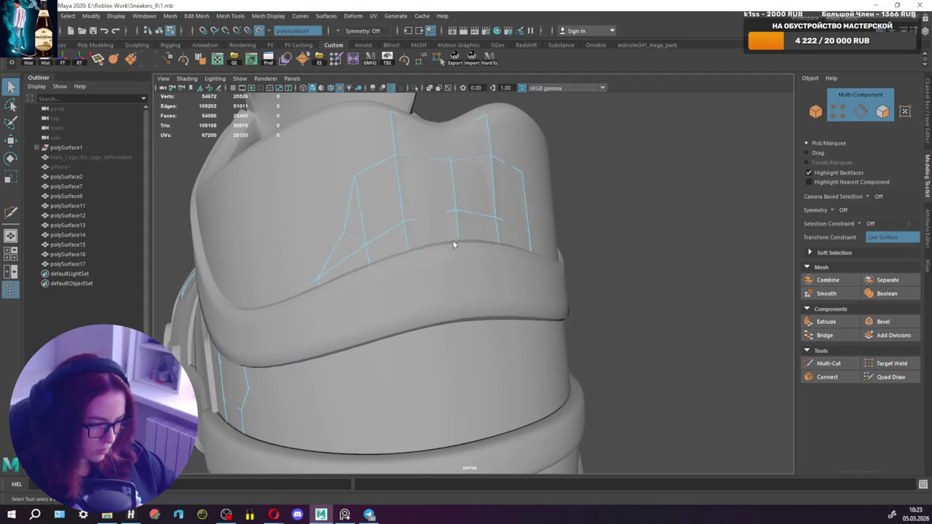
pyautogui.click(890, 376)
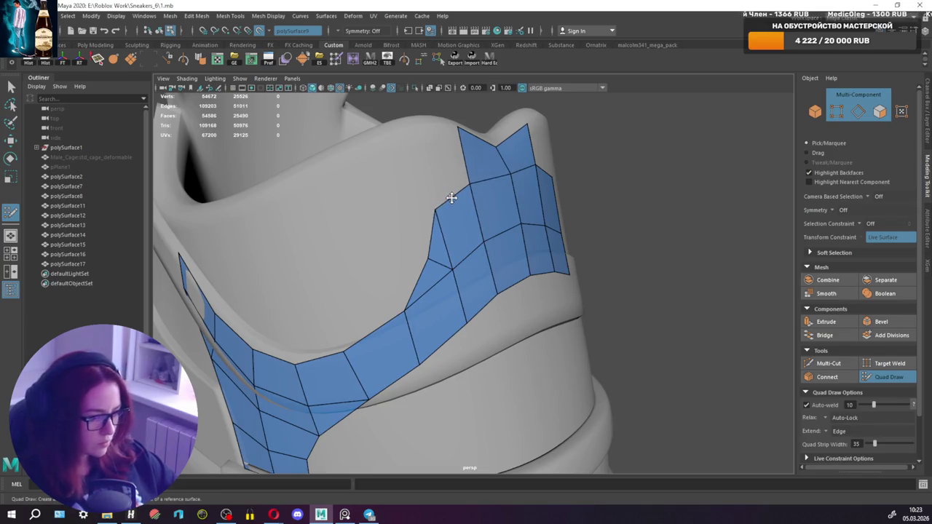
pyautogui.moveTo(500, 198)
pyautogui.keyDown('alt'); pyautogui.mouseDown()
pyautogui.moveTo(447, 194)
pyautogui.moveTo(491, 198)
pyautogui.mouseUp(); pyautogui.keyUp('alt')
pyautogui.keyDown('alt'); pyautogui.moveTo(409, 204); pyautogui.dragTo(390, 175); pyautogui.keyUp('alt')
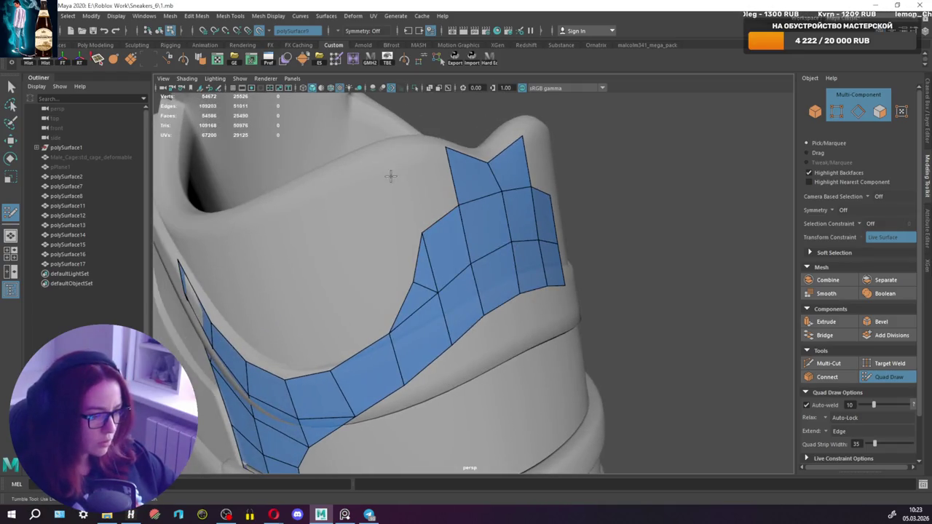
# Add quads at the patch's top-left corner and turn the stray triangle into a quad.
pyautogui.click(407, 150)
pyautogui.keyDown('shift'); pyautogui.click(410, 152); pyautogui.keyUp('shift')
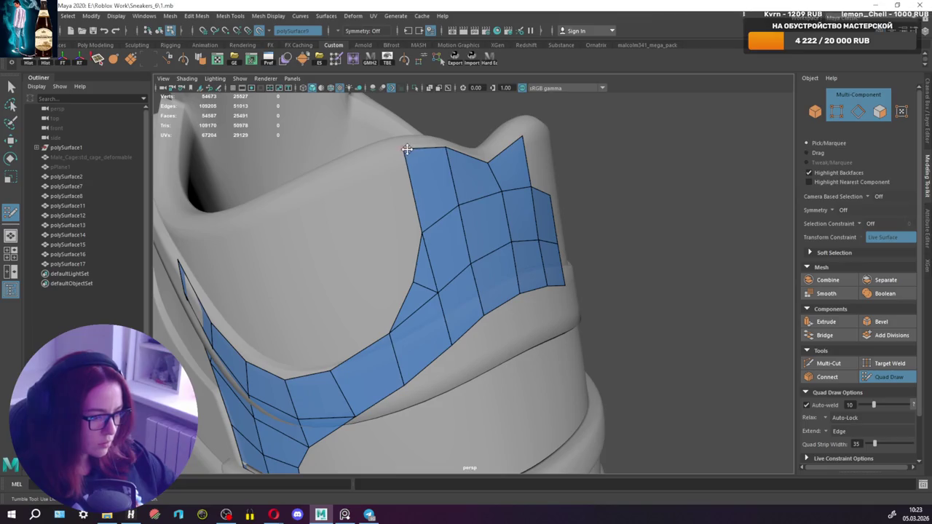
pyautogui.keyDown('shift'); pyautogui.click(371, 220); pyautogui.keyUp('shift')
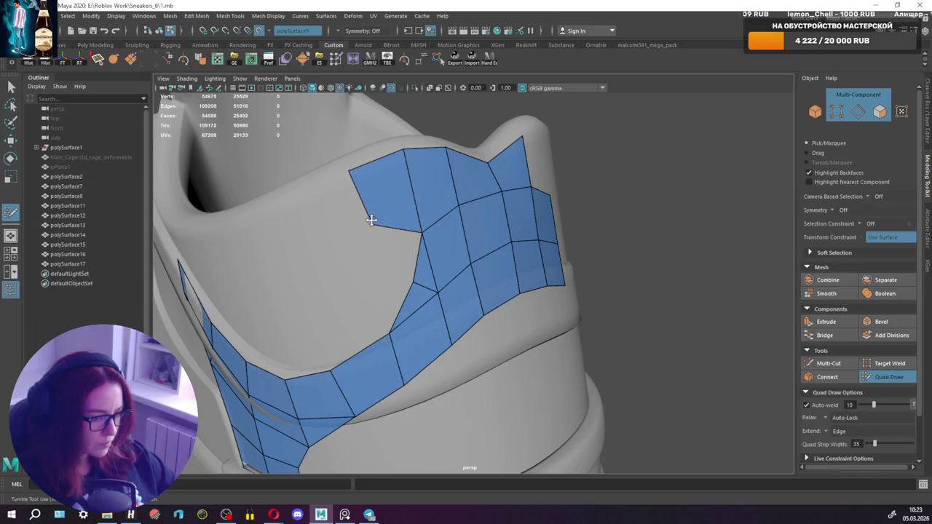
pyautogui.keyDown('shift'); pyautogui.moveTo(366, 202); pyautogui.dragTo(374, 194); pyautogui.keyUp('shift')
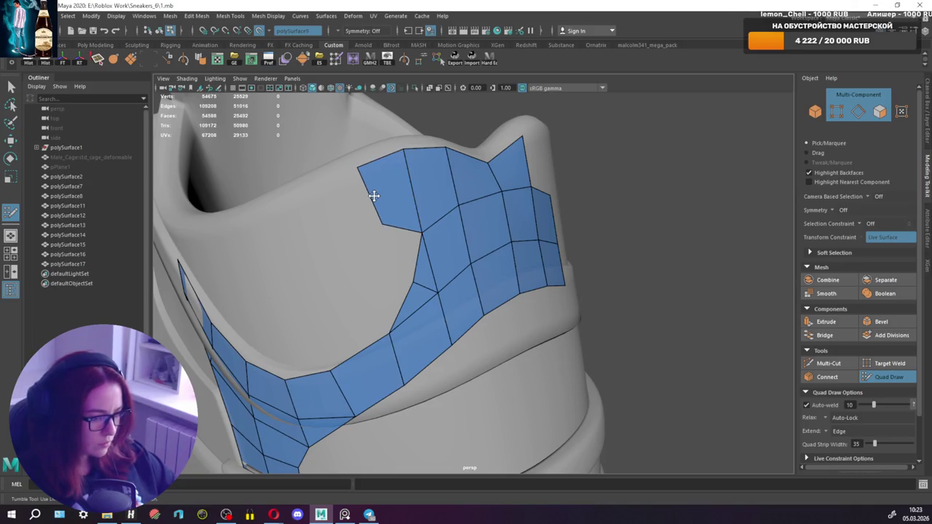
pyautogui.click(412, 256)
pyautogui.click(392, 242)
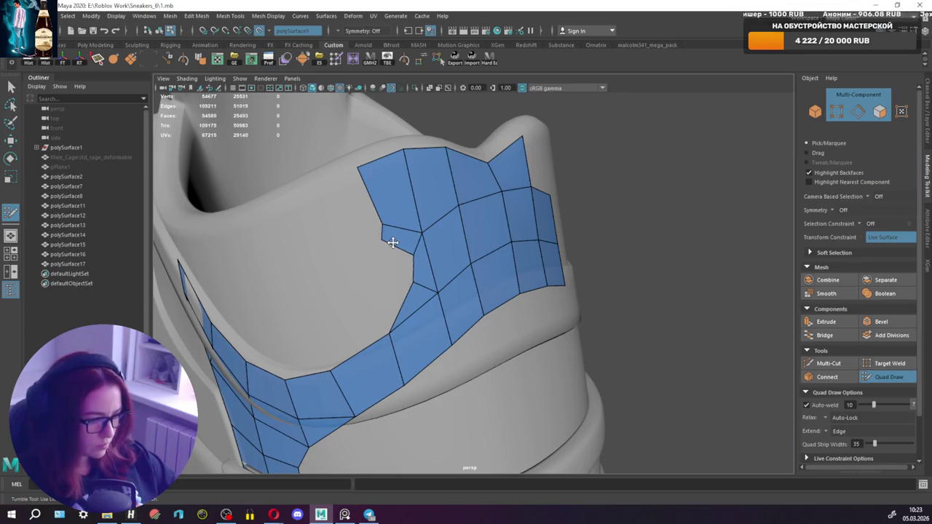
pyautogui.keyDown('alt'); pyautogui.moveTo(401, 248); pyautogui.dragTo(452, 233); pyautogui.keyUp('alt')
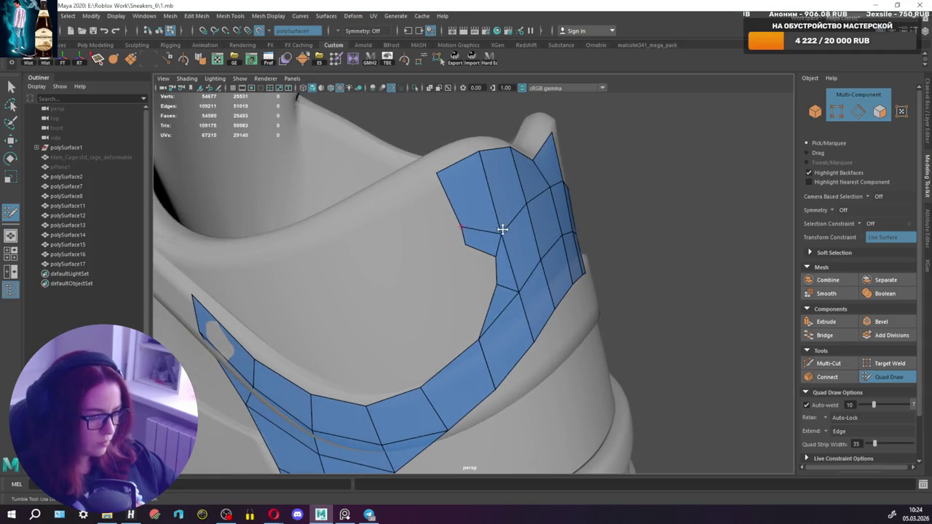
pyautogui.moveTo(505, 212)
pyautogui.mouseDown()
pyautogui.moveTo(396, 239)
pyautogui.moveTo(370, 169)
pyautogui.mouseUp()
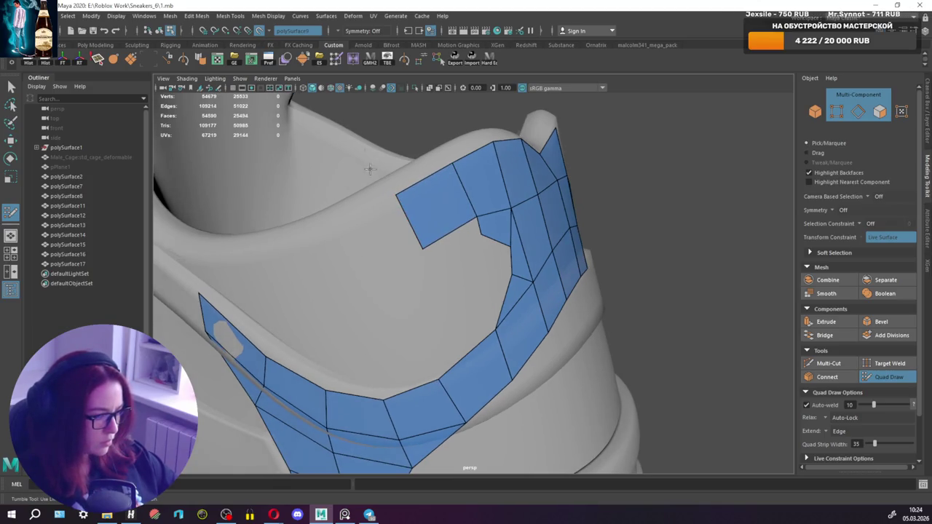
# Turn on Wireframe on Shaded, split the leftmost quad, and pull its end along the rim.
pyautogui.click(331, 87)
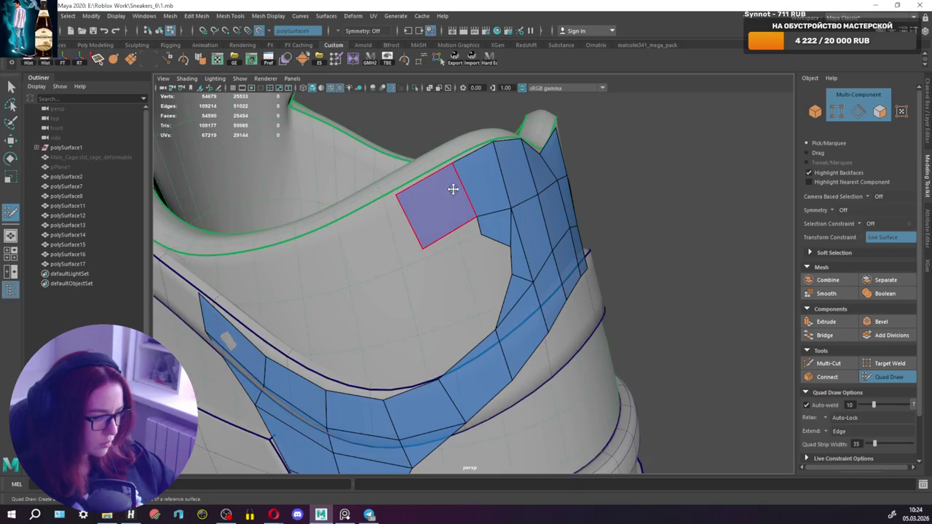
pyautogui.keyDown('ctrl'); pyautogui.click(468, 205); pyautogui.keyUp('ctrl')
pyautogui.moveTo(416, 209)
pyautogui.mouseDown()
pyautogui.moveTo(396, 232)
pyautogui.moveTo(411, 246)
pyautogui.moveTo(473, 263)
pyautogui.mouseUp()
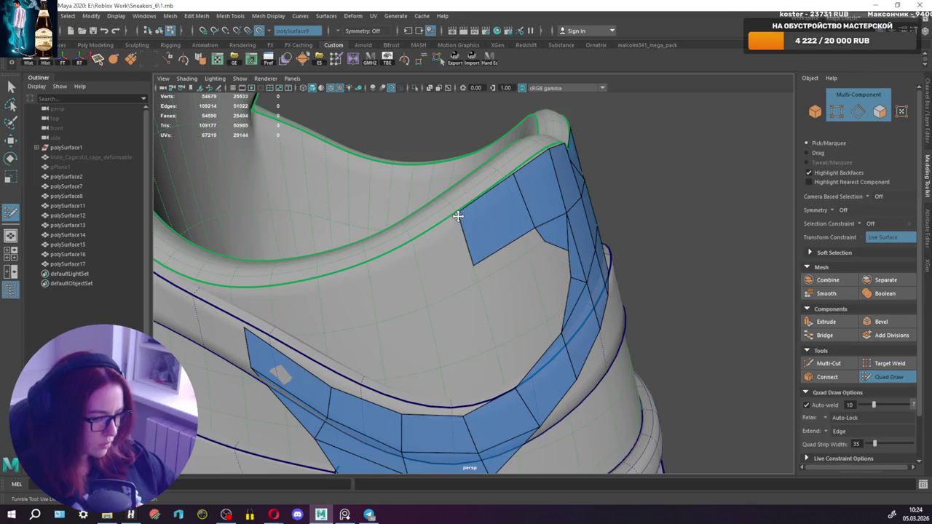
# Extend a quad strip toward the lower left, add a quad beside it, and even the vertices.
pyautogui.moveTo(458, 216)
pyautogui.mouseDown()
pyautogui.moveTo(415, 269)
pyautogui.moveTo(426, 287)
pyautogui.mouseUp()
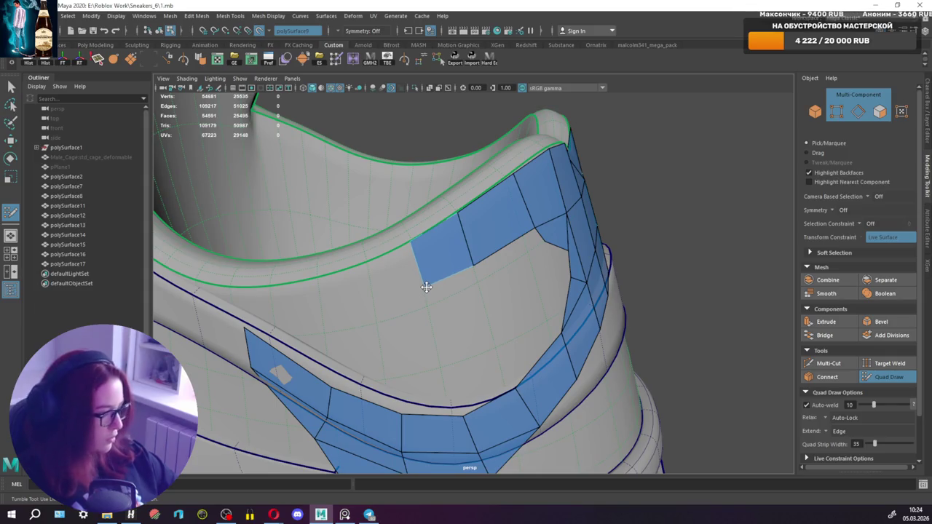
pyautogui.scroll(-3, 426, 285)
pyautogui.scroll(3, 411, 244)
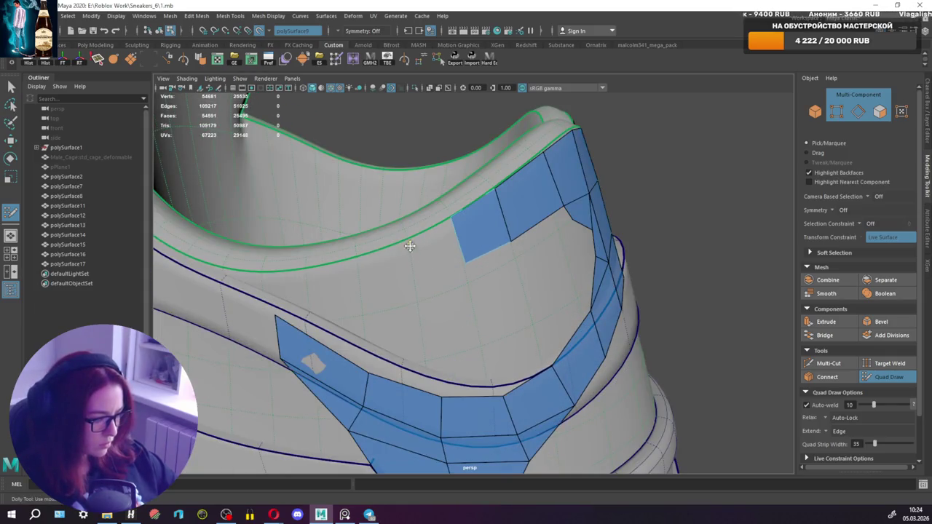
pyautogui.click(412, 244)
pyautogui.click(414, 273)
pyautogui.keyDown('shift'); pyautogui.click(423, 256); pyautogui.keyUp('shift')
pyautogui.moveTo(412, 260)
pyautogui.mouseDown()
pyautogui.moveTo(414, 274)
pyautogui.moveTo(361, 275)
pyautogui.moveTo(358, 260)
pyautogui.moveTo(373, 254)
pyautogui.mouseUp()
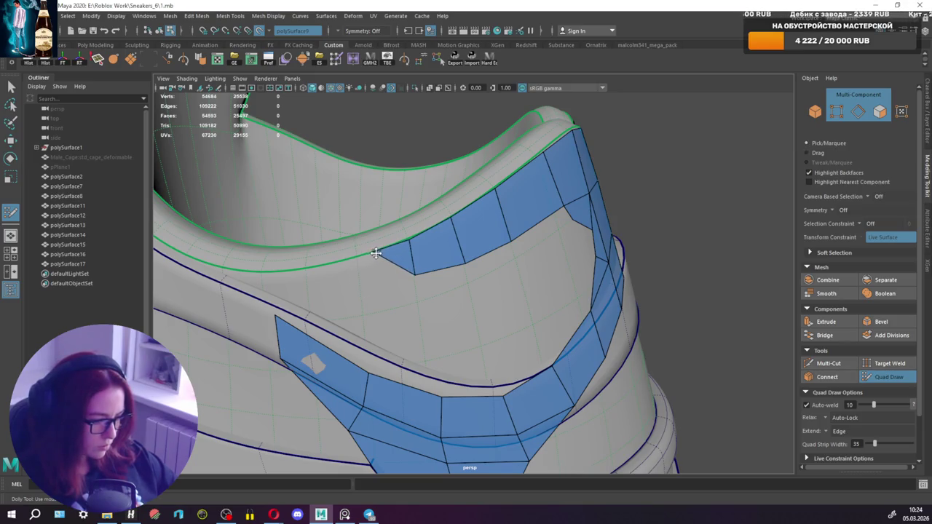
pyautogui.moveTo(481, 265)
pyautogui.keyDown('alt'); pyautogui.mouseDown()
pyautogui.moveTo(477, 254)
pyautogui.moveTo(457, 251)
pyautogui.mouseUp(); pyautogui.keyUp('alt')
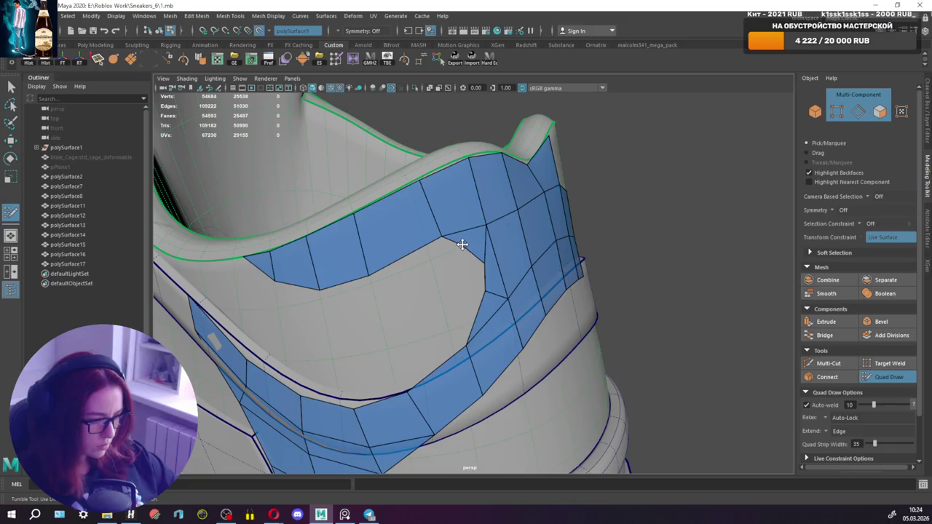
pyautogui.moveTo(489, 267); pyautogui.dragTo(475, 260)
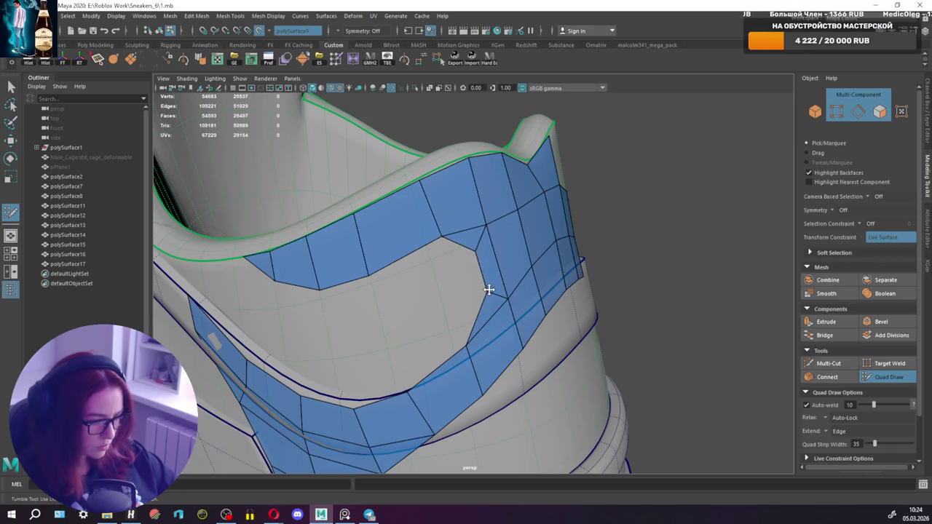
pyautogui.moveTo(462, 264)
pyautogui.keyDown('alt'); pyautogui.mouseDown()
pyautogui.moveTo(500, 252)
pyautogui.moveTo(391, 262)
pyautogui.moveTo(413, 258)
pyautogui.mouseUp(); pyautogui.keyUp('alt')
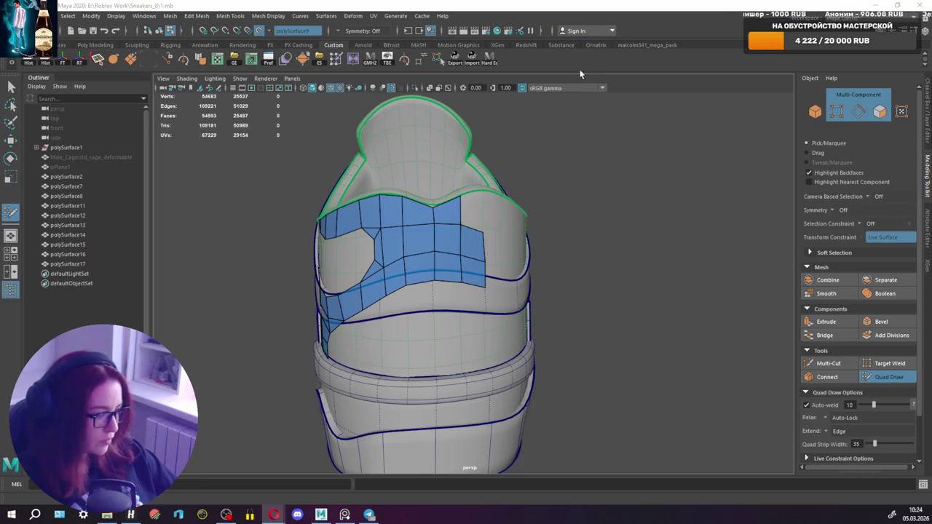
# Fill two more quads at the top of the heel patch.
pyautogui.scroll(3, 475, 182)
pyautogui.keyDown('shift'); pyautogui.click(474, 183); pyautogui.keyUp('shift')
pyautogui.keyDown('shift'); pyautogui.click(484, 133); pyautogui.keyUp('shift')
pyautogui.keyDown('alt'); pyautogui.moveTo(495, 175); pyautogui.dragTo(478, 173); pyautogui.keyUp('alt')
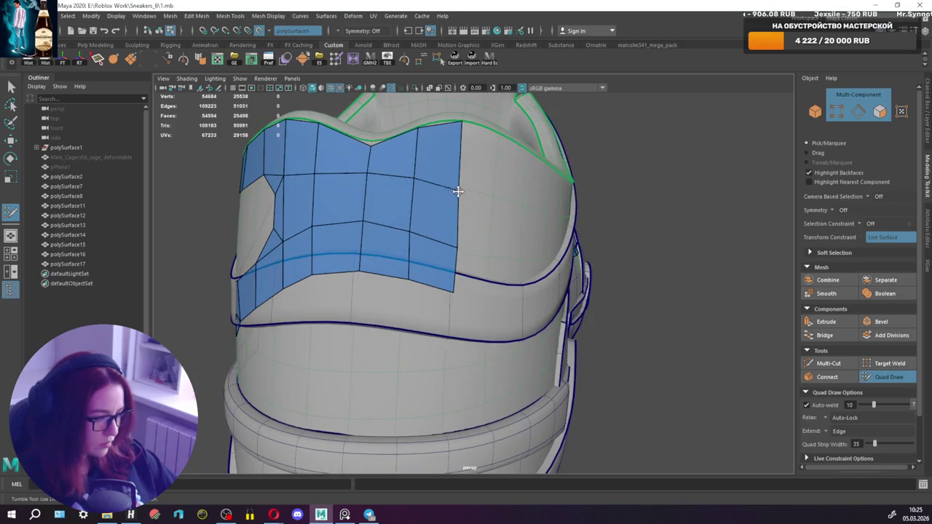
pyautogui.moveTo(462, 235)
pyautogui.keyDown('alt'); pyautogui.mouseDown()
pyautogui.moveTo(408, 235)
pyautogui.moveTo(495, 233)
pyautogui.moveTo(422, 232)
pyautogui.mouseUp(); pyautogui.keyUp('alt')
# Extend quads from the patch's right border, replace the lower-right quad, and clean the corner.
pyautogui.moveTo(417, 169); pyautogui.dragTo(456, 179)
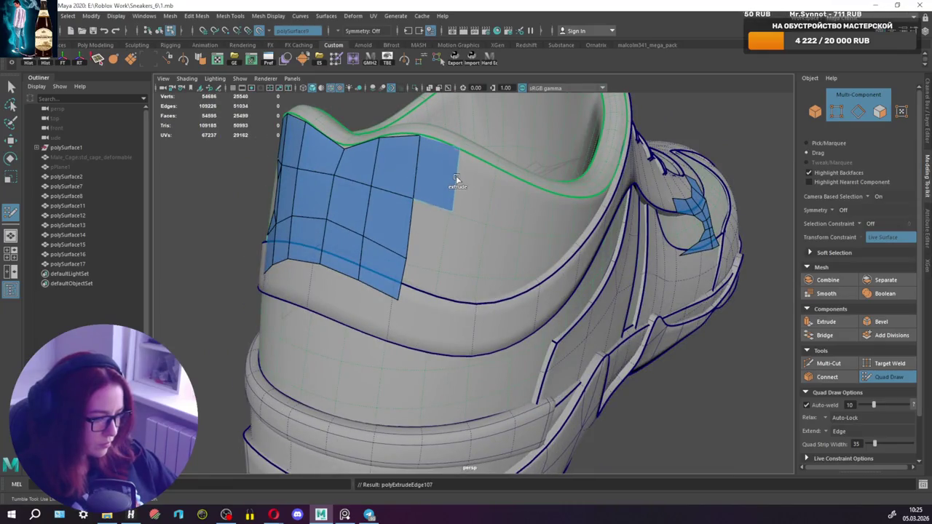
pyautogui.keyDown('shift'); pyautogui.click(440, 263); pyautogui.keyUp('shift')
pyautogui.keyDown('alt'); pyautogui.moveTo(440, 263); pyautogui.dragTo(525, 227); pyautogui.keyUp('alt')
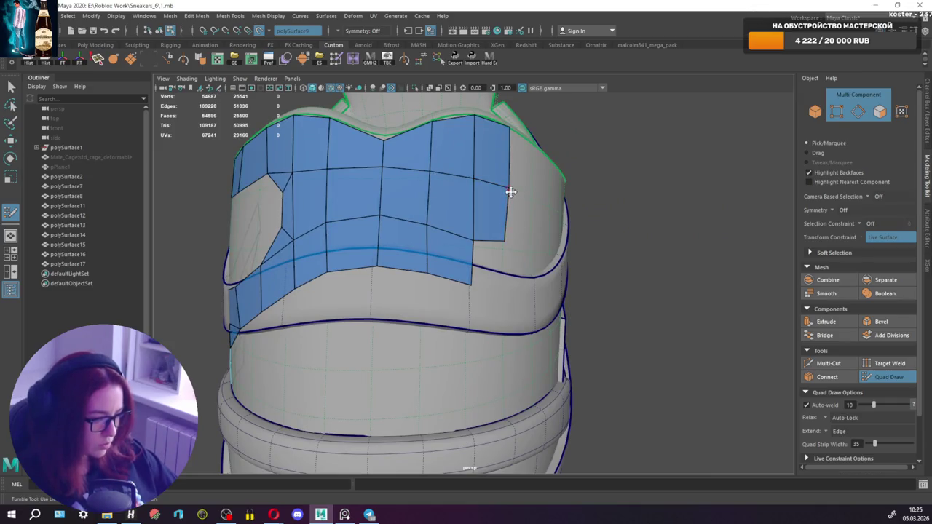
pyautogui.keyDown('ctrl'); pyautogui.keyDown('shift'); pyautogui.click(495, 204); pyautogui.keyUp('shift'); pyautogui.keyUp('ctrl')
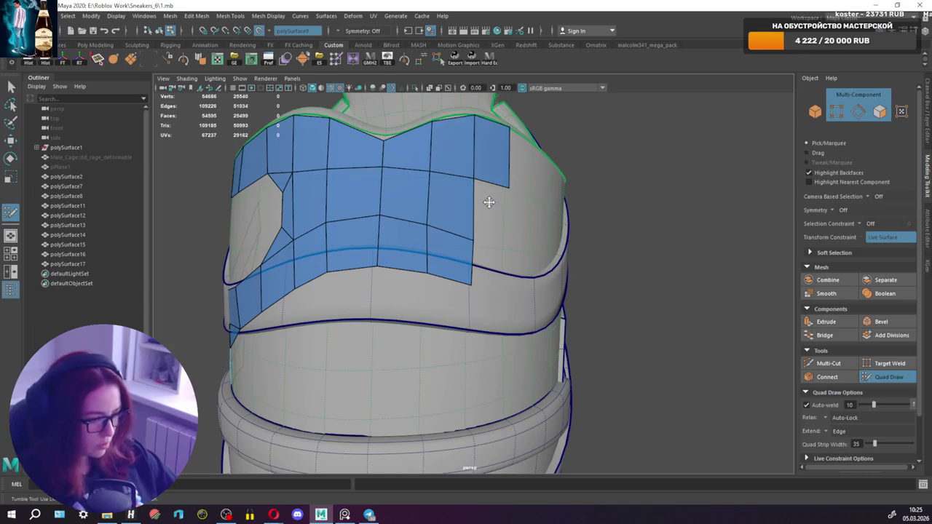
pyautogui.keyDown('shift'); pyautogui.click(491, 240); pyautogui.keyUp('shift')
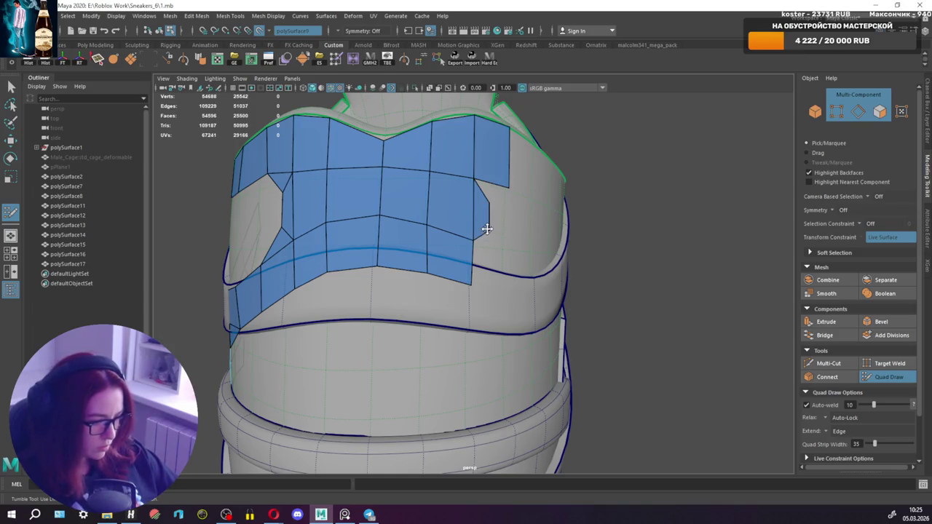
pyautogui.keyDown('shift'); pyautogui.click(512, 198); pyautogui.keyUp('shift')
pyautogui.keyDown('ctrl'); pyautogui.keyDown('shift'); pyautogui.click(510, 188); pyautogui.keyUp('shift'); pyautogui.keyUp('ctrl')
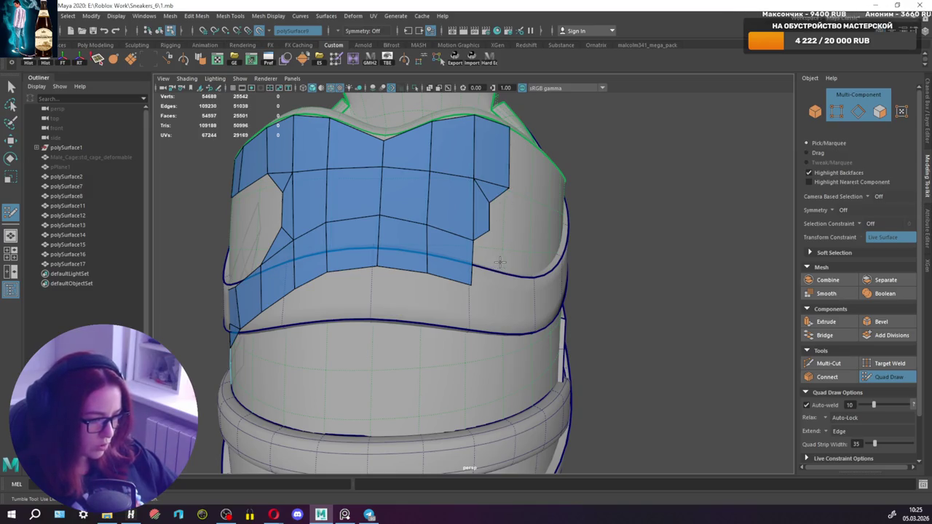
# Extend one more quad from the right edge, fill the notch, and view the heel's right side.
pyautogui.keyDown('ctrl'); pyautogui.moveTo(473, 259); pyautogui.dragTo(507, 268); pyautogui.keyUp('ctrl')
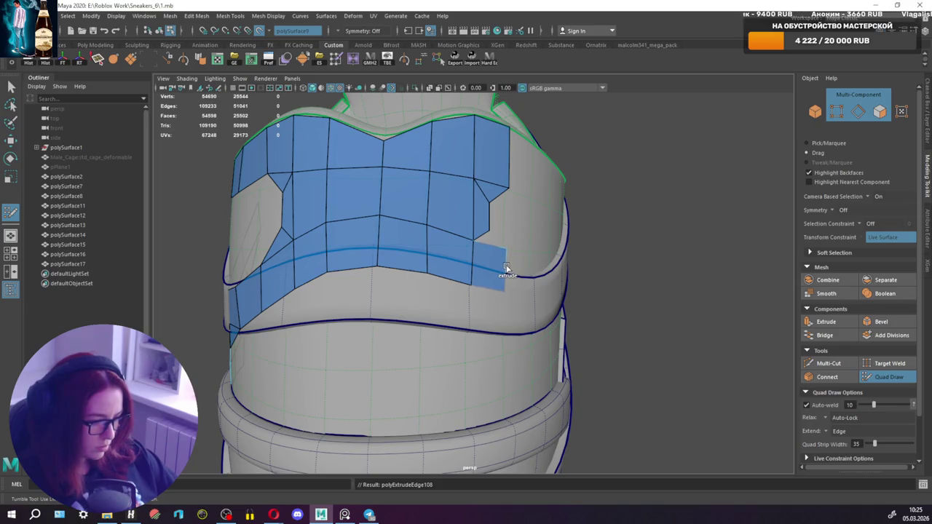
pyautogui.keyDown('shift'); pyautogui.click(510, 236); pyautogui.keyUp('shift')
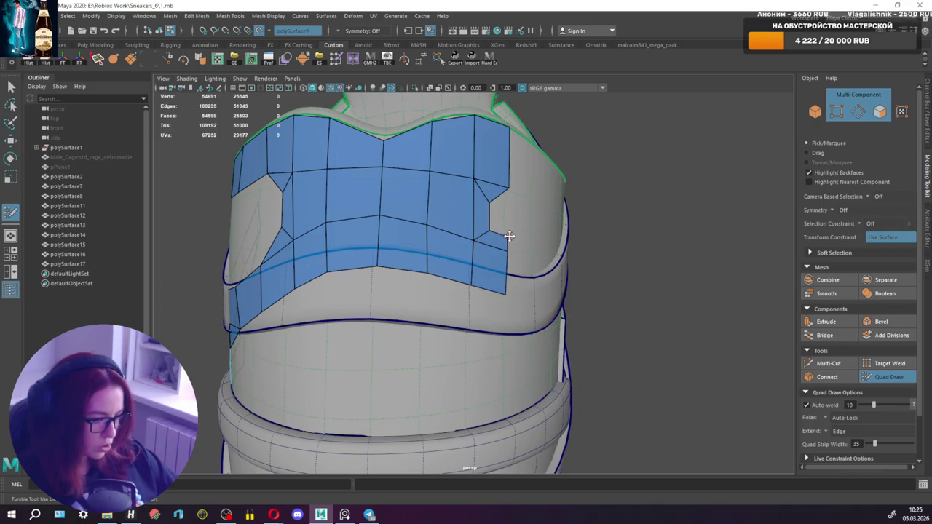
pyautogui.keyDown('ctrl'); pyautogui.keyDown('shift'); pyautogui.click(509, 248); pyautogui.keyUp('shift'); pyautogui.keyUp('ctrl')
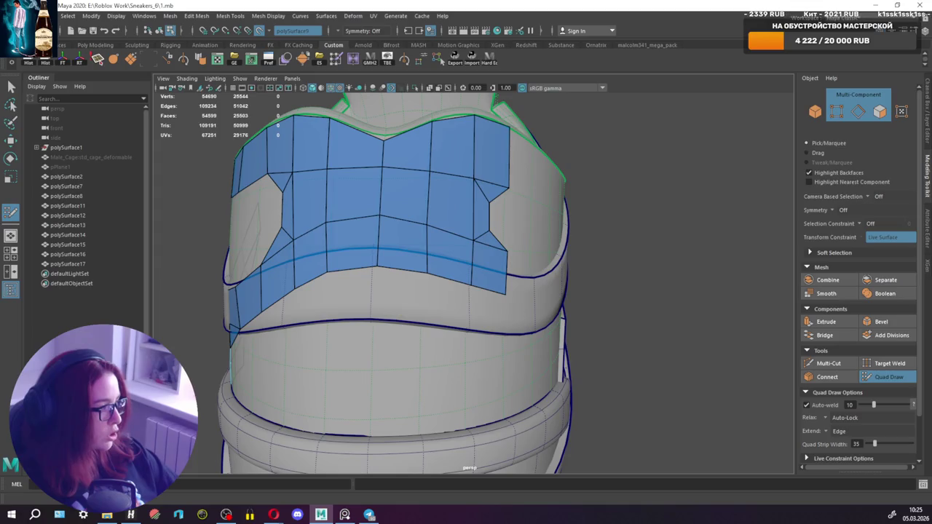
pyautogui.moveTo(553, 277)
pyautogui.keyDown('alt'); pyautogui.mouseDown()
pyautogui.moveTo(431, 275)
pyautogui.moveTo(492, 292)
pyautogui.moveTo(558, 281)
pyautogui.moveTo(513, 278)
pyautogui.mouseUp(); pyautogui.keyUp('alt')
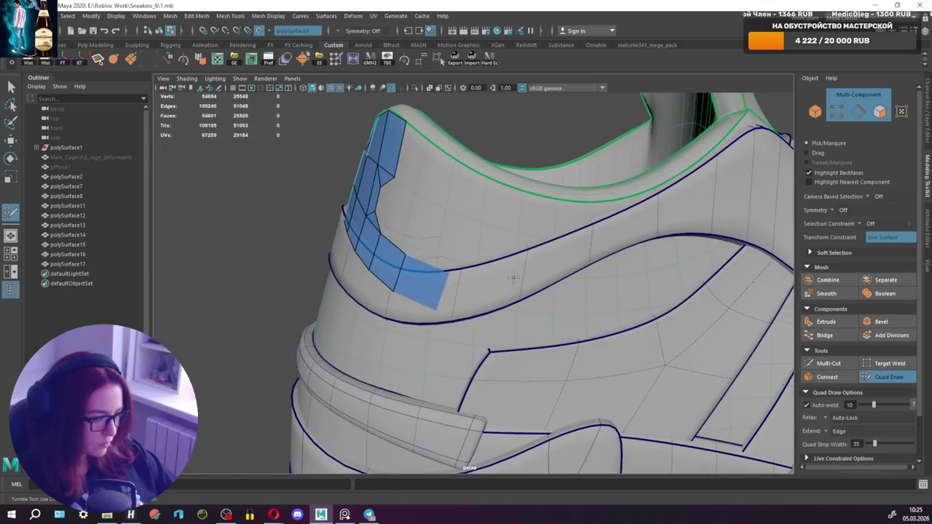
# Maximize the side view and set the camera to View Along Axis -X.
pyautogui.scroll(-5, 504, 287)
pyautogui.scroll(5, 412, 277)
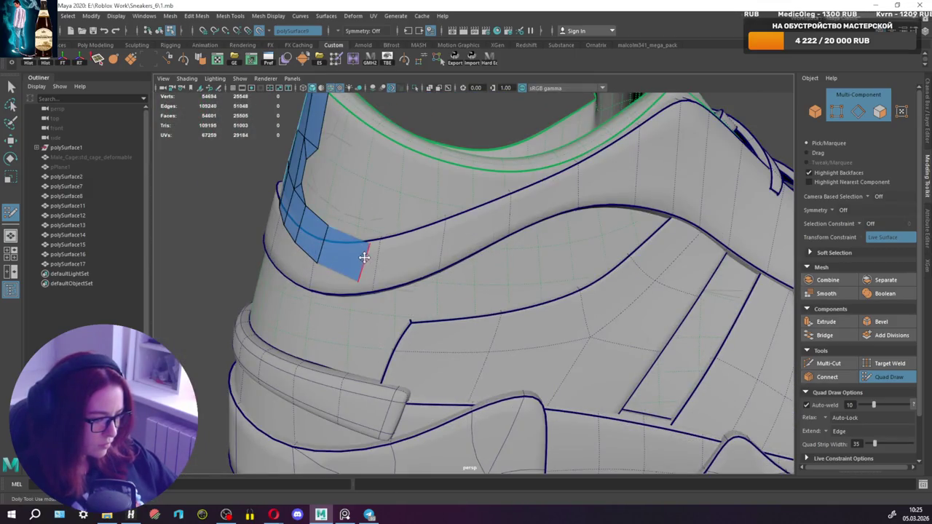
pyautogui.click(10, 255)
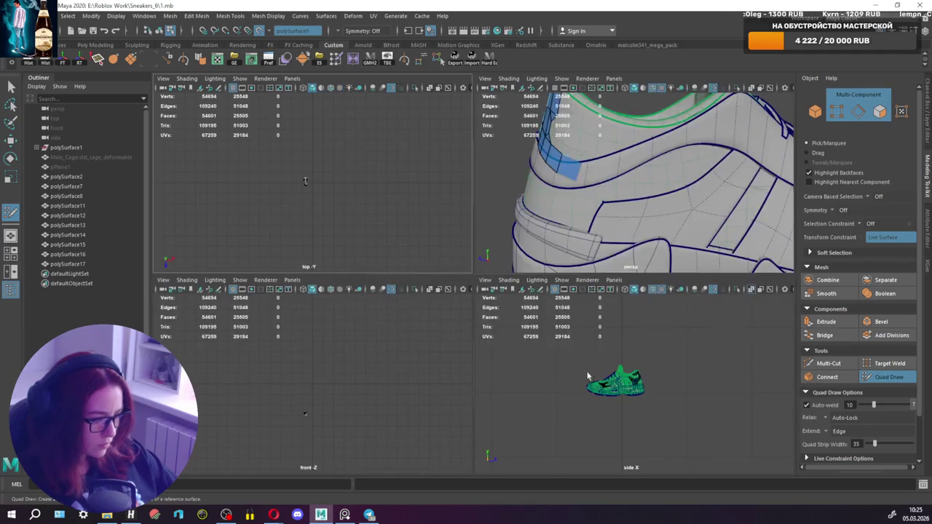
pyautogui.press('space')
pyautogui.scroll(5, 452, 304)
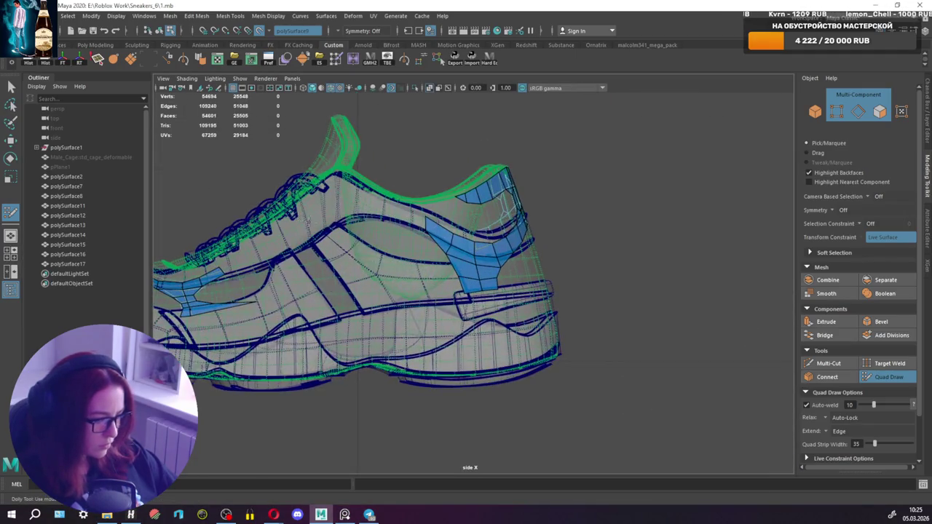
pyautogui.keyDown('alt'); pyautogui.moveTo(466, 197); pyautogui.dragTo(434, 206, button='middle'); pyautogui.keyUp('alt')
pyautogui.click(163, 78)
pyautogui.moveTo(187, 169)
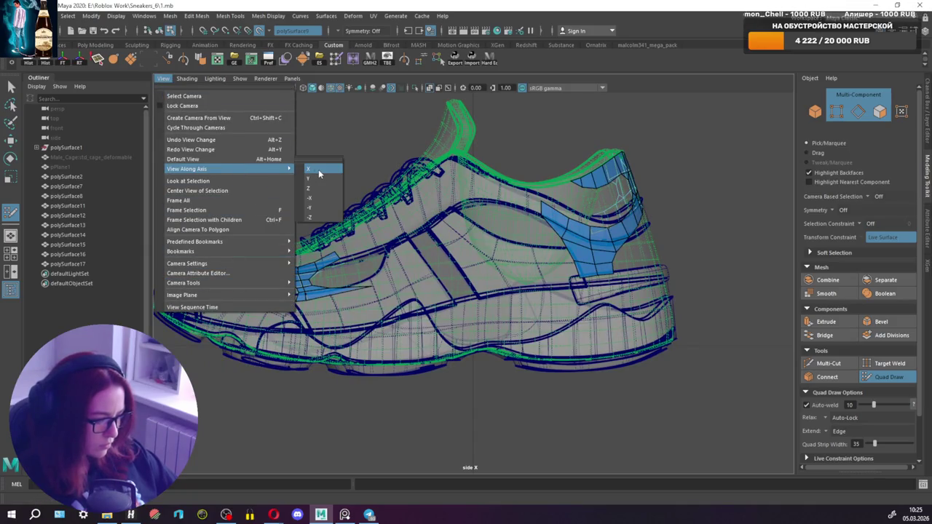
pyautogui.click(320, 198)
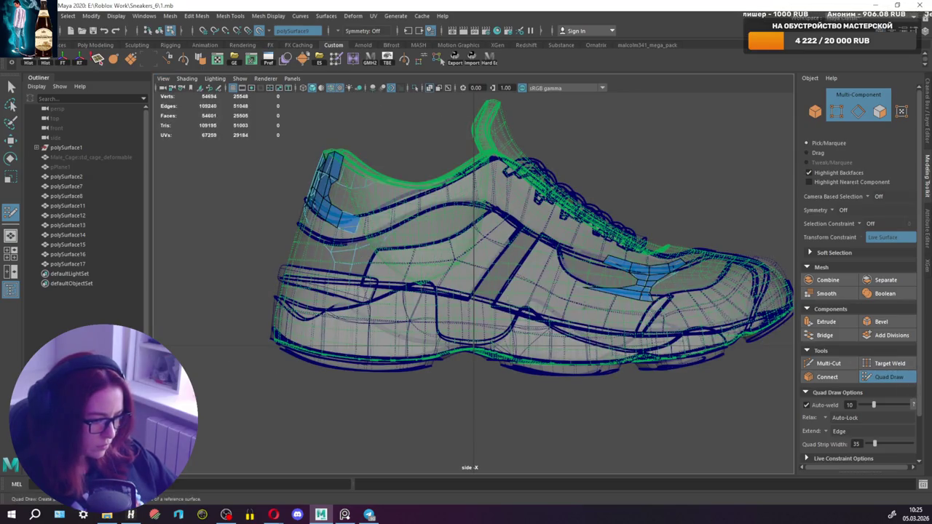
# Zoom in, pull the strip's end edge further out, and snap back to the -X view.
pyautogui.scroll(1, 484, 330)
pyautogui.scroll(2, 485, 331)
pyautogui.scroll(1, 441, 303)
pyautogui.scroll(1, 441, 272)
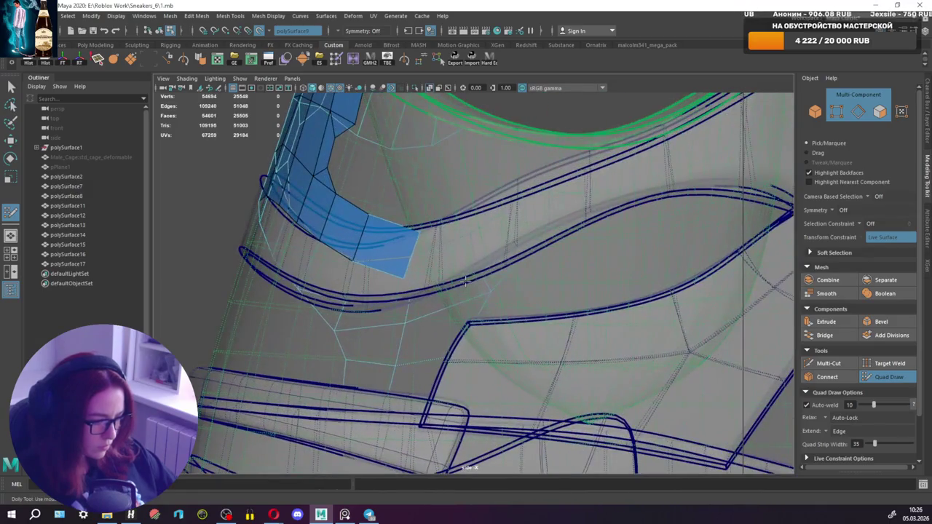
pyautogui.scroll(1, 442, 240)
pyautogui.moveTo(420, 223); pyautogui.dragTo(423, 220)
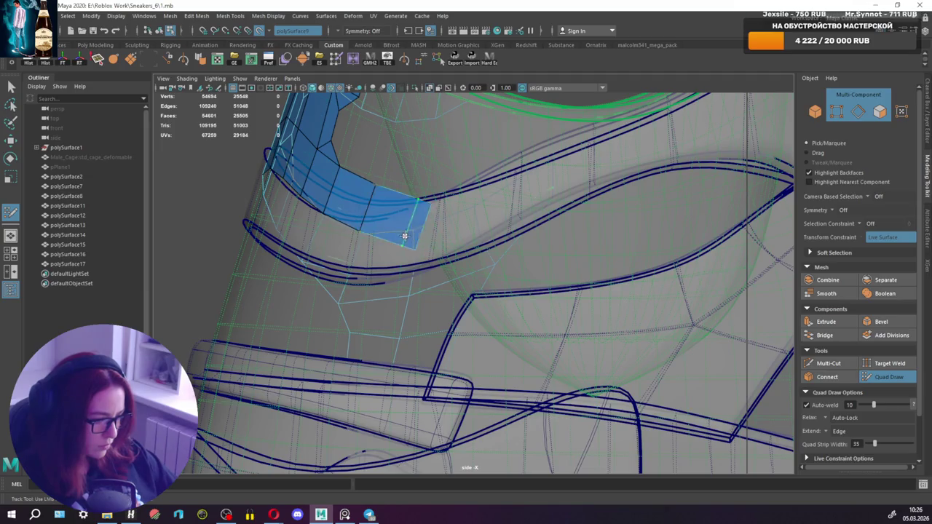
pyautogui.keyDown('alt'); pyautogui.moveTo(437, 251); pyautogui.dragTo(461, 299, button='middle'); pyautogui.keyUp('alt')
pyautogui.keyDown('alt'); pyautogui.moveTo(462, 298); pyautogui.dragTo(155, 152); pyautogui.keyUp('alt')
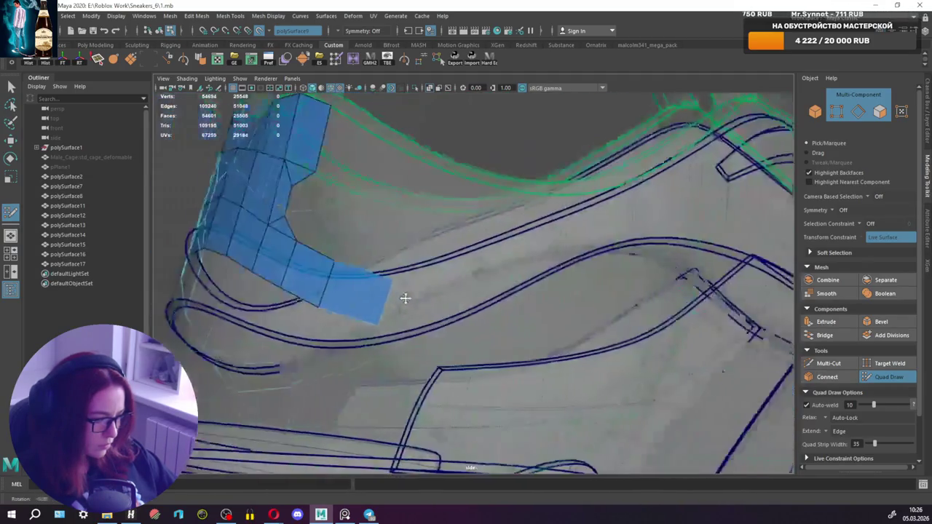
pyautogui.click(164, 78)
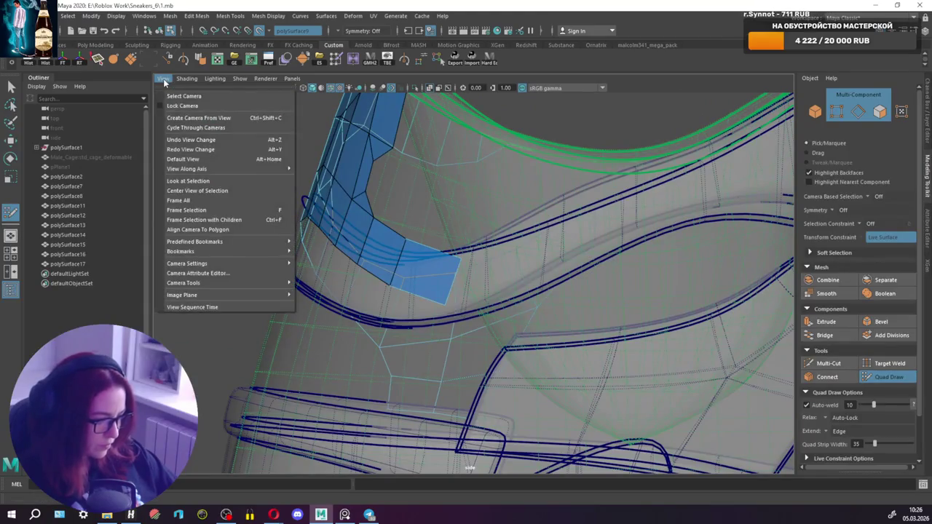
pyautogui.moveTo(186, 169)
pyautogui.click(325, 196)
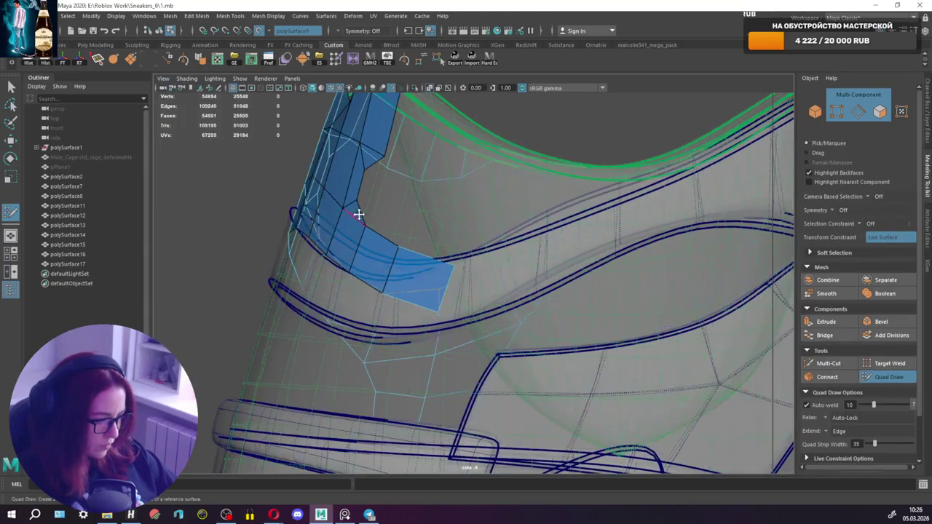
# Add quads below and left of the strip and fill the gaps beside the right strip.
pyautogui.moveTo(371, 218)
pyautogui.mouseDown()
pyautogui.moveTo(354, 270)
pyautogui.moveTo(319, 282)
pyautogui.mouseUp()
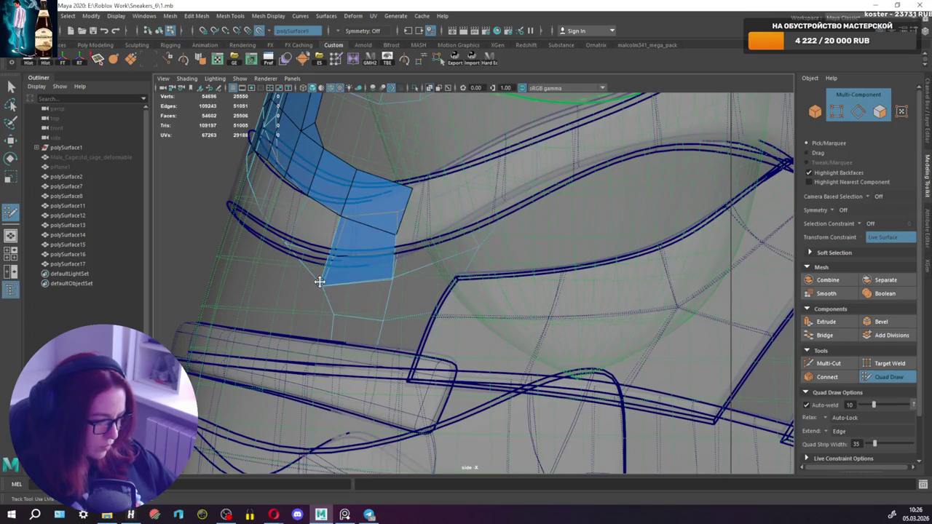
pyautogui.keyDown('shift'); pyautogui.click(290, 241); pyautogui.keyUp('shift')
pyautogui.keyDown('shift'); pyautogui.click(275, 212); pyautogui.keyUp('shift')
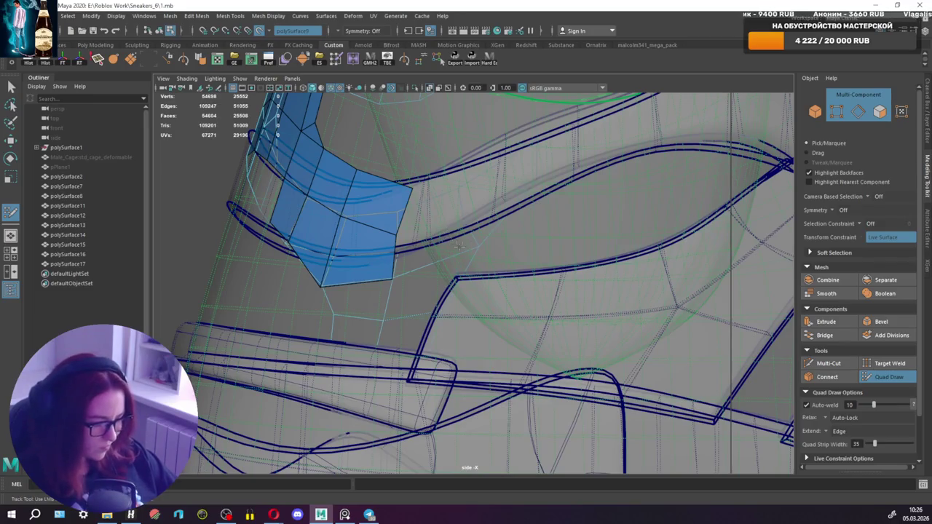
pyautogui.keyDown('shift'); pyautogui.click(438, 241); pyautogui.keyUp('shift')
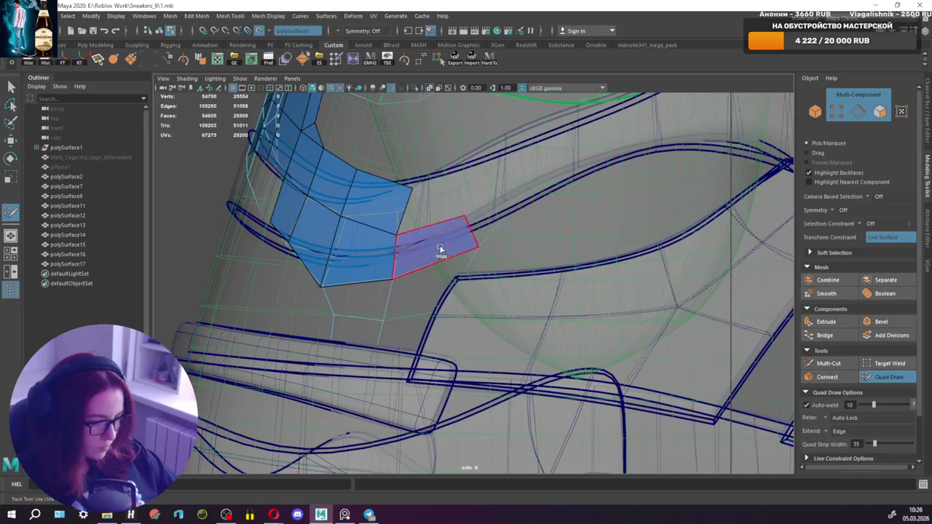
pyautogui.keyDown('shift'); pyautogui.click(436, 198); pyautogui.keyUp('shift')
pyautogui.moveTo(446, 191); pyautogui.dragTo(462, 184)
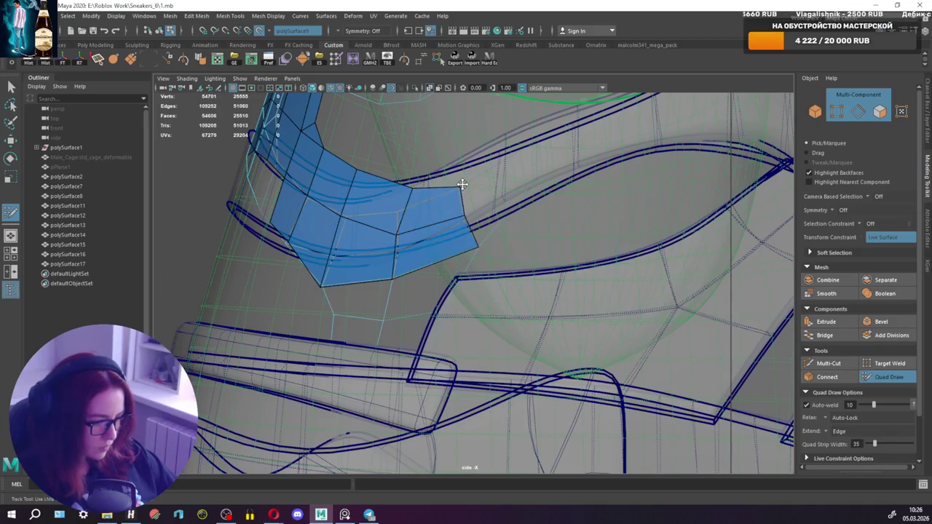
pyautogui.moveTo(474, 234); pyautogui.dragTo(510, 186)
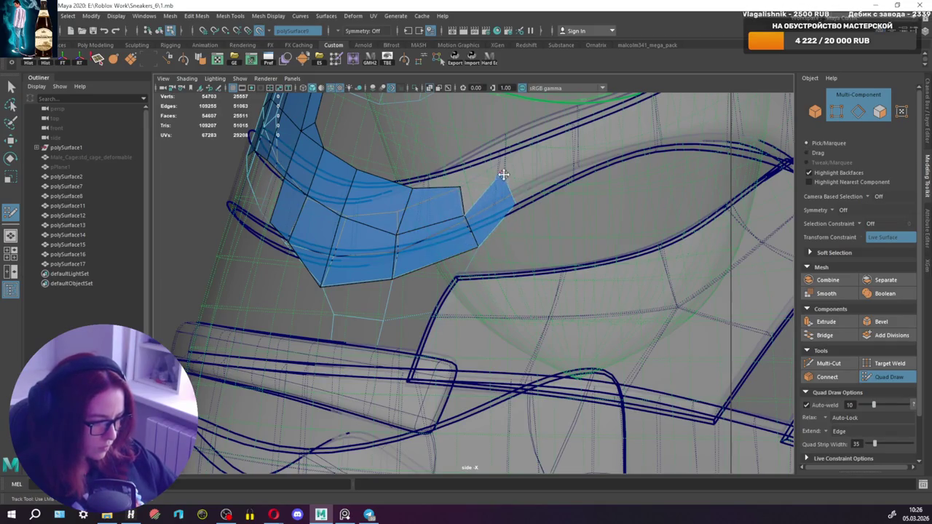
pyautogui.keyDown('shift'); pyautogui.click(493, 178); pyautogui.keyUp('shift')
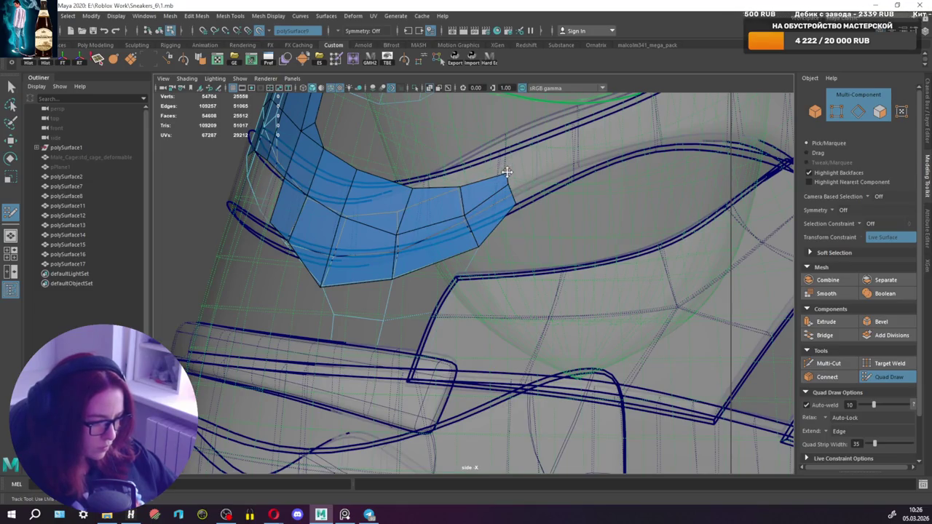
# Extend quads down and right from the bottom edge and close the gap between right-hand quads.
pyautogui.moveTo(366, 303); pyautogui.dragTo(387, 319)
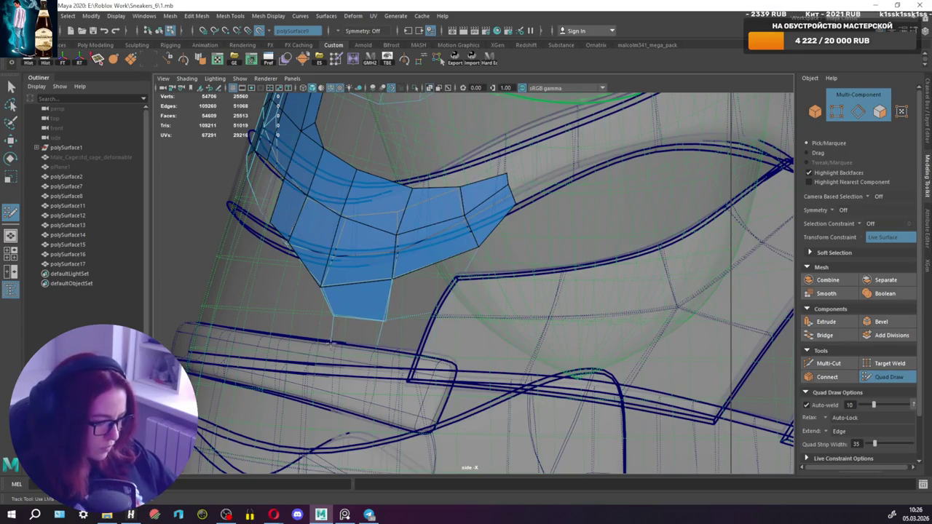
pyautogui.keyDown('shift'); pyautogui.click(373, 357); pyautogui.keyUp('shift')
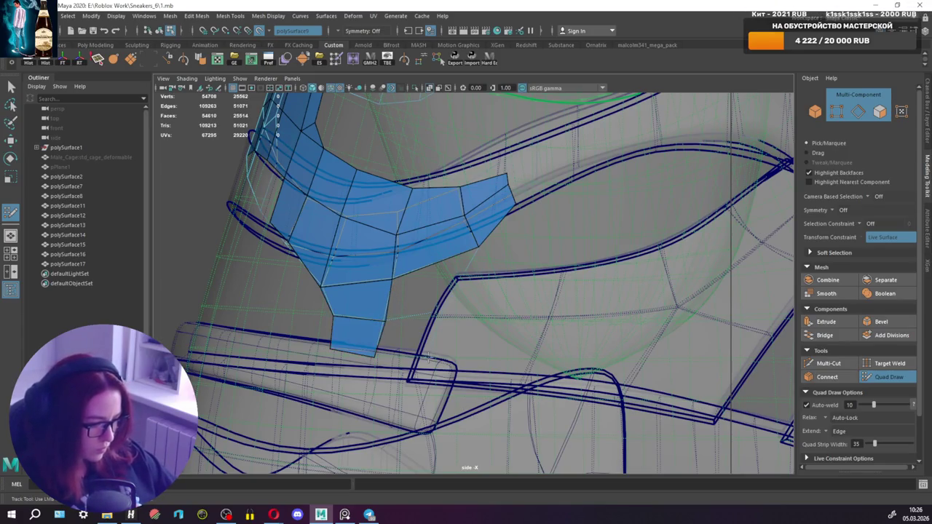
pyautogui.keyDown('shift'); pyautogui.click(439, 314); pyautogui.keyUp('shift')
pyautogui.keyDown('shift'); pyautogui.click(420, 295); pyautogui.keyUp('shift')
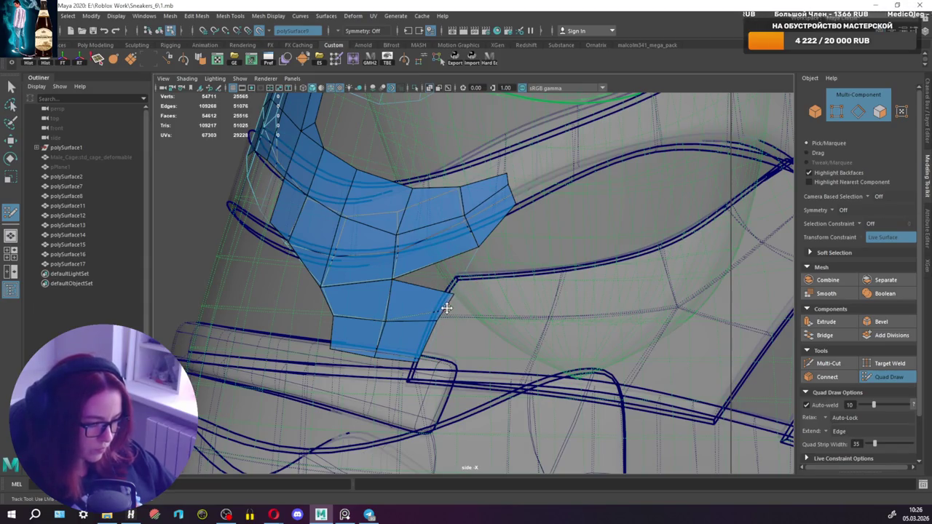
pyautogui.keyDown('shift'); pyautogui.click(469, 271); pyautogui.keyUp('shift')
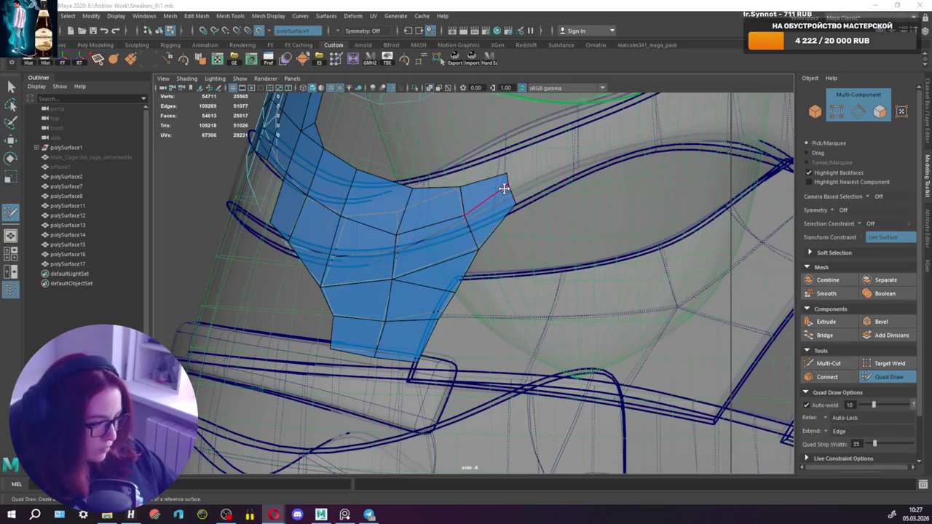
# Check the sneaker from an axis-aligned side view, then orbit around it from behind.
pyautogui.keyDown('alt'); pyautogui.moveTo(509, 191); pyautogui.dragTo(539, 207); pyautogui.keyUp('alt')
pyautogui.click(163, 78)
pyautogui.moveTo(187, 169)
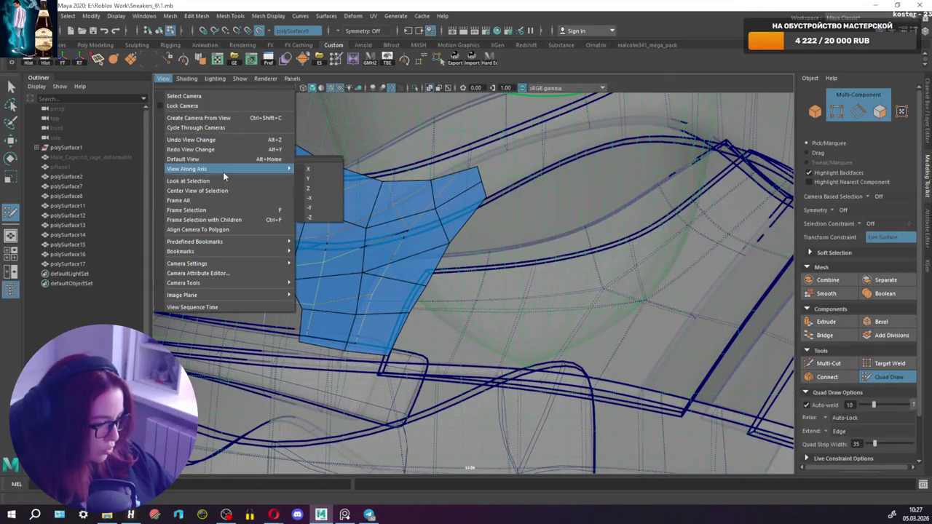
pyautogui.click(320, 197)
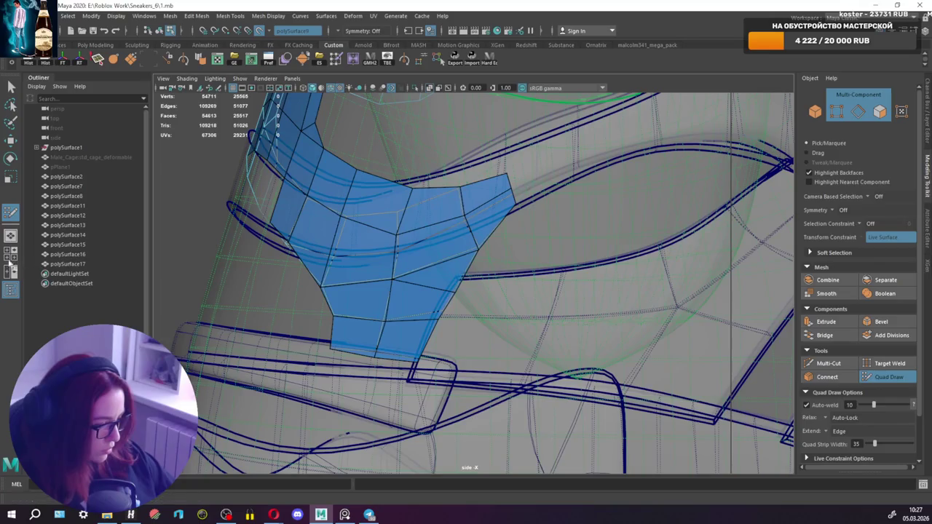
pyautogui.click(10, 236)
pyautogui.keyDown('alt'); pyautogui.moveTo(553, 241); pyautogui.dragTo(410, 244); pyautogui.keyUp('alt')
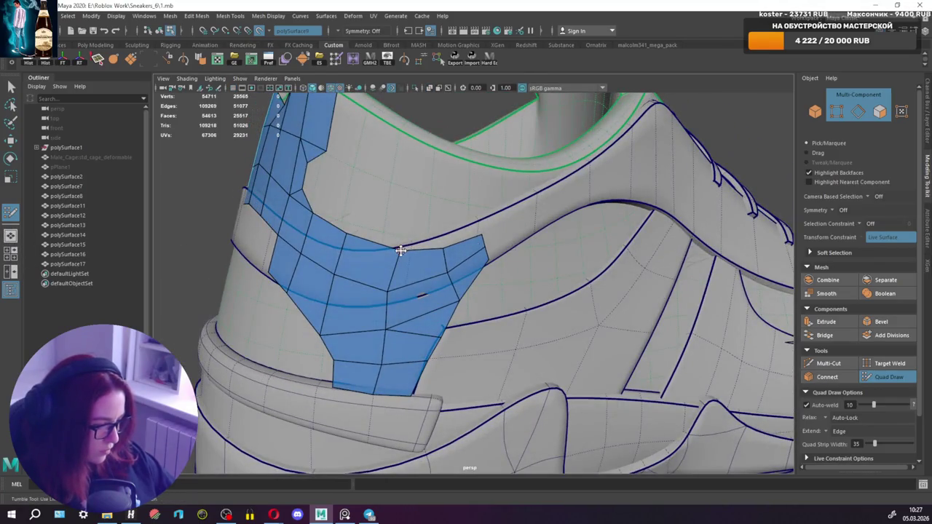
pyautogui.scroll(-10, 401, 250)
pyautogui.moveTo(579, 245)
pyautogui.keyDown('alt'); pyautogui.mouseDown()
pyautogui.moveTo(565, 239)
pyautogui.moveTo(604, 240)
pyautogui.moveTo(449, 323)
pyautogui.mouseUp(); pyautogui.keyUp('alt')
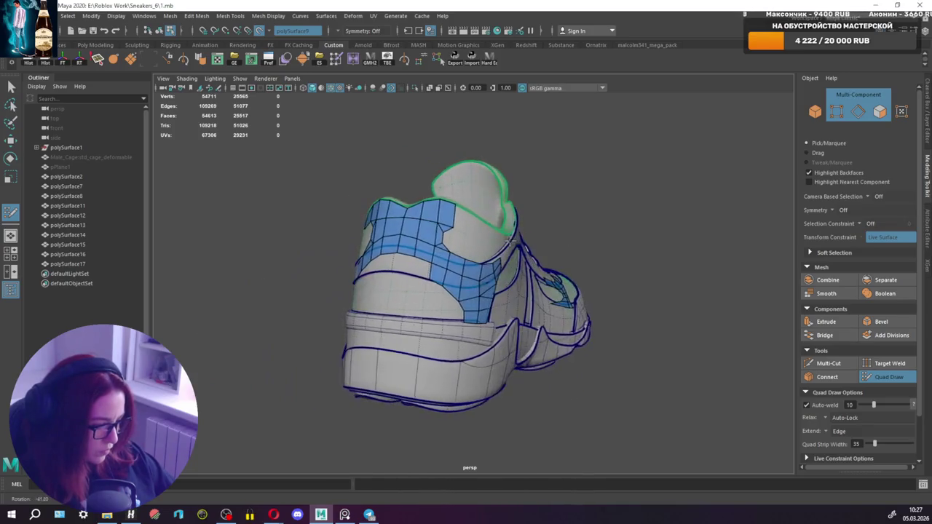
pyautogui.scroll(5, 424, 279)
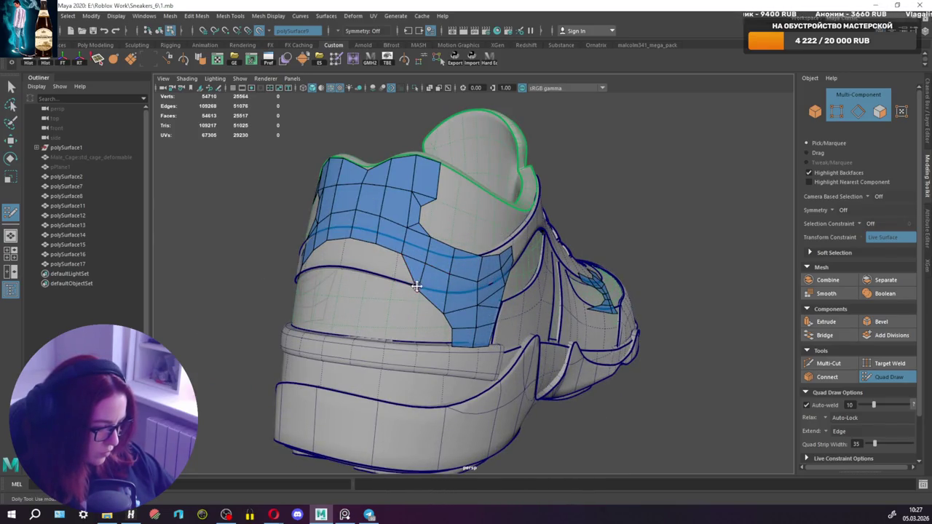
# Move the heel patch's bottom-right corner outward, then review the heel from the back and side.
pyautogui.moveTo(421, 274)
pyautogui.keyDown('alt'); pyautogui.mouseDown()
pyautogui.moveTo(373, 279)
pyautogui.moveTo(554, 277)
pyautogui.moveTo(366, 282)
pyautogui.moveTo(357, 267)
pyautogui.moveTo(371, 280)
pyautogui.moveTo(425, 276)
pyautogui.mouseUp(); pyautogui.keyUp('alt')
pyautogui.keyDown('alt'); pyautogui.moveTo(425, 277); pyautogui.dragTo(406, 297, button='right'); pyautogui.keyUp('alt')
pyautogui.moveTo(406, 298)
pyautogui.keyDown('alt'); pyautogui.mouseDown()
pyautogui.moveTo(433, 305)
pyautogui.moveTo(442, 292)
pyautogui.mouseUp(); pyautogui.keyUp('alt')
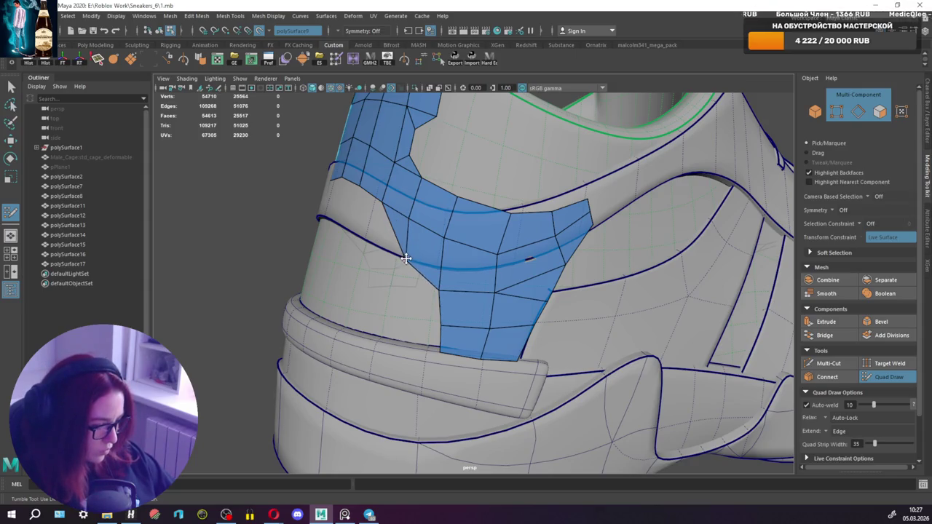
pyautogui.keyDown('alt'); pyautogui.moveTo(437, 266); pyautogui.dragTo(452, 267); pyautogui.keyUp('alt')
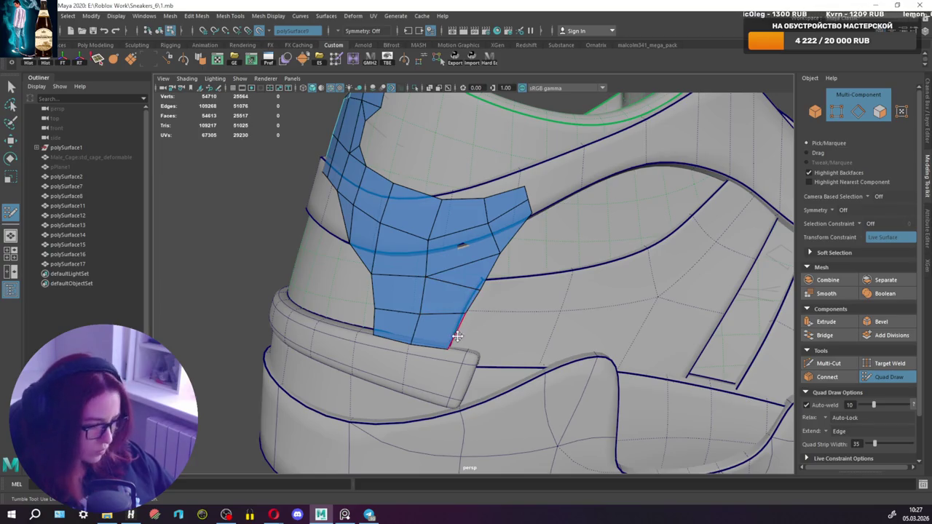
pyautogui.moveTo(449, 347); pyautogui.dragTo(456, 348)
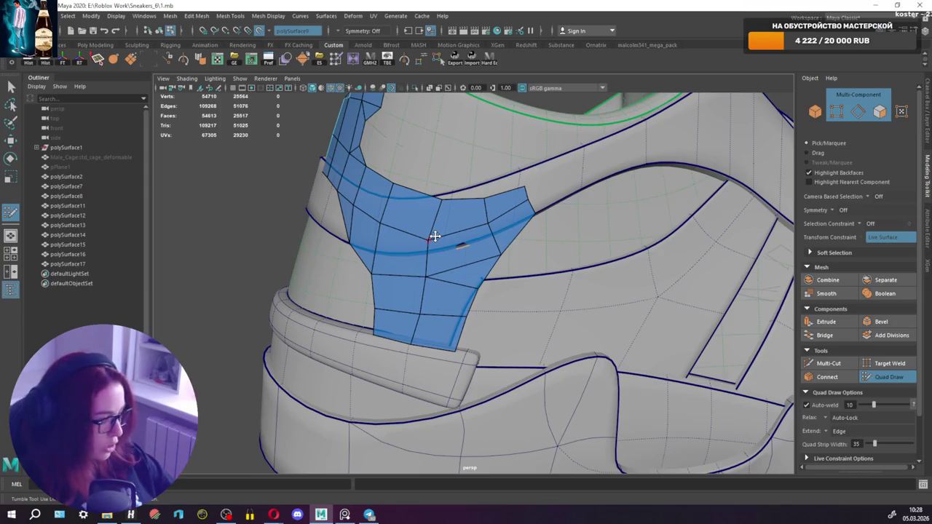
pyautogui.scroll(-5, 466, 248)
pyautogui.keyDown('alt'); pyautogui.moveTo(469, 250); pyautogui.dragTo(666, 260); pyautogui.keyUp('alt')
pyautogui.scroll(5, 467, 252)
pyautogui.scroll(-5, 474, 254)
pyautogui.moveTo(474, 254)
pyautogui.keyDown('alt'); pyautogui.mouseDown()
pyautogui.moveTo(457, 268)
pyautogui.moveTo(707, 265)
pyautogui.moveTo(596, 289)
pyautogui.mouseUp(); pyautogui.keyUp('alt')
# Soften all 196 edges of the heel retopology patch.
pyautogui.press('q')
pyautogui.moveTo(670, 164); pyautogui.dragTo(659, 136, button='right')
pyautogui.scroll(-2, 659, 137)
pyautogui.moveTo(217, 158); pyautogui.dragTo(758, 411)
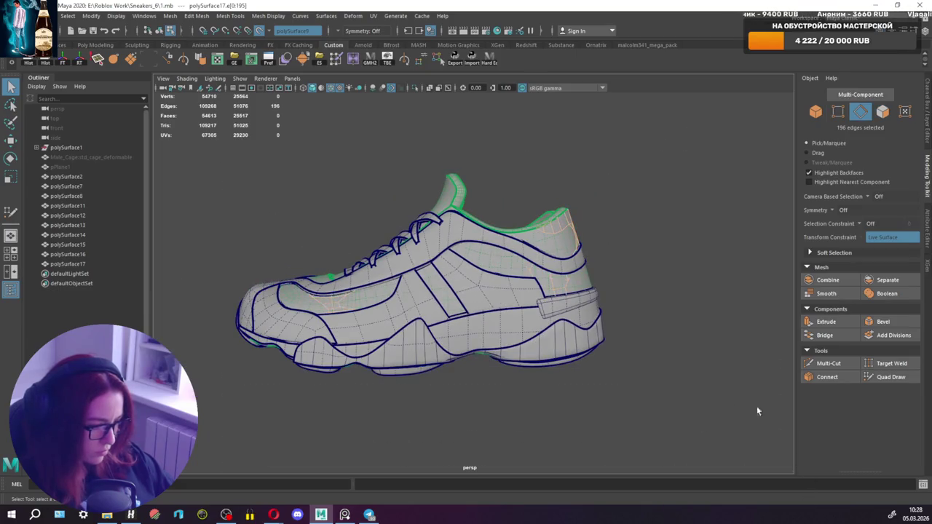
pyautogui.keyDown('shift'); pyautogui.moveTo(683, 267); pyautogui.dragTo(729, 263, button='right'); pyautogui.keyUp('shift')
# Extrude the patch's 77 faces with Local Translate Z 0.0032 and Offset 0.001.
pyautogui.moveTo(648, 222); pyautogui.dragTo(649, 240, button='right')
pyautogui.moveTo(213, 182); pyautogui.dragTo(684, 384)
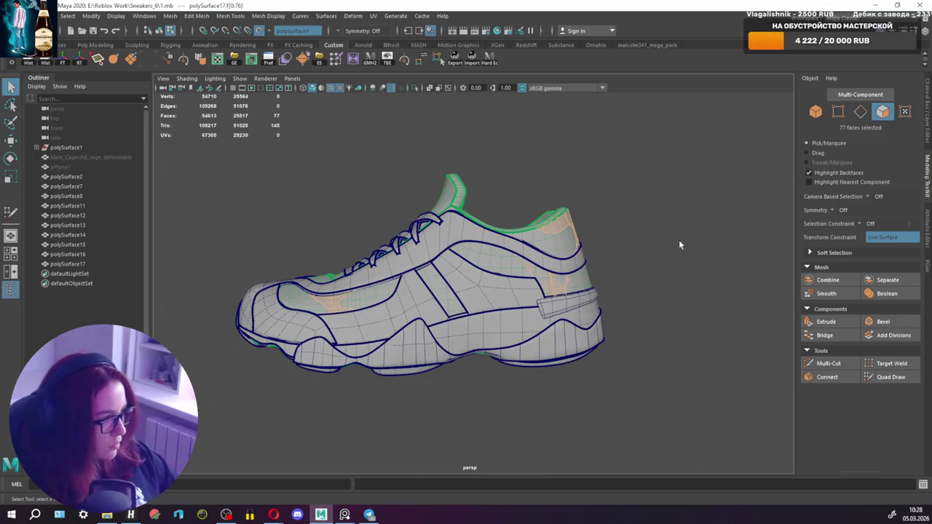
pyautogui.keyDown('shift'); pyautogui.moveTo(646, 241); pyautogui.dragTo(614, 253, button='right'); pyautogui.keyUp('shift')
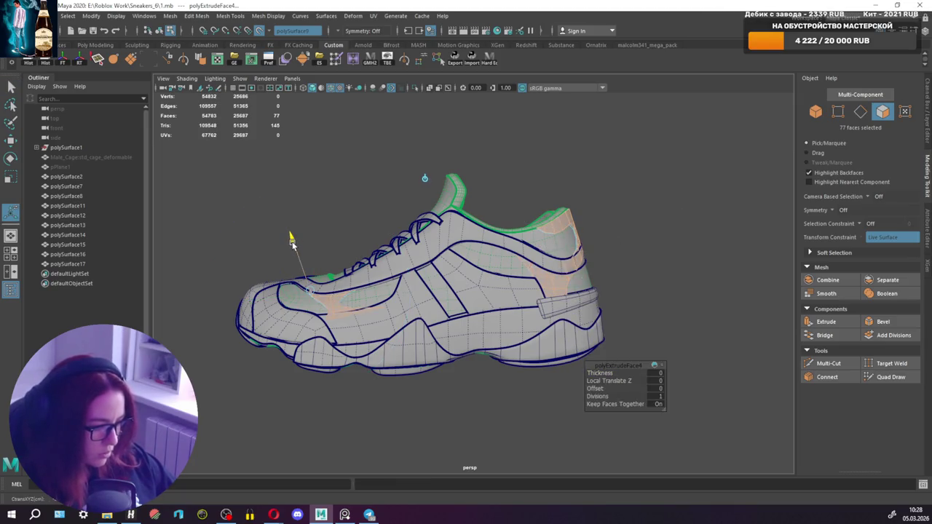
pyautogui.moveTo(292, 242); pyautogui.dragTo(292, 246)
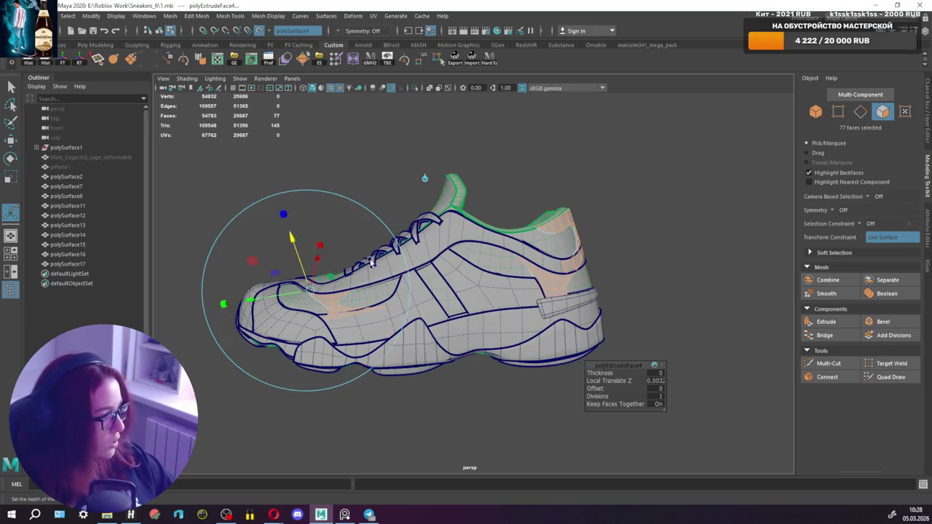
pyautogui.scroll(1, 537, 285)
pyautogui.scroll(1, 536, 285)
pyautogui.keyDown('alt'); pyautogui.moveTo(501, 277); pyautogui.dragTo(558, 277, button='middle'); pyautogui.keyUp('alt')
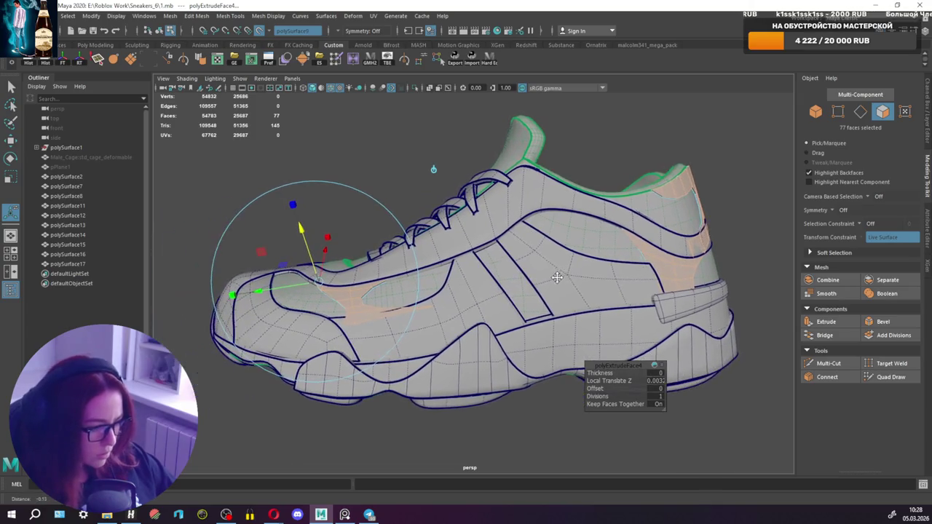
pyautogui.click(658, 371)
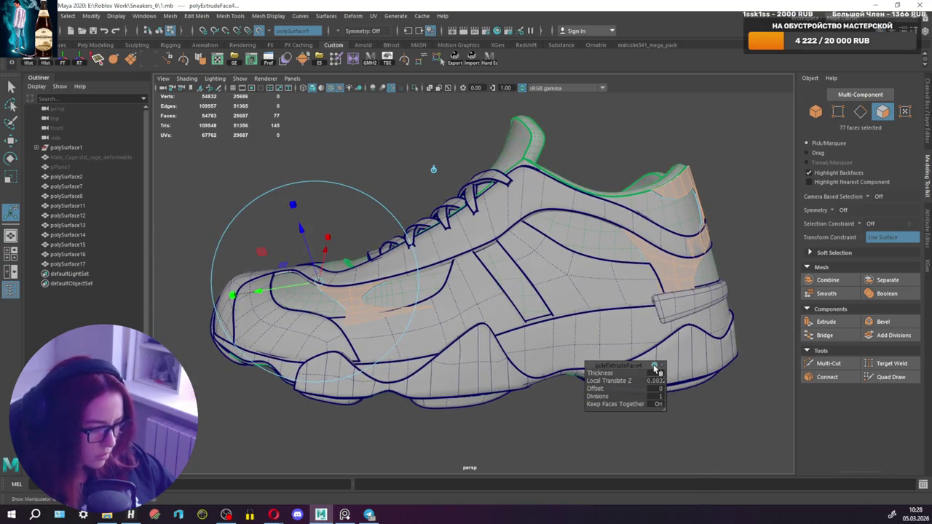
pyautogui.moveTo(595, 388); pyautogui.dragTo(604, 388)
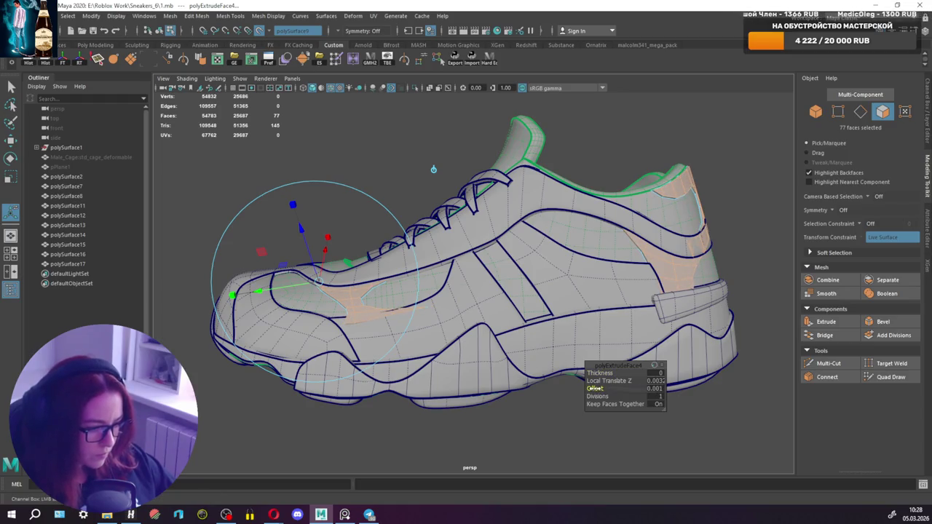
# Orbit around the shoe to inspect the extruded heel patch, then select the patch object.
pyautogui.keyDown('alt'); pyautogui.moveTo(595, 388); pyautogui.dragTo(418, 304); pyautogui.keyUp('alt')
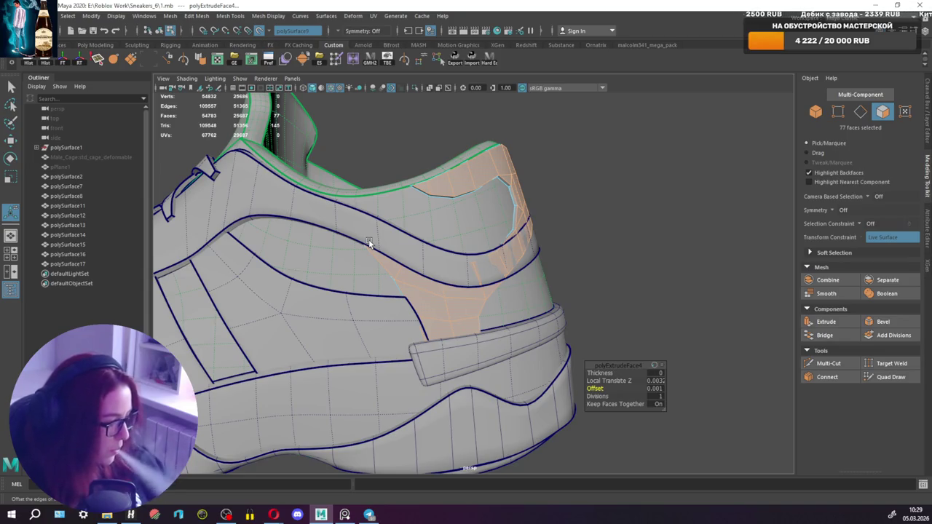
pyautogui.moveTo(512, 302)
pyautogui.keyDown('alt'); pyautogui.mouseDown()
pyautogui.moveTo(477, 280)
pyautogui.moveTo(462, 290)
pyautogui.mouseUp(); pyautogui.keyUp('alt')
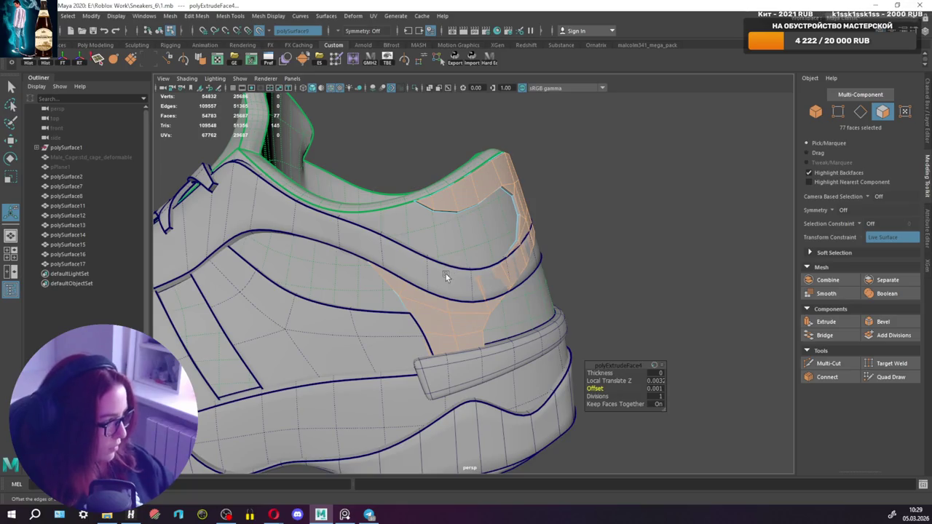
pyautogui.moveTo(437, 289)
pyautogui.keyDown('alt'); pyautogui.mouseDown()
pyautogui.moveTo(330, 301)
pyautogui.moveTo(452, 289)
pyautogui.moveTo(449, 141)
pyautogui.mouseUp(); pyautogui.keyUp('alt')
pyautogui.press('q')
pyautogui.moveTo(579, 161); pyautogui.dragTo(630, 148, button='right')
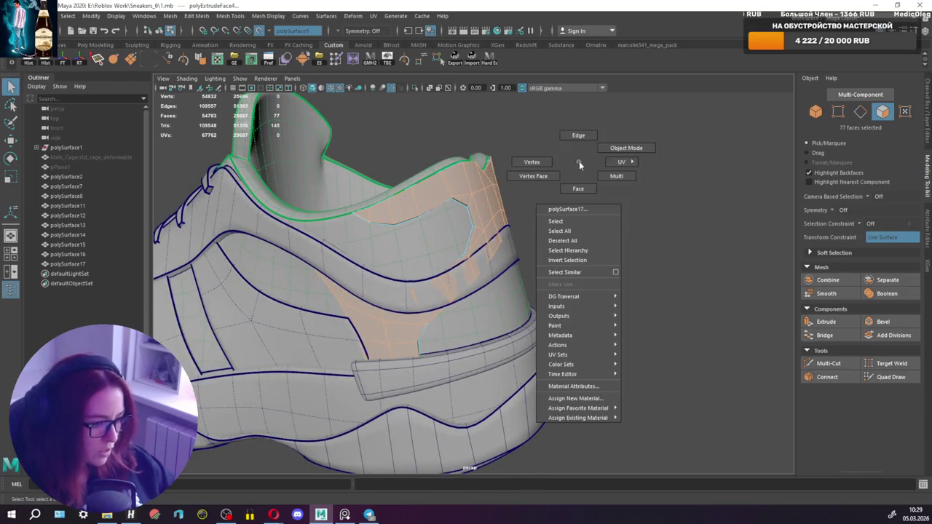
# Isolate polySurface17, select two of its edge loops, then select all its edges.
pyautogui.click(415, 88)
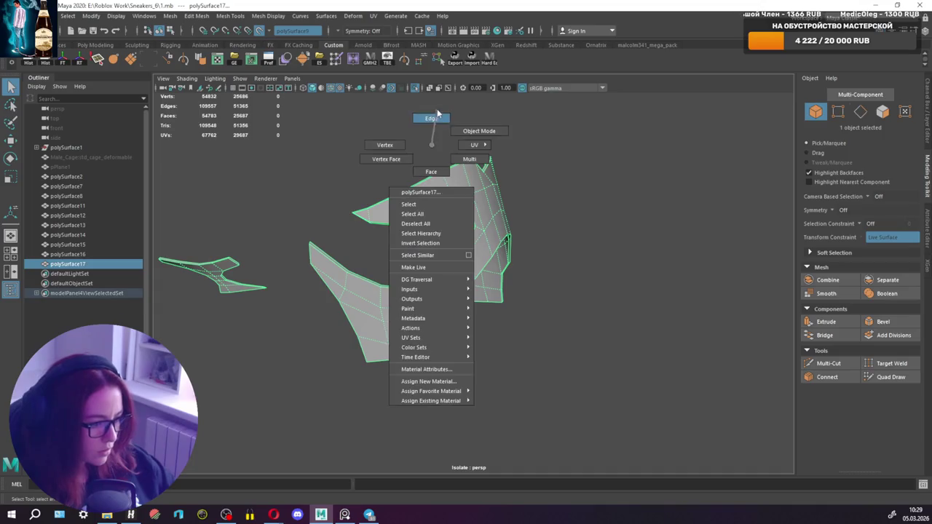
pyautogui.moveTo(429, 145); pyautogui.dragTo(418, 198, button='right')
pyautogui.moveTo(418, 198)
pyautogui.keyDown('alt'); pyautogui.mouseDown()
pyautogui.moveTo(457, 226)
pyautogui.moveTo(462, 271)
pyautogui.mouseUp(); pyautogui.keyUp('alt')
pyautogui.doubleClick(483, 232)
pyautogui.doubleClick(502, 323)
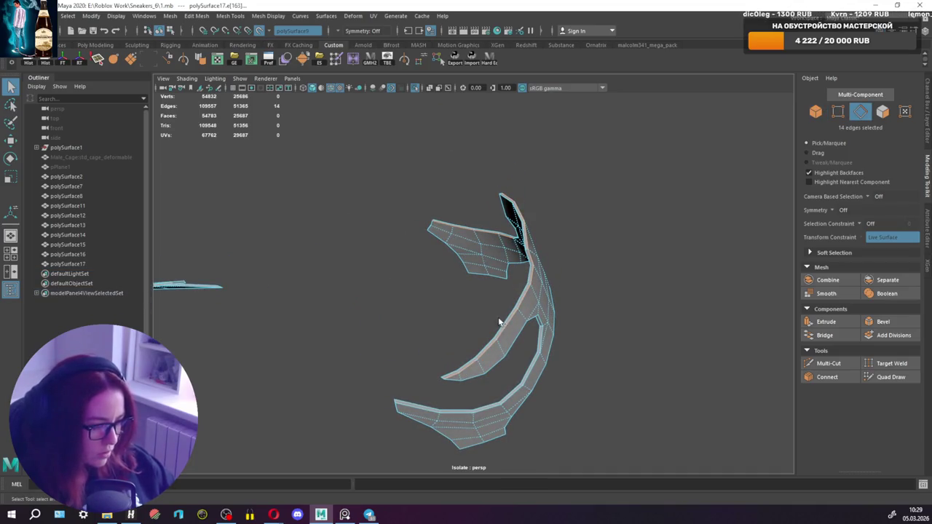
pyautogui.moveTo(504, 321)
pyautogui.keyDown('alt'); pyautogui.mouseDown()
pyautogui.moveTo(287, 277)
pyautogui.moveTo(416, 277)
pyautogui.moveTo(196, 273)
pyautogui.mouseUp(); pyautogui.keyUp('alt')
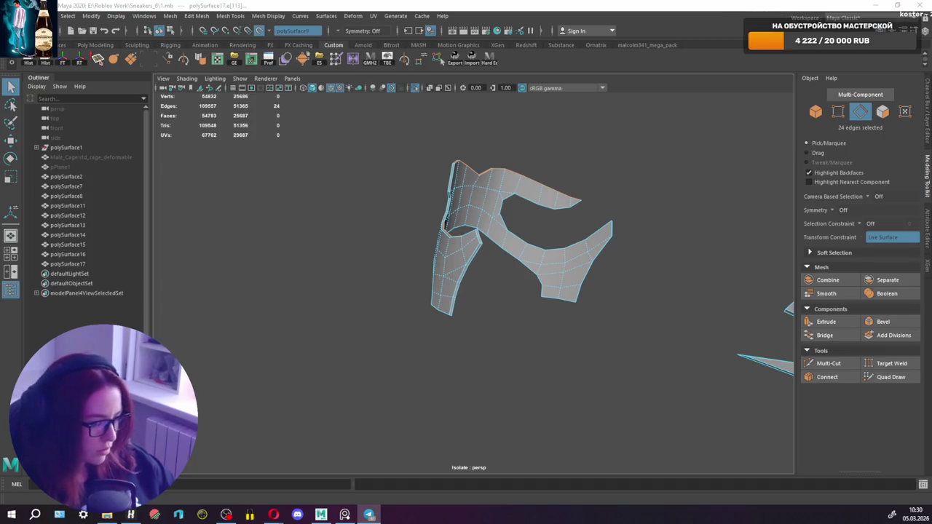
pyautogui.keyDown('alt'); pyautogui.moveTo(473, 223); pyautogui.dragTo(385, 230); pyautogui.keyUp('alt')
pyautogui.moveTo(333, 195); pyautogui.dragTo(855, 499)
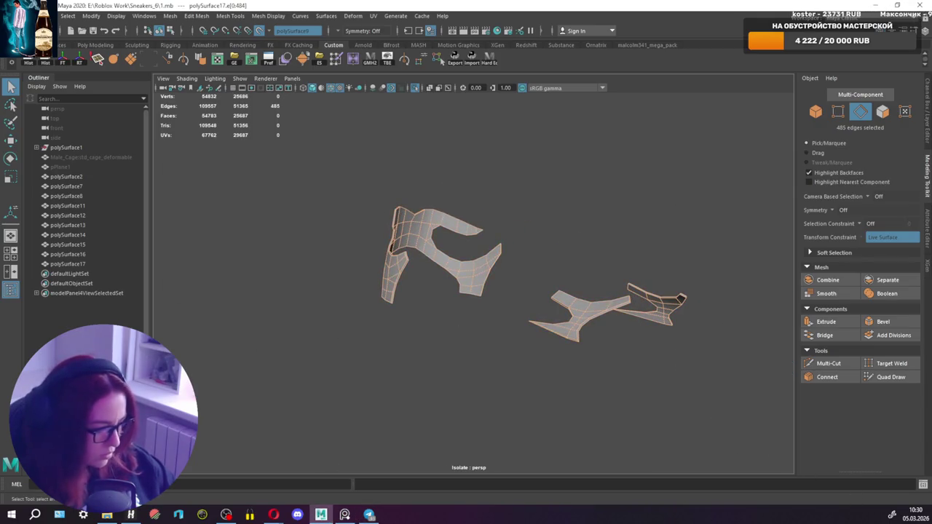
# Reduce the edge selection to the pieces' border edges and inspect them.
pyautogui.hotkey('ctrl', 'e')
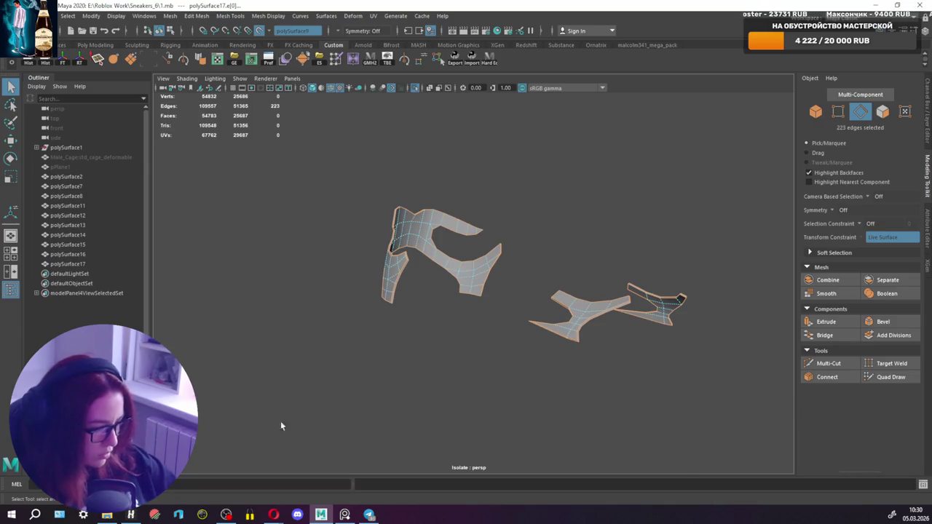
pyautogui.moveTo(479, 303)
pyautogui.keyDown('alt'); pyautogui.mouseDown()
pyautogui.moveTo(614, 304)
pyautogui.moveTo(397, 217)
pyautogui.mouseUp(); pyautogui.keyUp('alt')
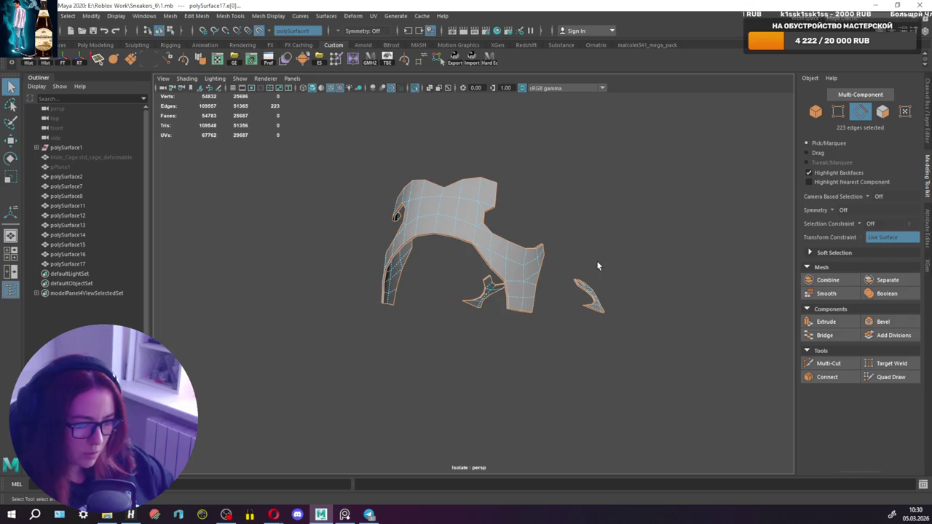
pyautogui.keyDown('alt'); pyautogui.moveTo(474, 245); pyautogui.dragTo(605, 245); pyautogui.keyUp('alt')
pyautogui.scroll(2, 603, 248)
pyautogui.scroll(4, 601, 262)
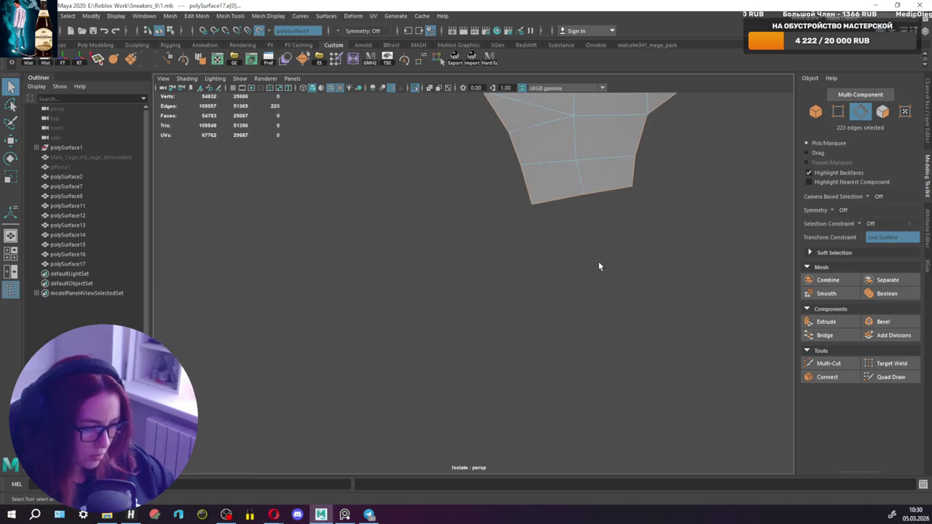
pyautogui.scroll(-3, 601, 265)
pyautogui.scroll(-3, 537, 253)
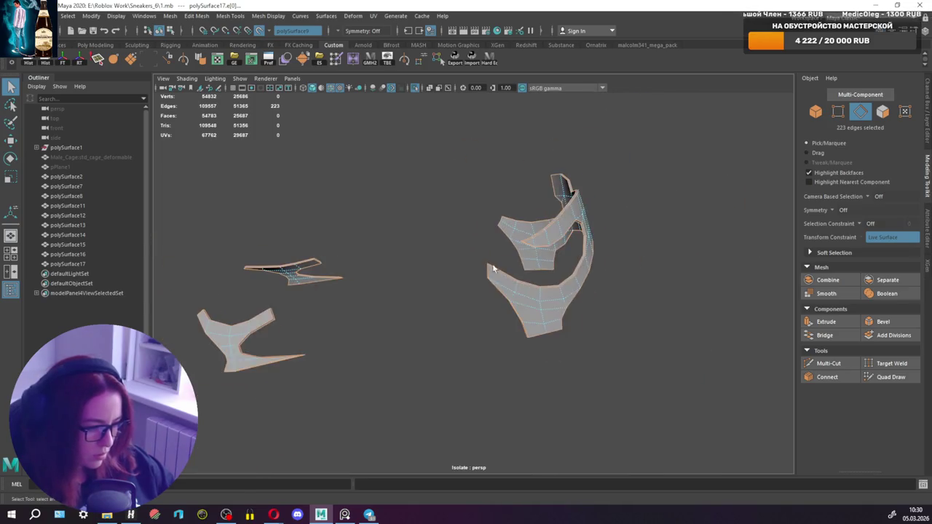
pyautogui.keyDown('alt'); pyautogui.moveTo(537, 252); pyautogui.dragTo(528, 254); pyautogui.keyUp('alt')
# Crease the border edges with the Crease Tool, then return to object selection.
pyautogui.moveTo(507, 256)
pyautogui.keyDown('shift'); pyautogui.mouseDown(button='right')
pyautogui.moveTo(506, 287)
pyautogui.moveTo(489, 302)
pyautogui.mouseUp(button='right'); pyautogui.keyUp('shift')
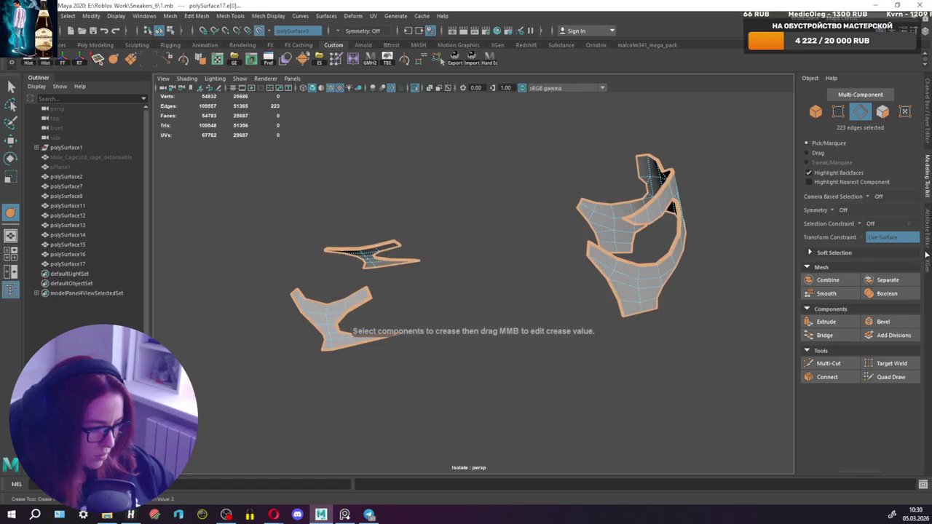
pyautogui.hotkey('ctrl', 'z')
pyautogui.hotkey('ctrl', 'z')
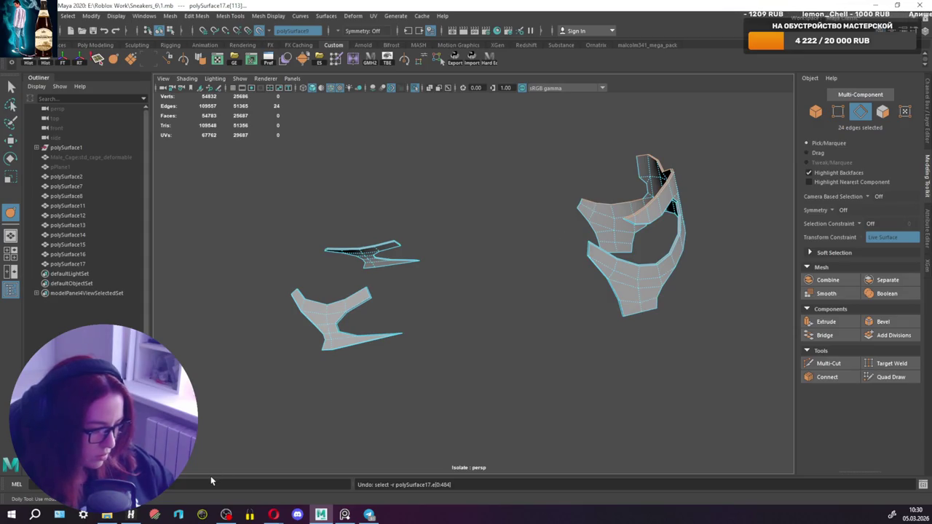
pyautogui.moveTo(451, 252); pyautogui.dragTo(523, 212, button='right')
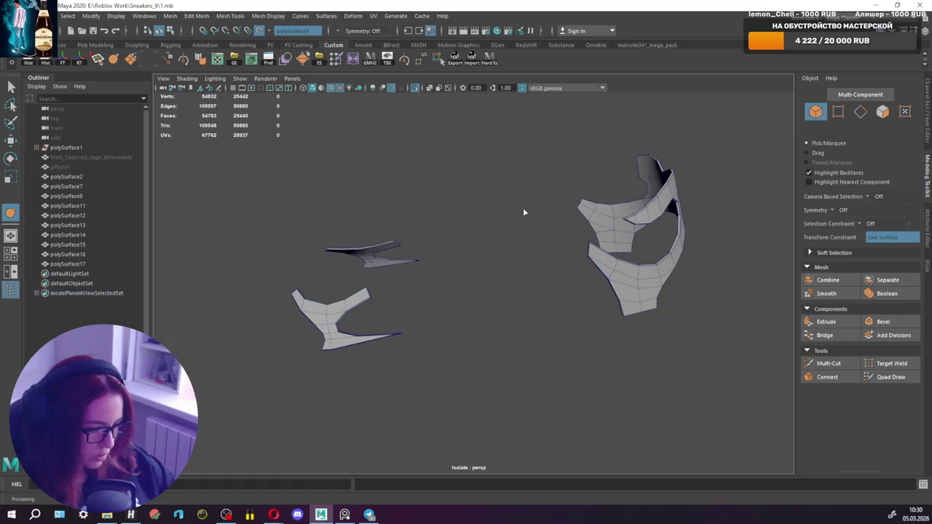
pyautogui.rightClick(529, 307)
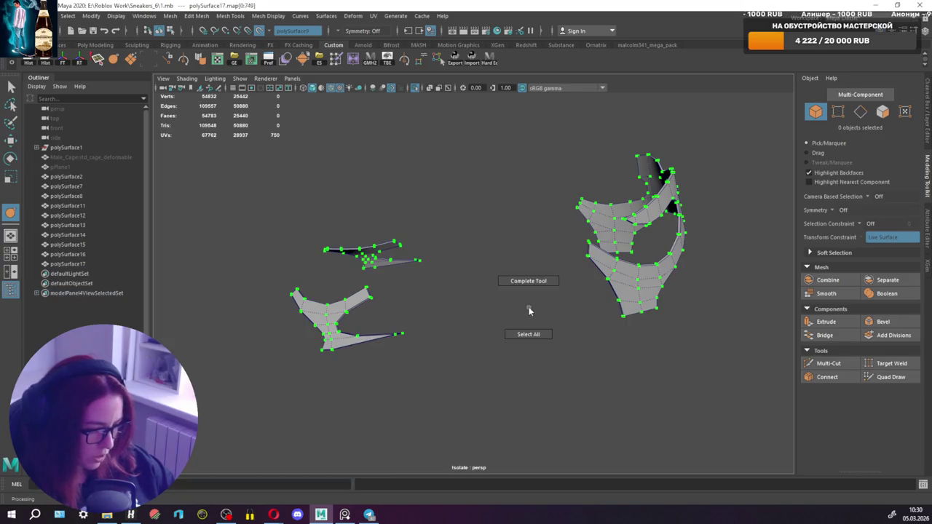
pyautogui.press('q')
pyautogui.click(586, 219)
pyautogui.rightClick(575, 221)
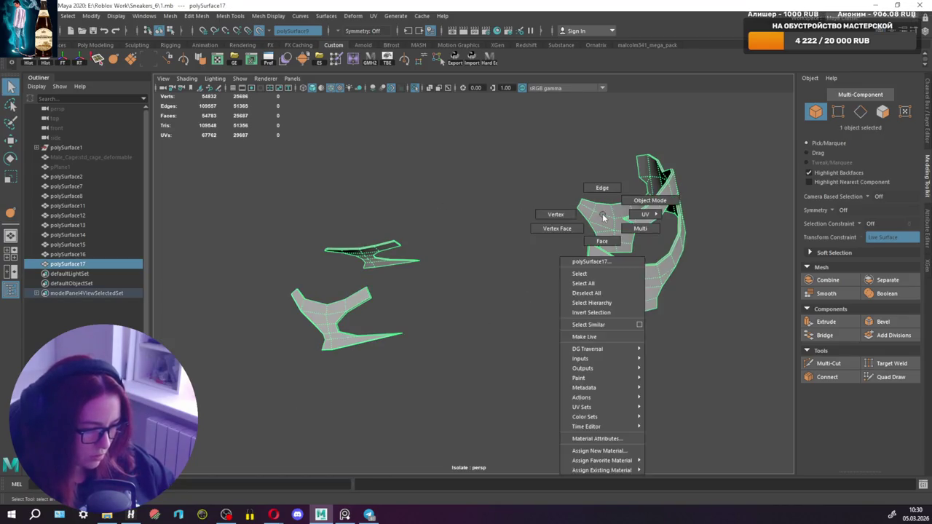
pyautogui.click(539, 219)
pyautogui.click(624, 219)
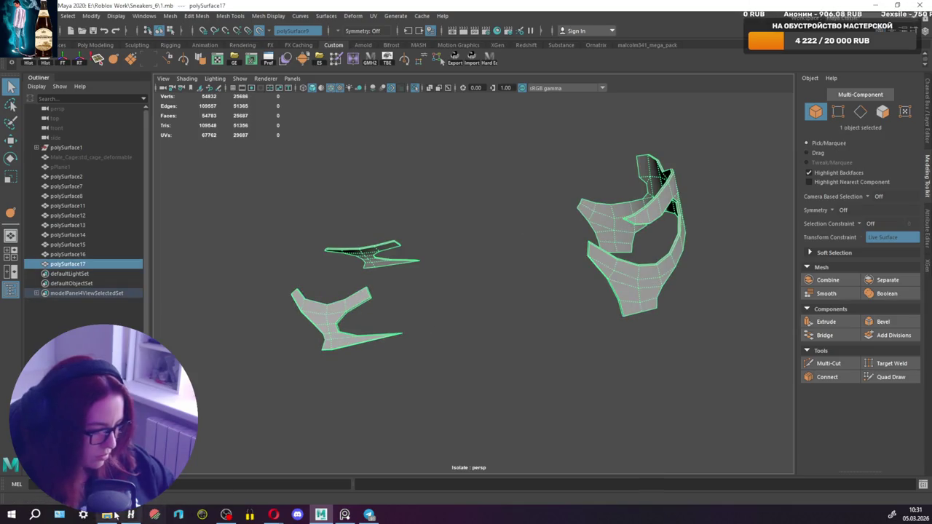
pyautogui.click(109, 484)
pyautogui.write('po')
pyautogui.press('Return')
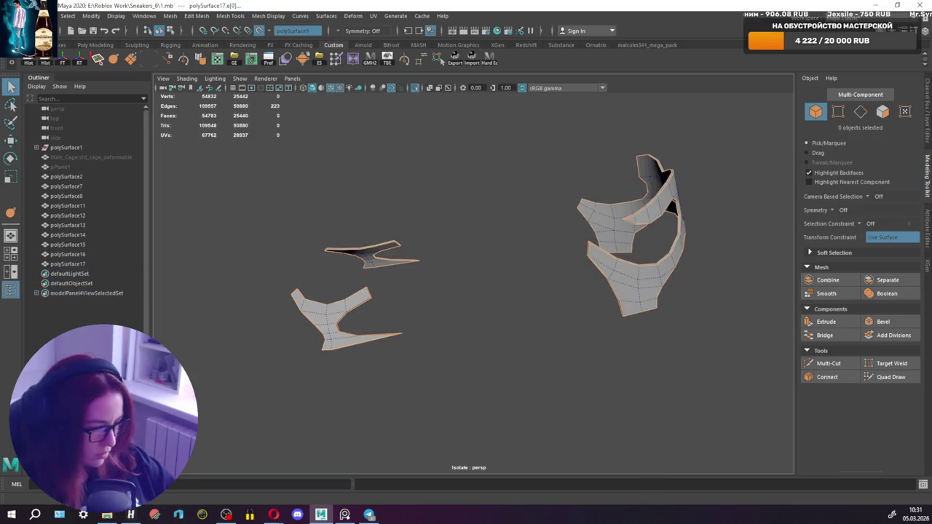
pyautogui.keyDown('shift'); pyautogui.moveTo(498, 266); pyautogui.dragTo(497, 316, button='right'); pyautogui.keyUp('shift')
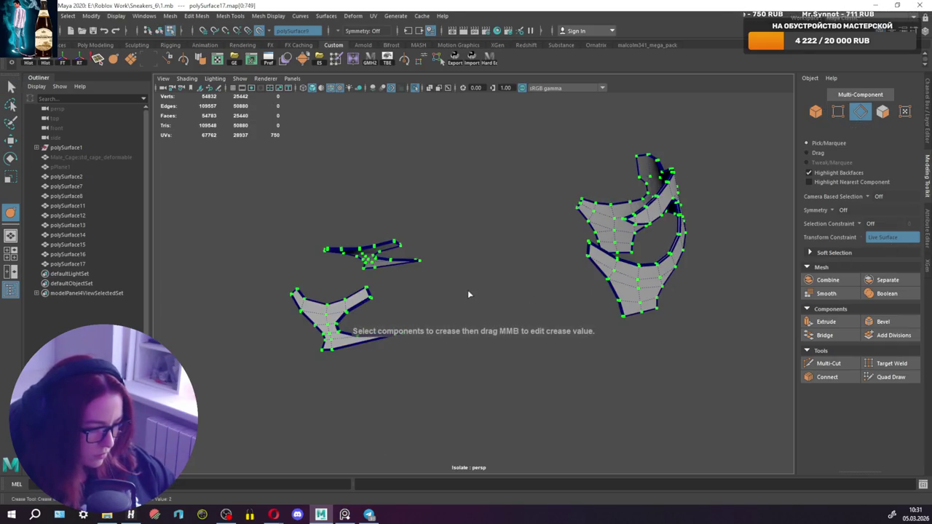
pyautogui.keyDown('alt'); pyautogui.moveTo(582, 205); pyautogui.dragTo(668, 211); pyautogui.keyUp('alt')
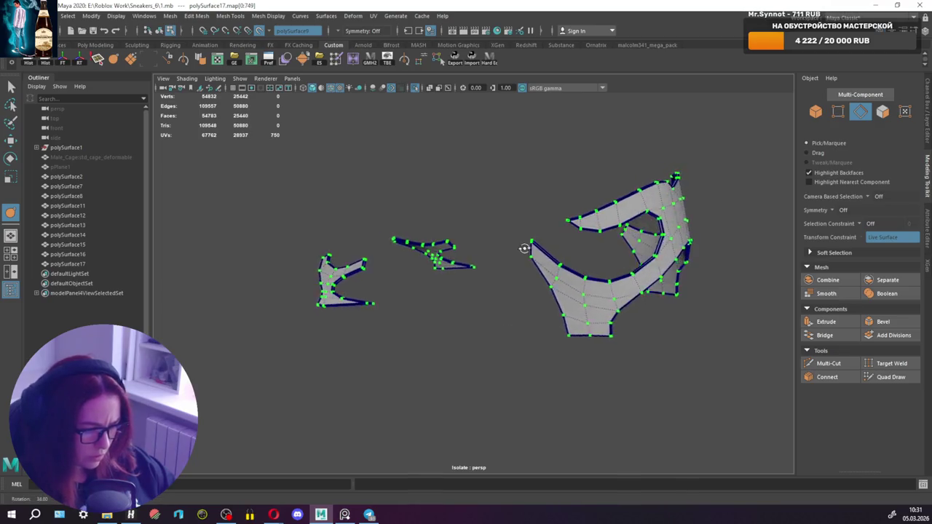
pyautogui.press('q')
pyautogui.moveTo(639, 211); pyautogui.dragTo(655, 194, button='right')
pyautogui.click(645, 234)
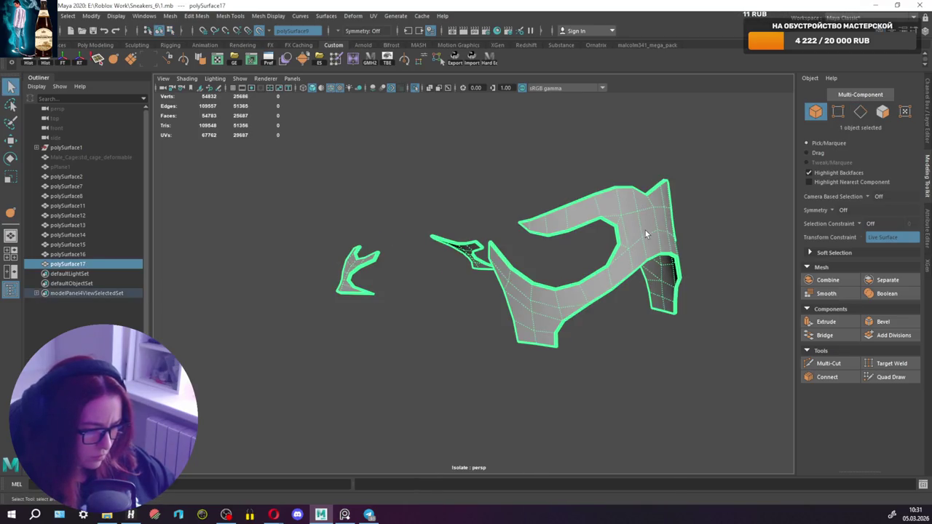
pyautogui.press('3')
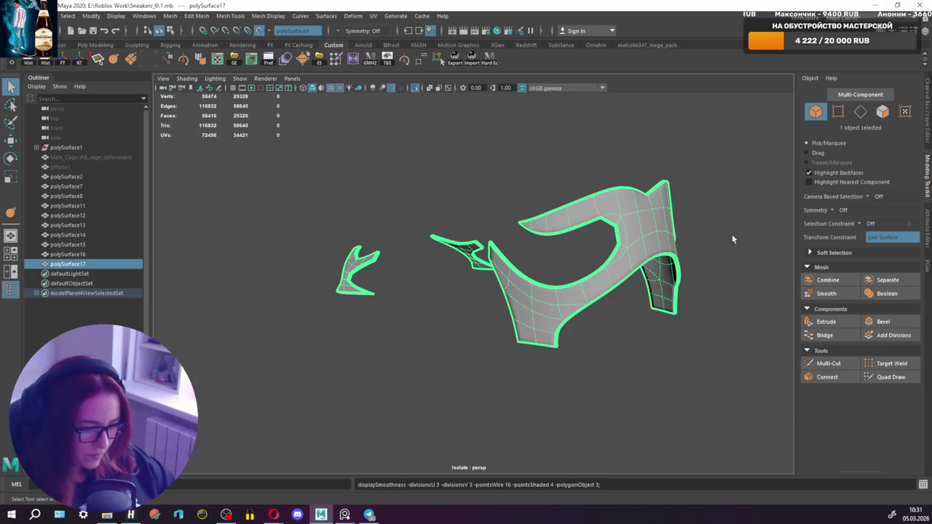
pyautogui.keyDown('alt'); pyautogui.moveTo(576, 231); pyautogui.dragTo(501, 241); pyautogui.keyUp('alt')
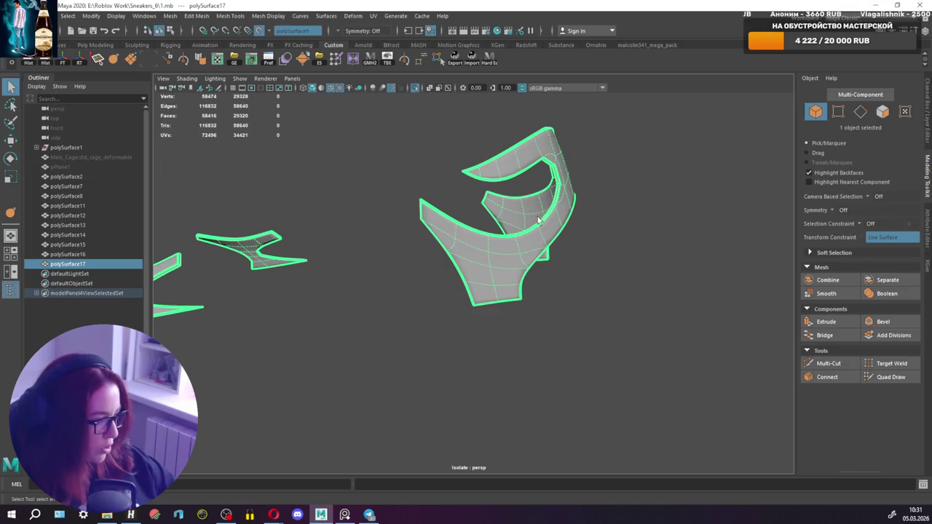
pyautogui.keyDown('alt'); pyautogui.moveTo(539, 245); pyautogui.dragTo(472, 248); pyautogui.keyUp('alt')
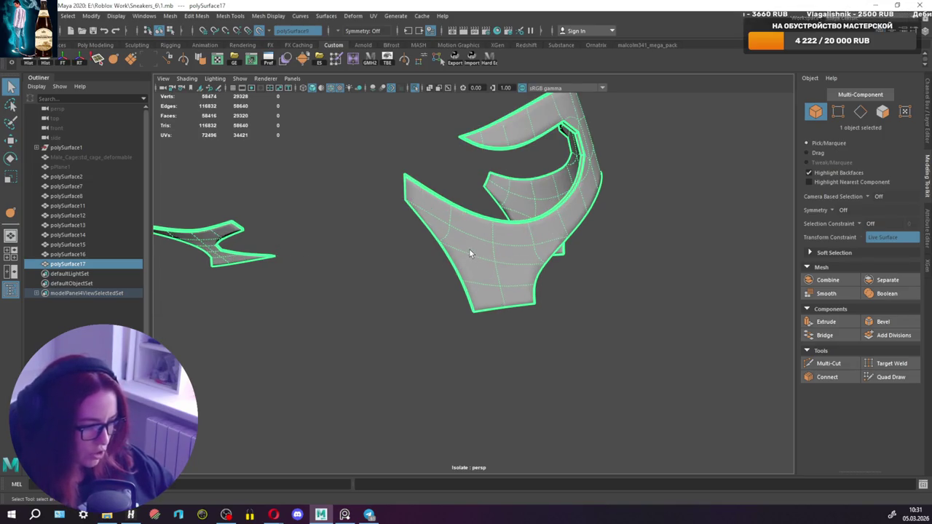
pyautogui.scroll(2, 469, 249)
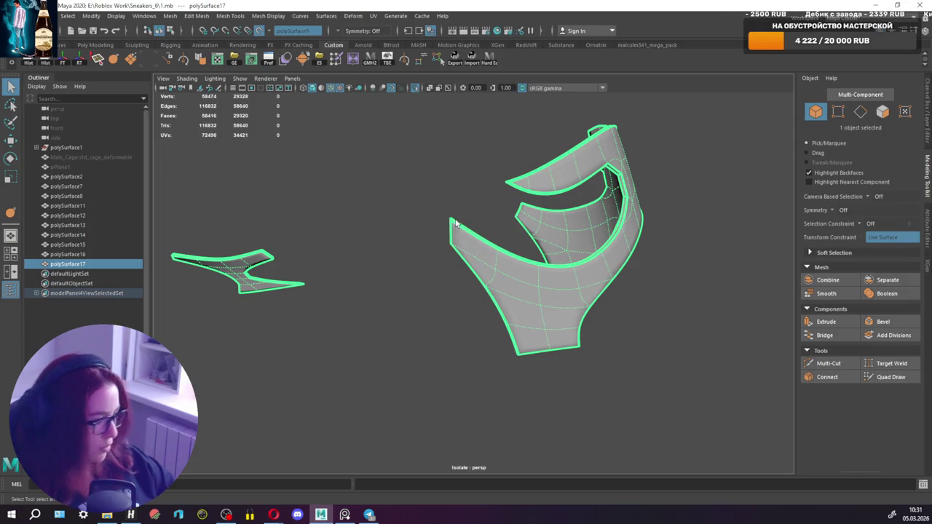
pyautogui.moveTo(437, 250)
pyautogui.keyDown('alt'); pyautogui.mouseDown()
pyautogui.moveTo(660, 233)
pyautogui.moveTo(525, 260)
pyautogui.moveTo(527, 277)
pyautogui.moveTo(555, 259)
pyautogui.moveTo(502, 299)
pyautogui.mouseUp(); pyautogui.keyUp('alt')
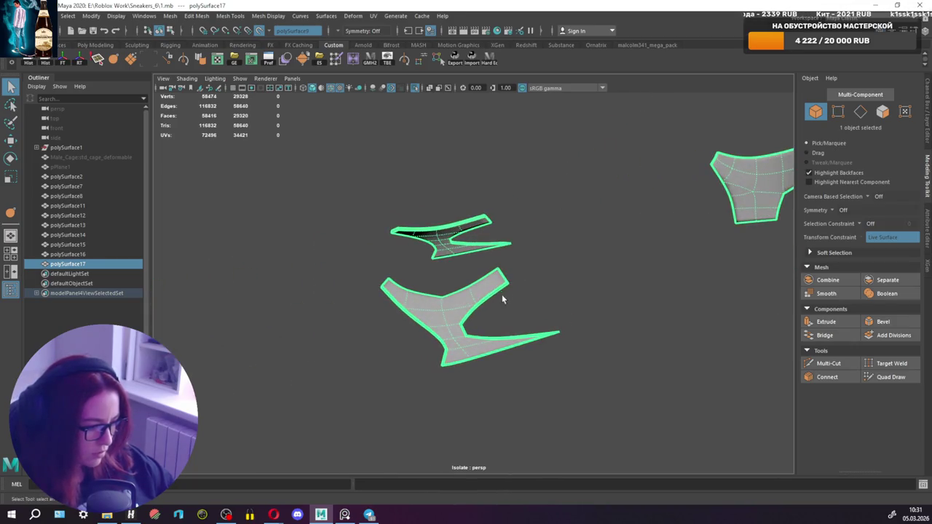
pyautogui.moveTo(467, 327)
pyautogui.keyDown('alt'); pyautogui.mouseDown()
pyautogui.moveTo(491, 294)
pyautogui.moveTo(554, 283)
pyautogui.moveTo(536, 275)
pyautogui.moveTo(570, 305)
pyautogui.mouseUp(); pyautogui.keyUp('alt')
# Switch the heel collar patch to edge mode and crease two neighbouring rim edges.
pyautogui.rightClick(517, 237)
pyautogui.click(515, 208)
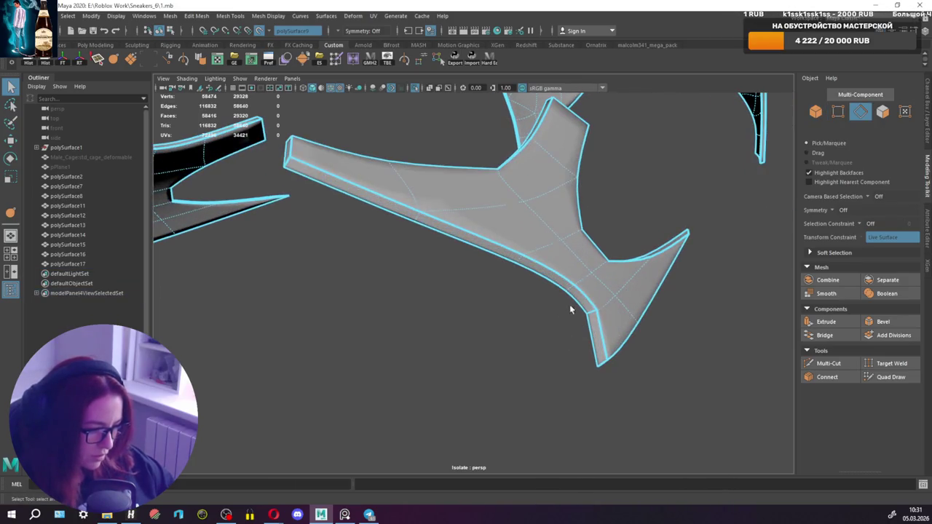
pyautogui.click(591, 314)
pyautogui.keyDown('shift'); pyautogui.rightClick(525, 291); pyautogui.keyUp('shift')
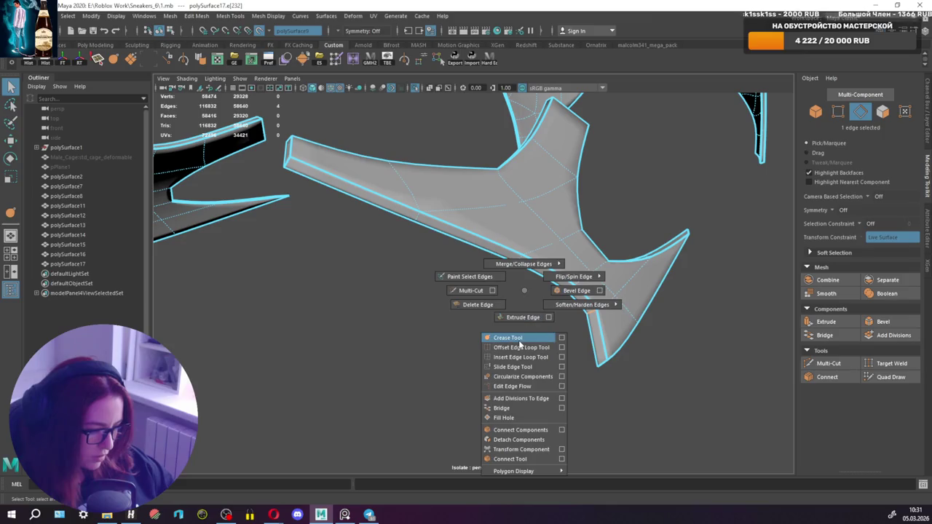
pyautogui.click(520, 339)
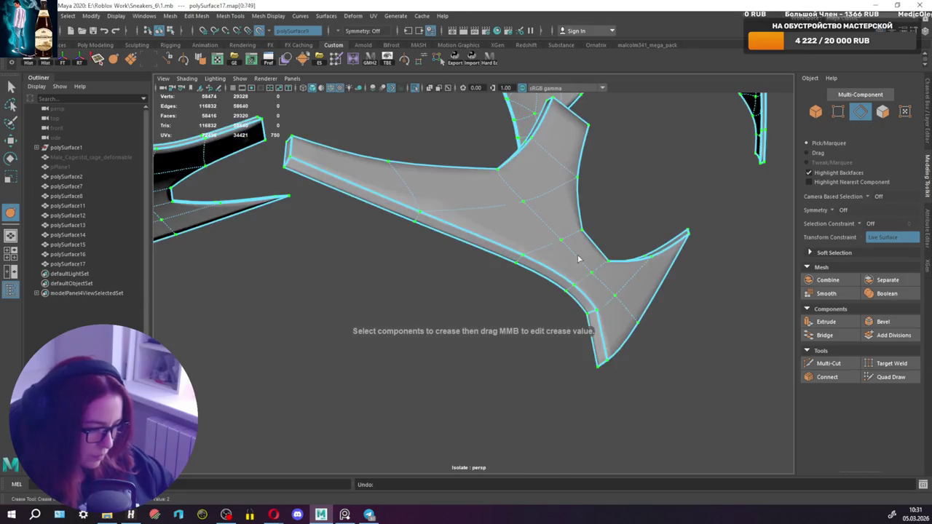
pyautogui.moveTo(562, 260); pyautogui.dragTo(572, 249, button='right')
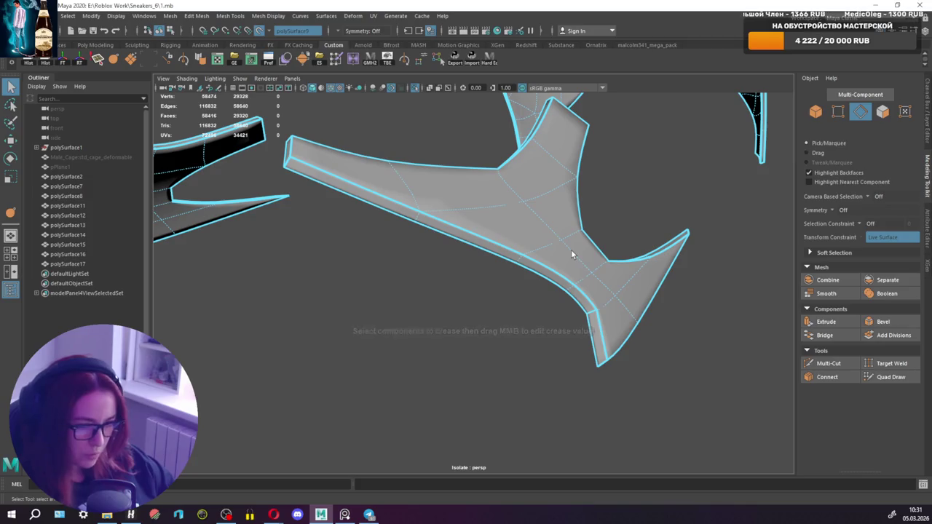
pyautogui.click(591, 311)
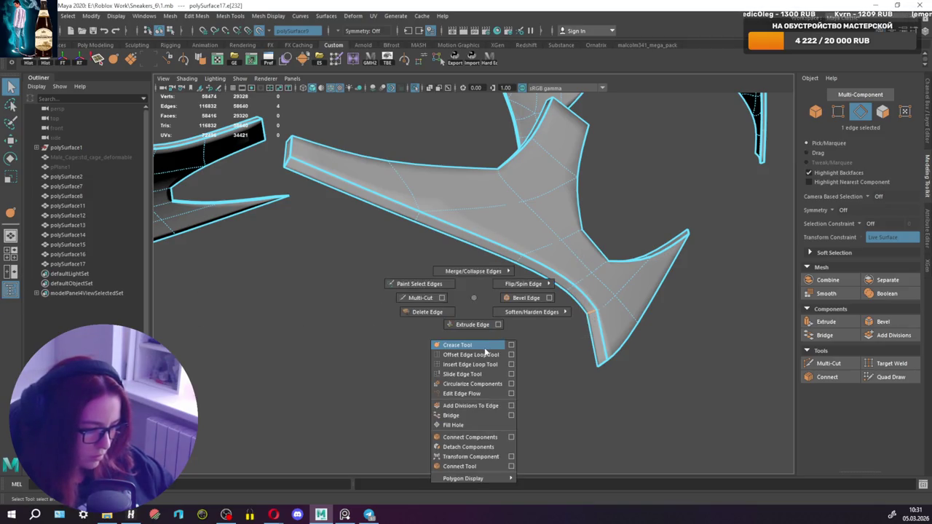
pyautogui.keyDown('shift'); pyautogui.moveTo(474, 301); pyautogui.dragTo(444, 343, button='right'); pyautogui.keyUp('shift')
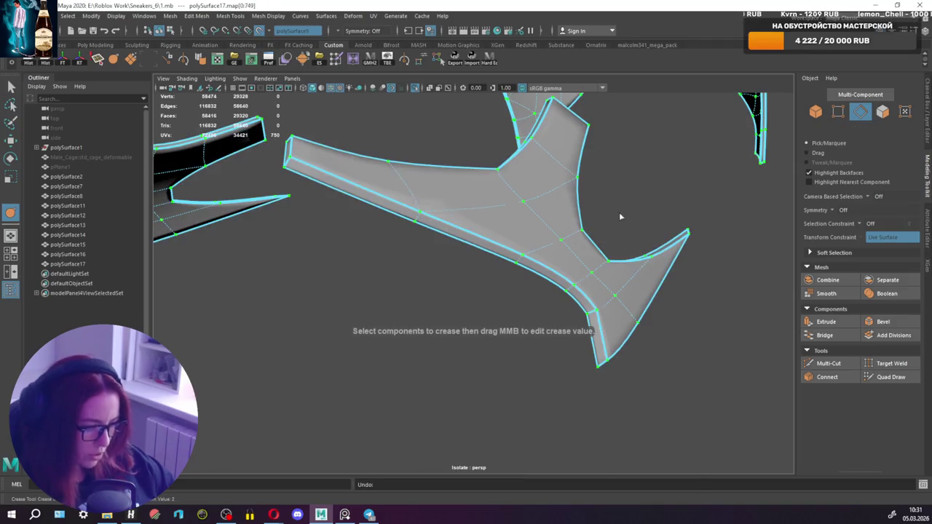
# Reselect the heel collar patch, return to edge mode and pick a rim edge for editing.
pyautogui.moveTo(552, 193); pyautogui.dragTo(601, 182, button='right')
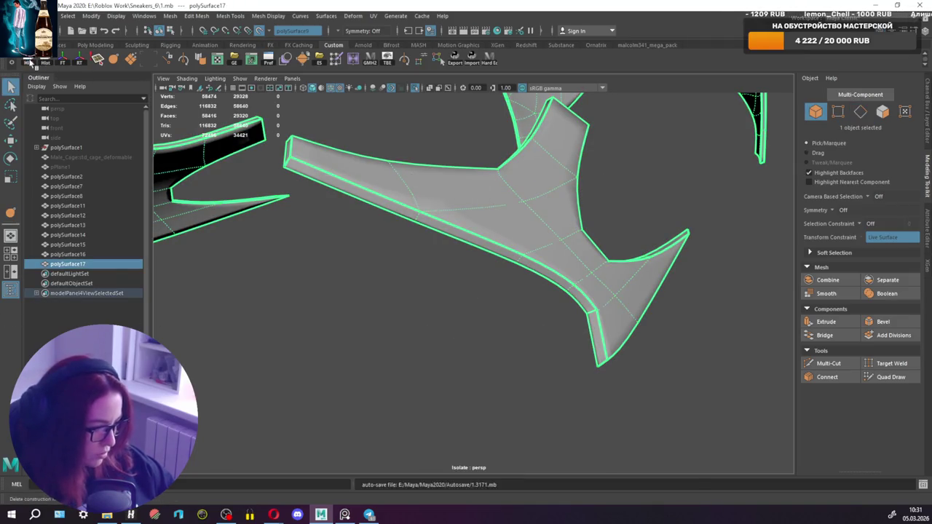
pyautogui.click(517, 312)
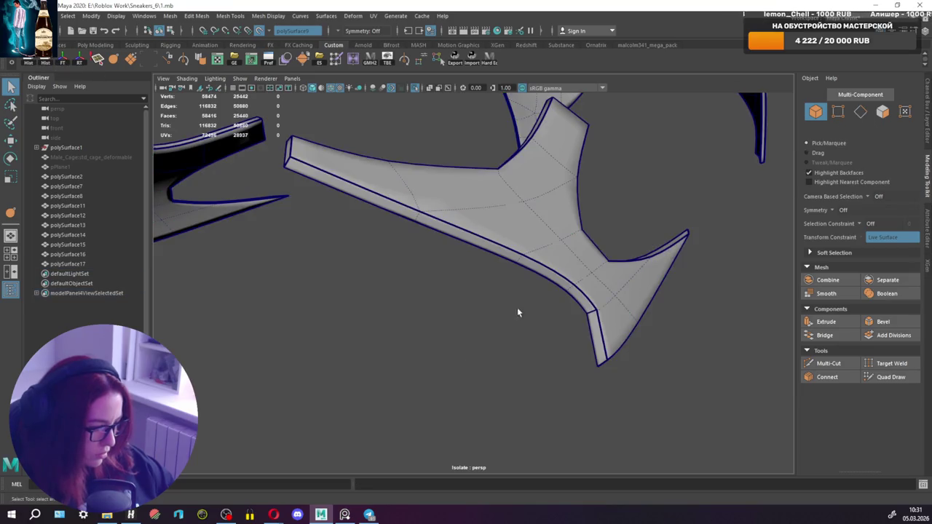
pyautogui.click(550, 255)
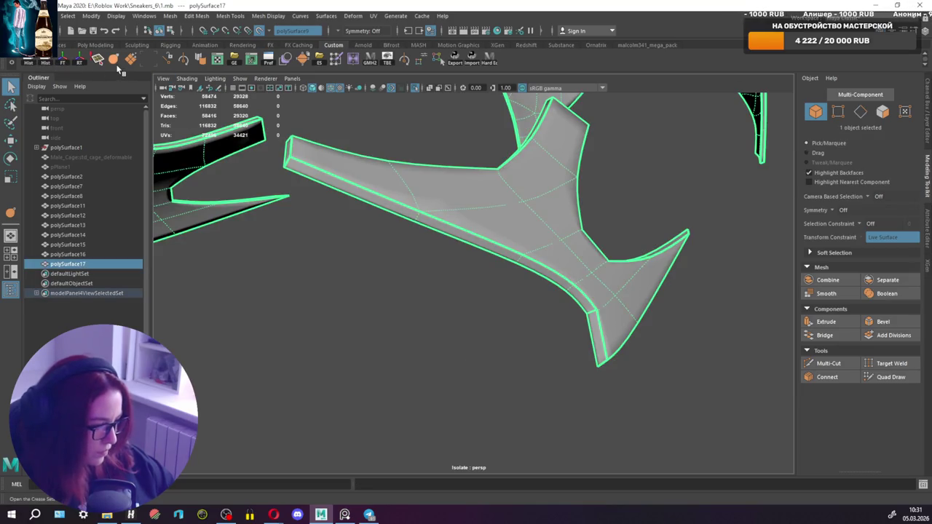
pyautogui.moveTo(386, 157); pyautogui.dragTo(415, 155, button='right')
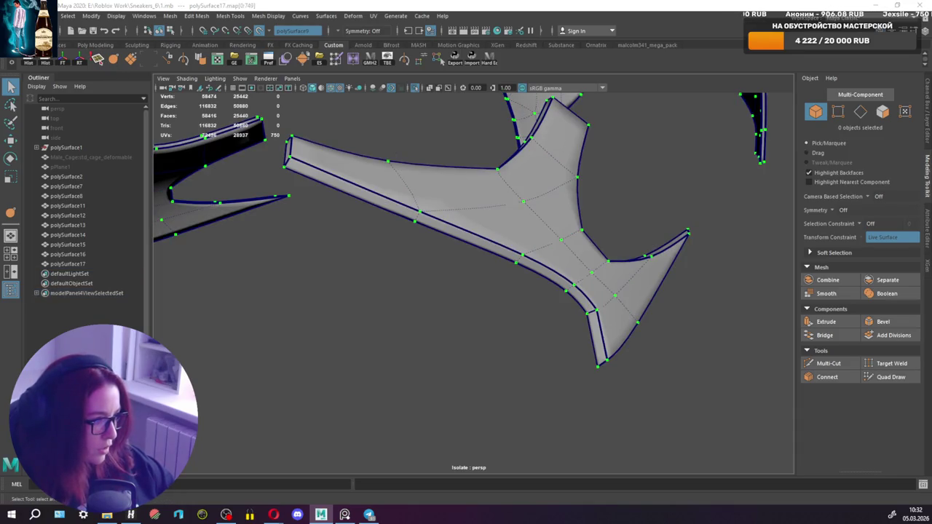
pyautogui.moveTo(539, 207); pyautogui.dragTo(539, 182, button='right')
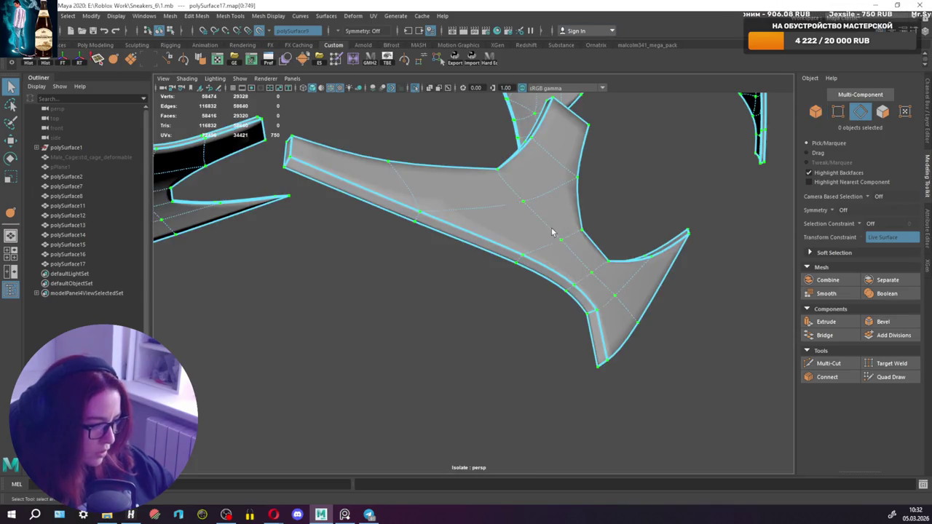
pyautogui.click(504, 273)
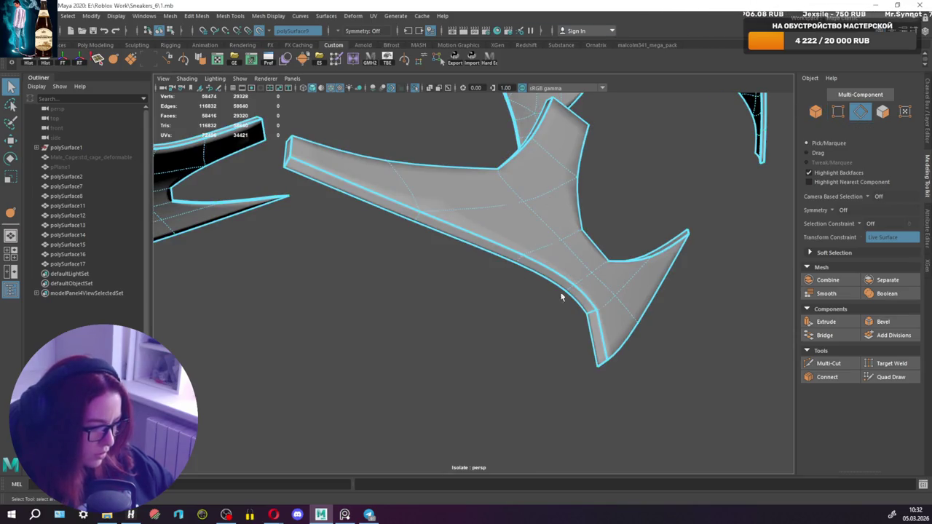
pyautogui.click(591, 314)
pyautogui.keyDown('shift'); pyautogui.moveTo(550, 334); pyautogui.dragTo(550, 361, button='right'); pyautogui.keyUp('shift')
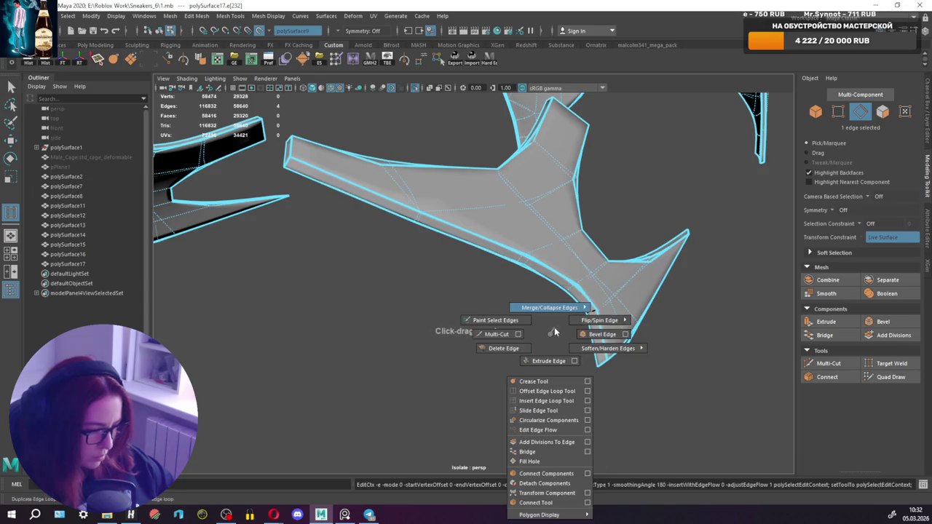
# Select the rim edge loop, show the unsmoothed cage view, and duplicate a loop near the rim.
pyautogui.hotkey('ctrl', 'z')
pyautogui.hotkey('ctrl', 'z')
pyautogui.hotkey('ctrl', 'z')
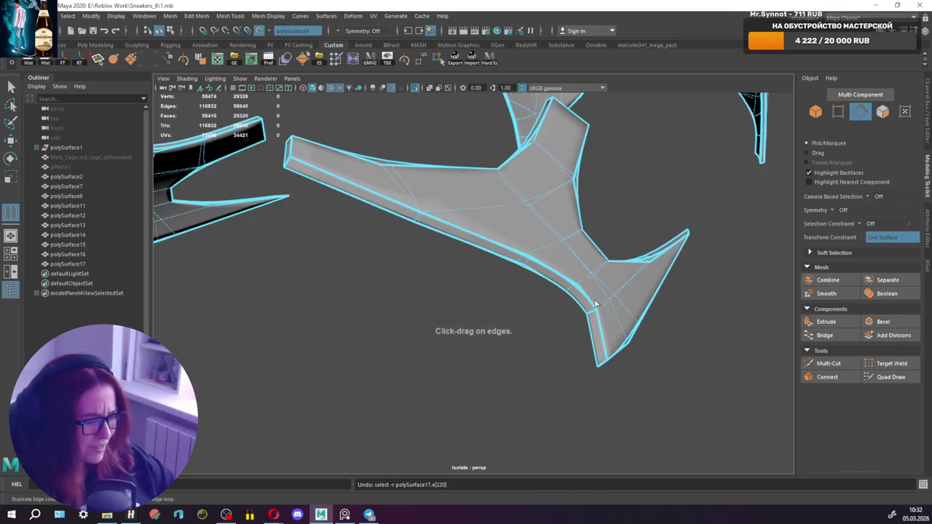
pyautogui.doubleClick(598, 312)
pyautogui.press('1')
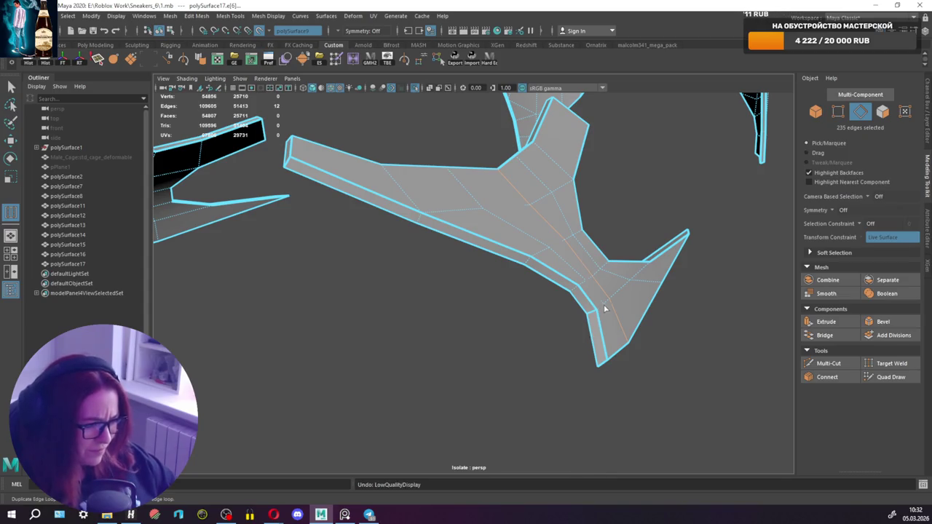
pyautogui.hotkey('ctrl', 'z')
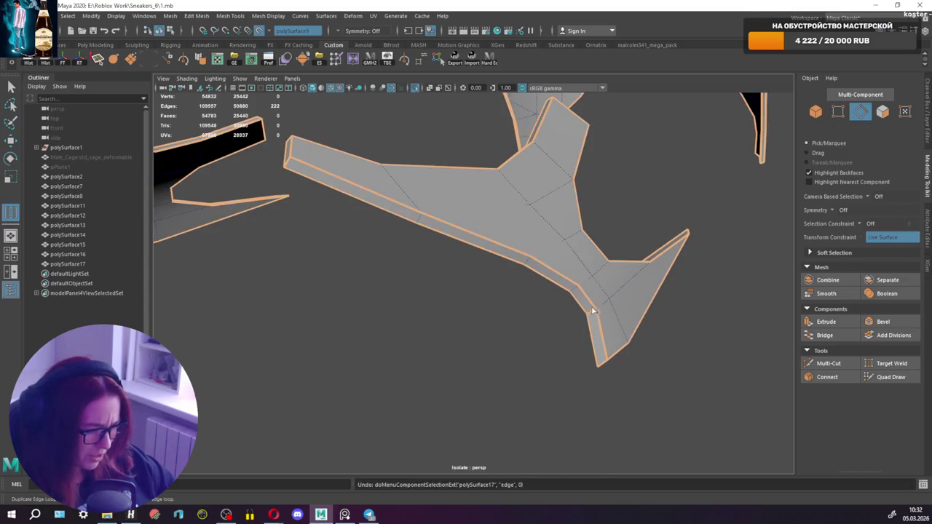
pyautogui.hotkey('ctrl', 'z')
pyautogui.hotkey('ctrl', 'z')
pyautogui.hotkey('ctrl', 'z')
pyautogui.moveTo(453, 214); pyautogui.dragTo(493, 212)
pyautogui.hotkey('ctrl', 'z')
pyautogui.hotkey('ctrl', 'z')
pyautogui.hotkey('ctrl', 'z')
pyautogui.hotkey('ctrl', 'z')
pyautogui.hotkey('ctrl', 'z')
pyautogui.hotkey('ctrl', 'z')
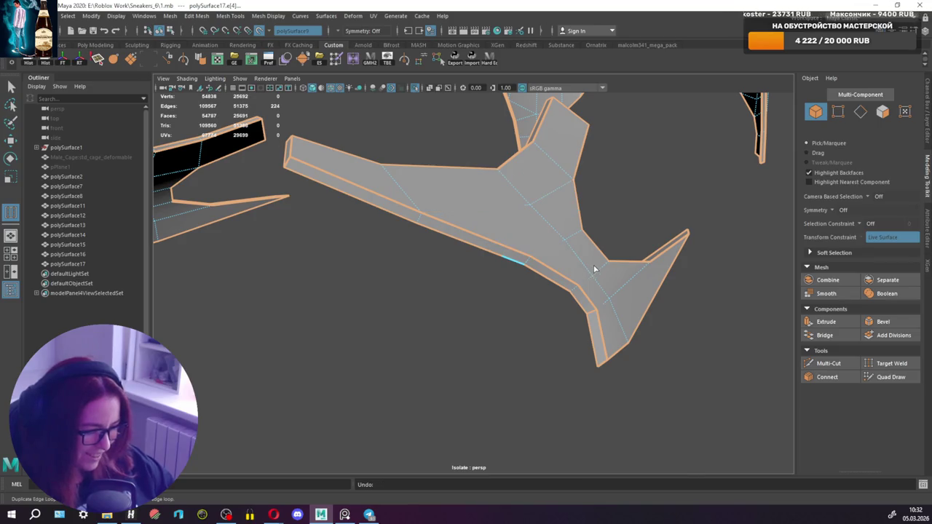
pyautogui.press('q')
# Return to object selection and orbit around all the isolated pieces.
pyautogui.moveTo(625, 209); pyautogui.dragTo(660, 162, button='right')
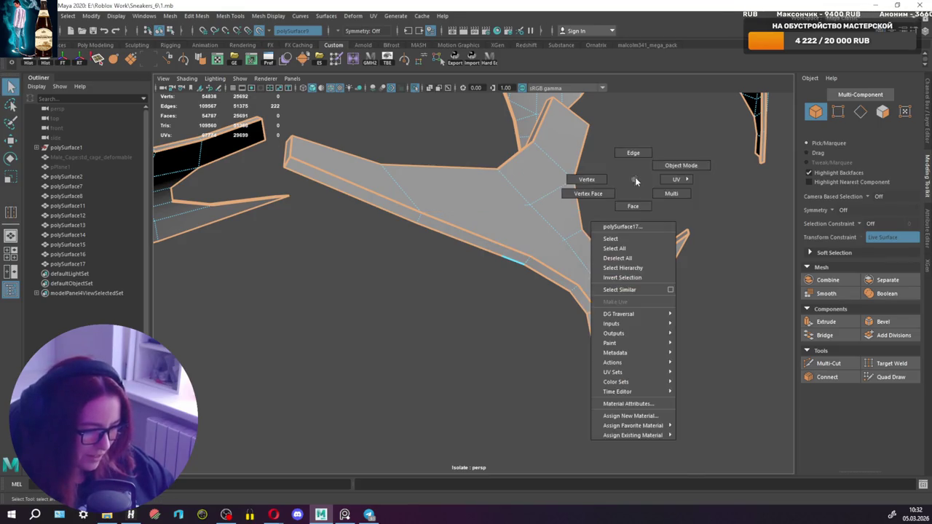
pyautogui.click(518, 241)
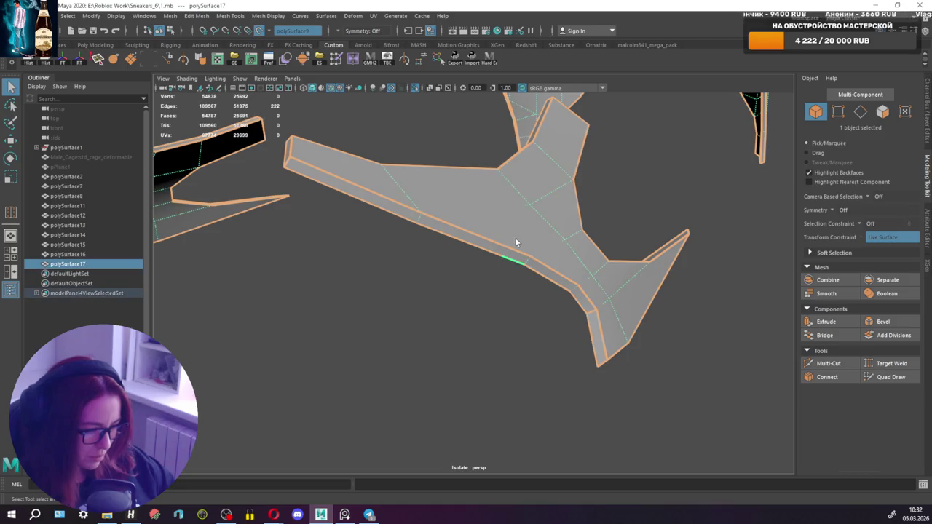
pyautogui.scroll(-5, 488, 242)
pyautogui.click(412, 308)
pyautogui.keyDown('alt'); pyautogui.moveTo(412, 308); pyautogui.dragTo(468, 304); pyautogui.keyUp('alt')
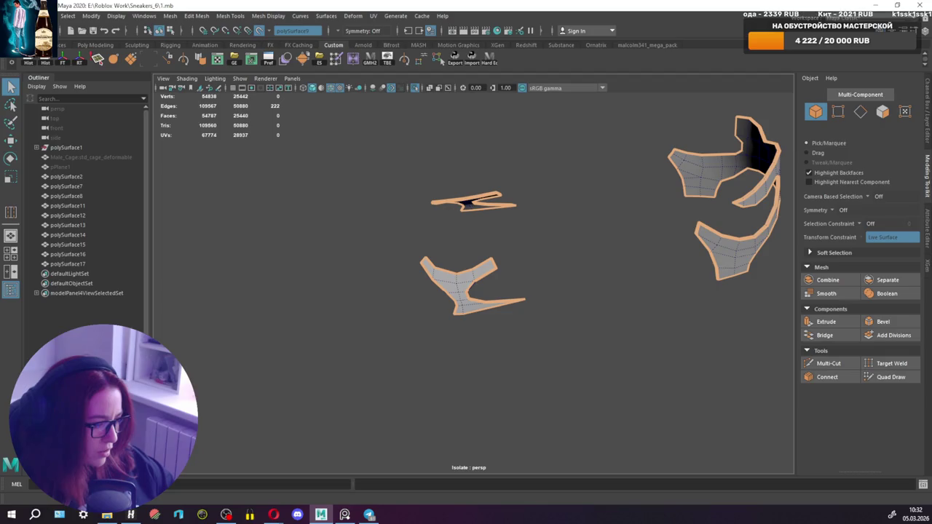
pyautogui.rightClick(709, 175)
# Click through the isolated pieces and reposition the view around them.
pyautogui.click(709, 171)
pyautogui.click(626, 203)
pyautogui.click(709, 176)
pyautogui.keyDown('alt'); pyautogui.moveTo(708, 175); pyautogui.dragTo(544, 203, button='middle'); pyautogui.keyUp('alt')
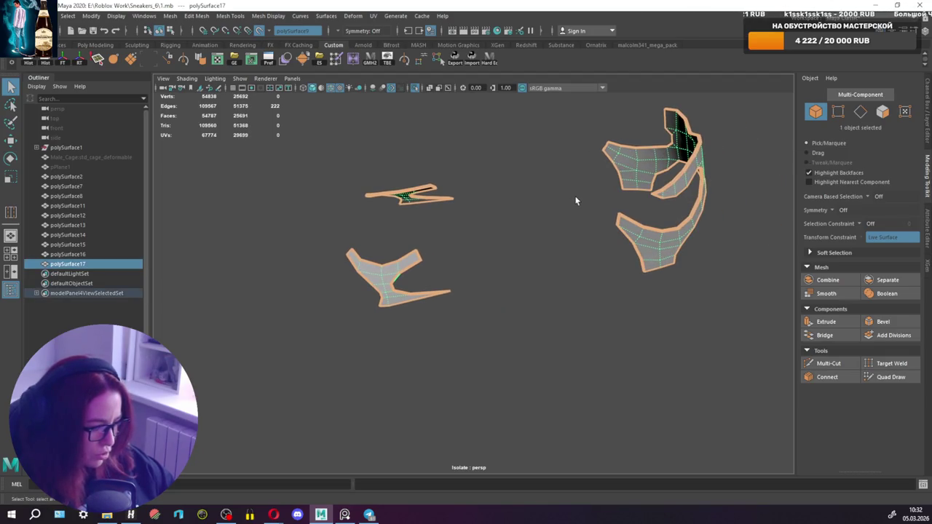
pyautogui.click(544, 204)
pyautogui.click(387, 260)
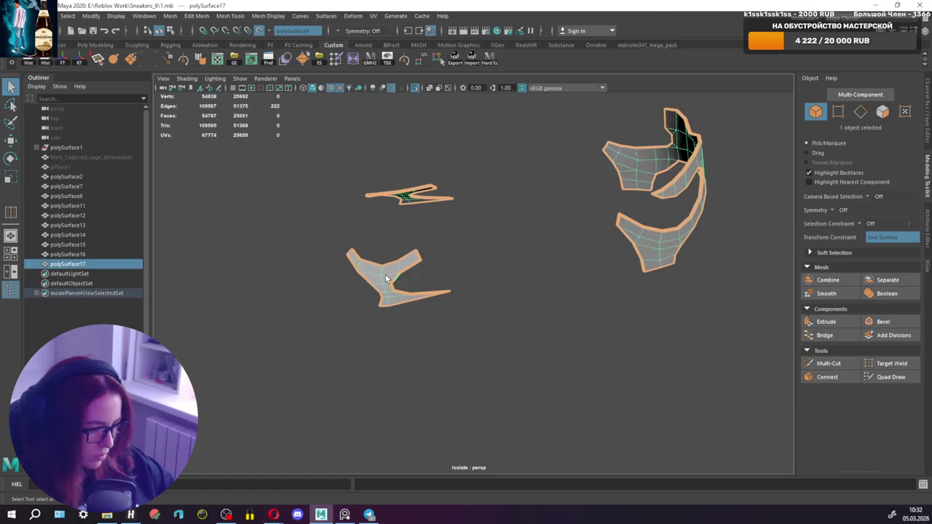
pyautogui.click(510, 244)
pyautogui.moveTo(526, 239)
pyautogui.keyDown('alt'); pyautogui.mouseDown()
pyautogui.moveTo(586, 233)
pyautogui.moveTo(580, 208)
pyautogui.mouseUp(); pyautogui.keyUp('alt')
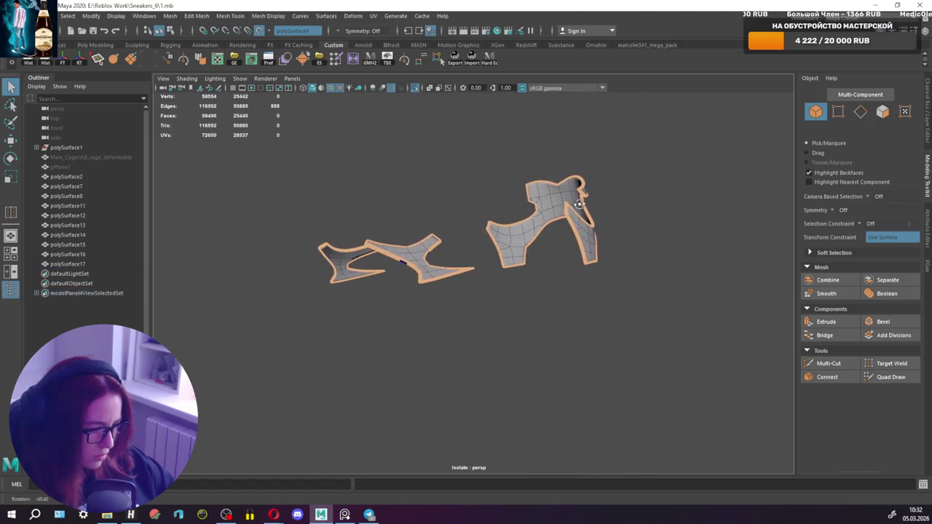
# Save the scene and reopen E:\Roblox Work\Sneakers_6\1.mb from Recent Files.
pyautogui.hotkey('ctrl', 's')
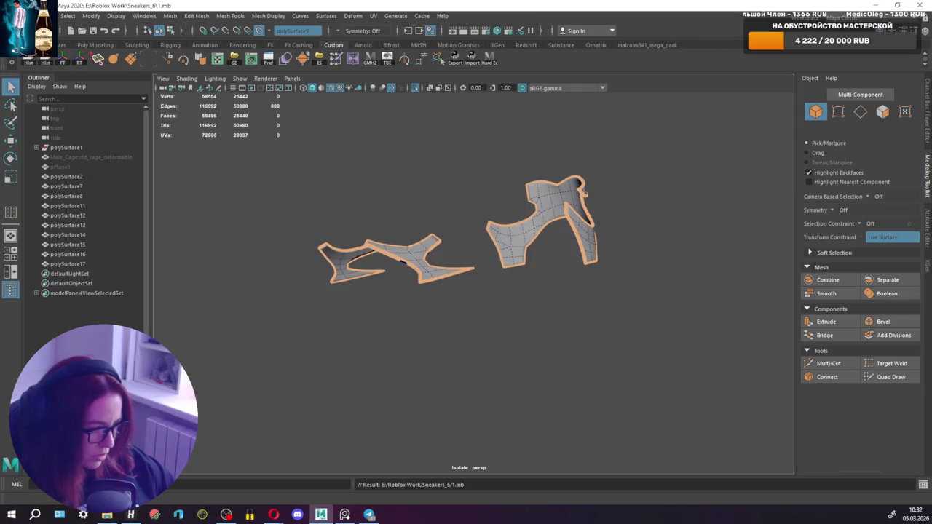
pyautogui.click(48, 15)
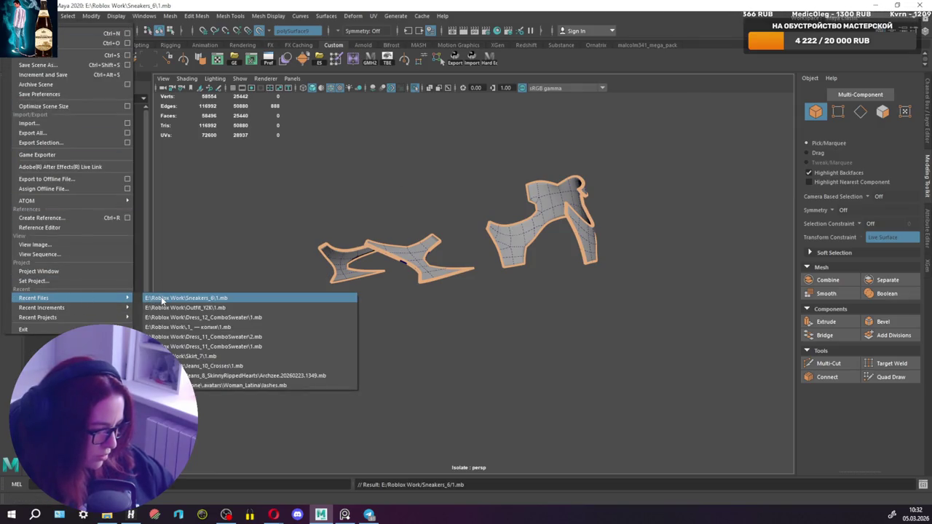
pyautogui.click(161, 298)
# Select the polySurface17 patch on the shoe and frame it in view.
pyautogui.click(432, 274)
pyautogui.click(428, 272)
pyautogui.press('f')
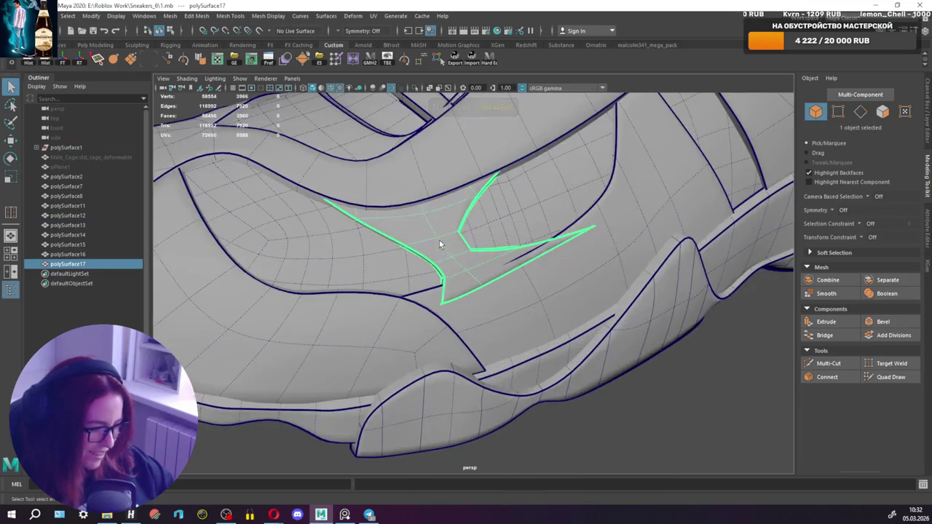
# Isolate the selected patch pieces and switch to edge selection.
pyautogui.click(415, 87)
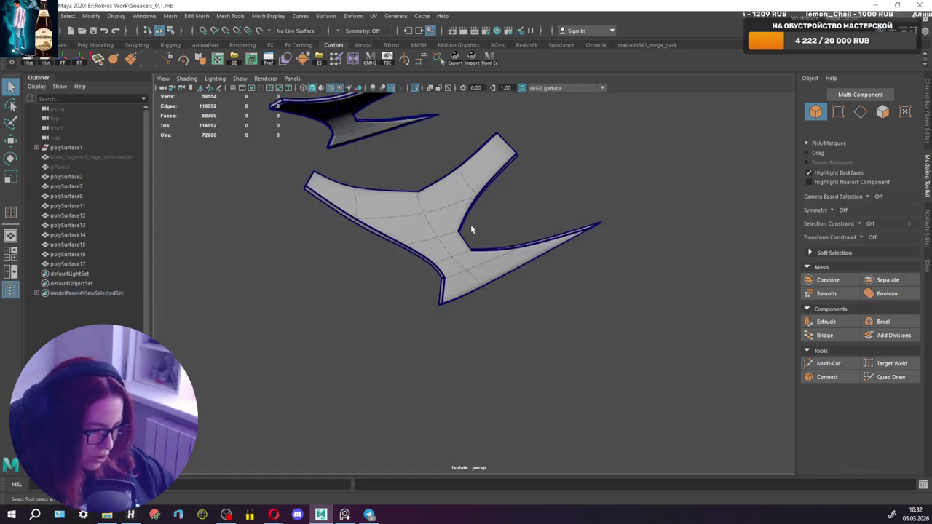
pyautogui.keyDown('alt'); pyautogui.moveTo(499, 228); pyautogui.dragTo(533, 208); pyautogui.keyUp('alt')
pyautogui.scroll(5, 475, 250)
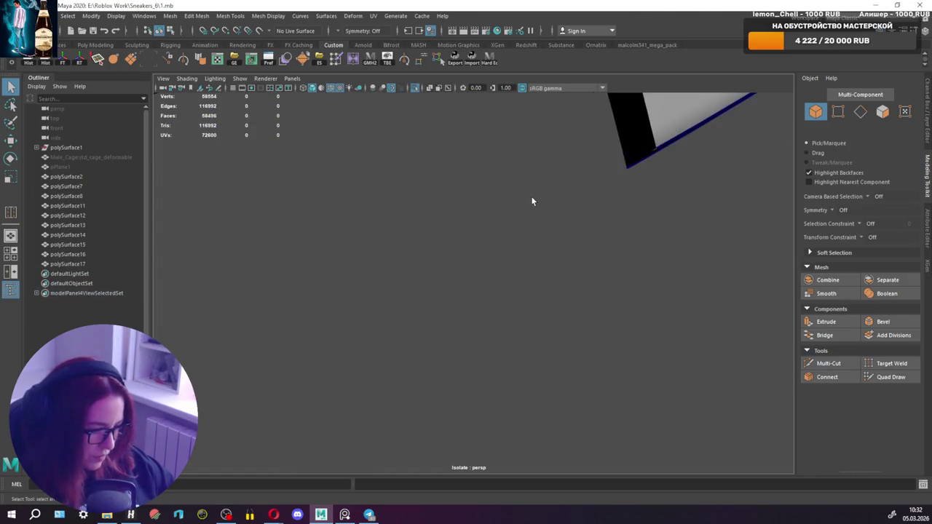
pyautogui.scroll(-5, 533, 202)
pyautogui.press('F10')
pyautogui.keyDown('alt'); pyautogui.moveTo(473, 170); pyautogui.dragTo(540, 268); pyautogui.keyUp('alt')
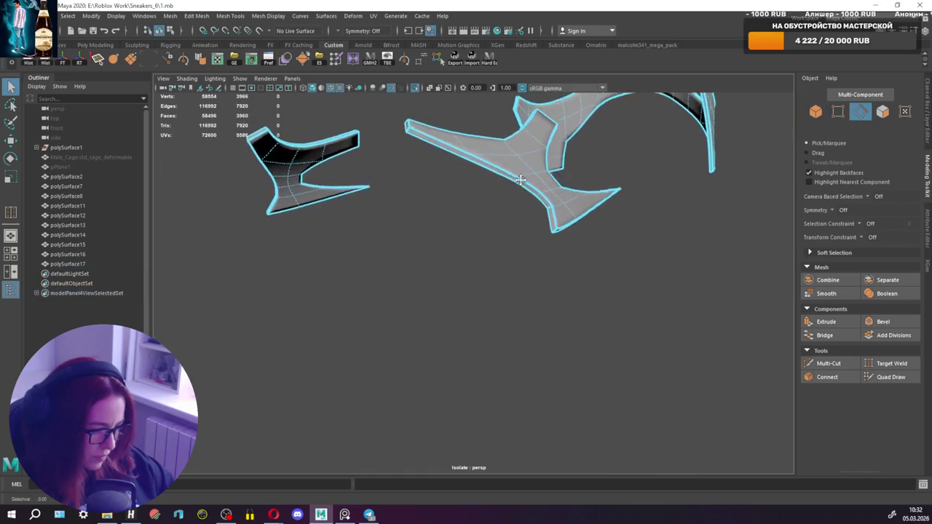
pyautogui.scroll(3, 540, 268)
# Crease two strap edges with the Crease Tool so the kinked strap curves smoothly.
pyautogui.click(573, 310)
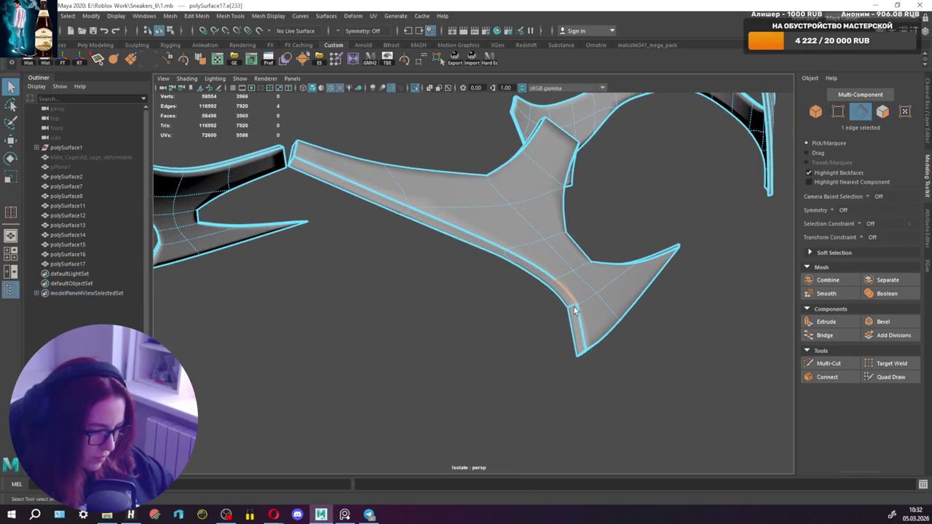
pyautogui.keyDown('shift'); pyautogui.moveTo(478, 332); pyautogui.dragTo(473, 350, button='right'); pyautogui.keyUp('shift')
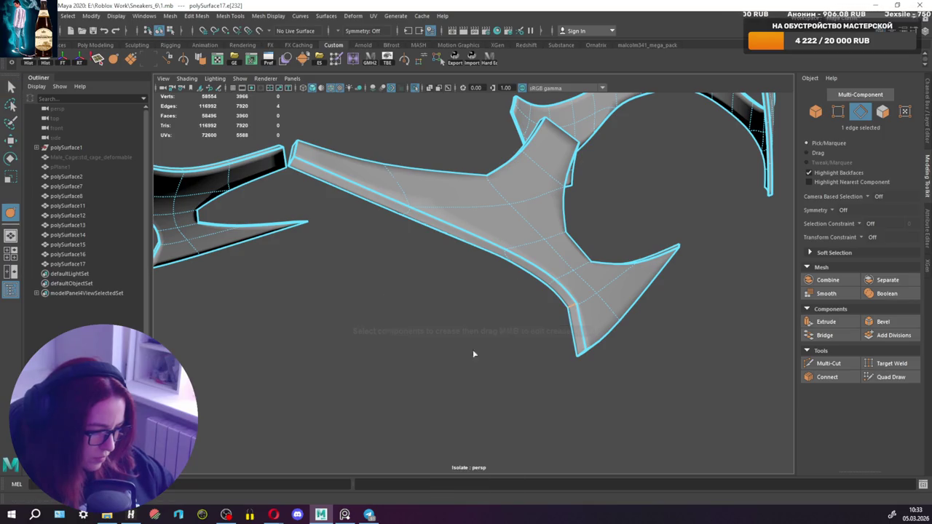
pyautogui.moveTo(487, 268)
pyautogui.keyDown('alt'); pyautogui.mouseDown()
pyautogui.moveTo(375, 245)
pyautogui.moveTo(478, 244)
pyautogui.moveTo(431, 242)
pyautogui.moveTo(444, 241)
pyautogui.mouseUp(); pyautogui.keyUp('alt')
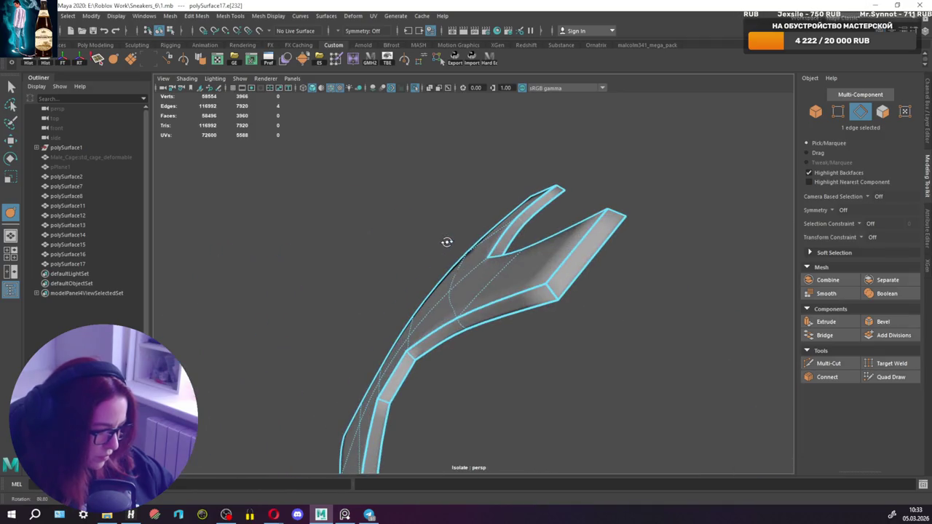
pyautogui.keyDown('shift'); pyautogui.click(387, 405); pyautogui.keyUp('shift')
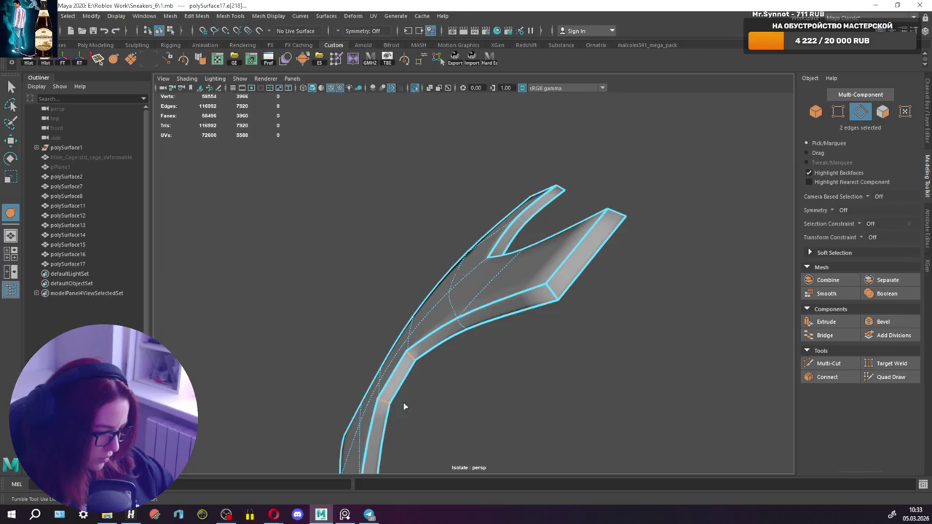
pyautogui.moveTo(284, 371); pyautogui.dragTo(2, 401, button='middle')
# Select the strap's vertical edge and smooth out the sharp bend there.
pyautogui.moveTo(464, 335)
pyautogui.keyDown('alt'); pyautogui.mouseDown()
pyautogui.moveTo(603, 327)
pyautogui.moveTo(505, 320)
pyautogui.moveTo(633, 325)
pyautogui.moveTo(673, 308)
pyautogui.moveTo(493, 318)
pyautogui.mouseUp(); pyautogui.keyUp('alt')
pyautogui.scroll(2, 447, 281)
pyautogui.keyDown('alt'); pyautogui.moveTo(448, 281); pyautogui.dragTo(513, 267); pyautogui.keyUp('alt')
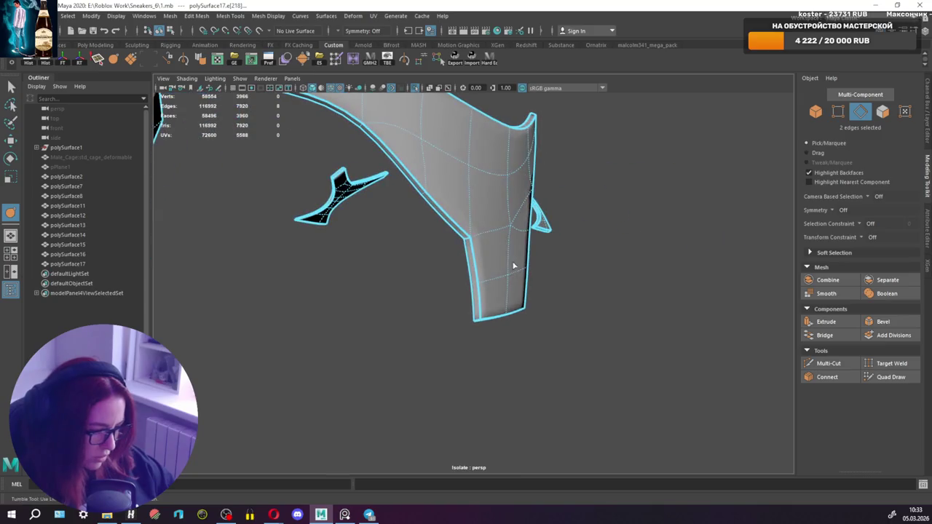
pyautogui.keyDown('alt'); pyautogui.moveTo(467, 246); pyautogui.dragTo(497, 266, button='right'); pyautogui.keyUp('alt')
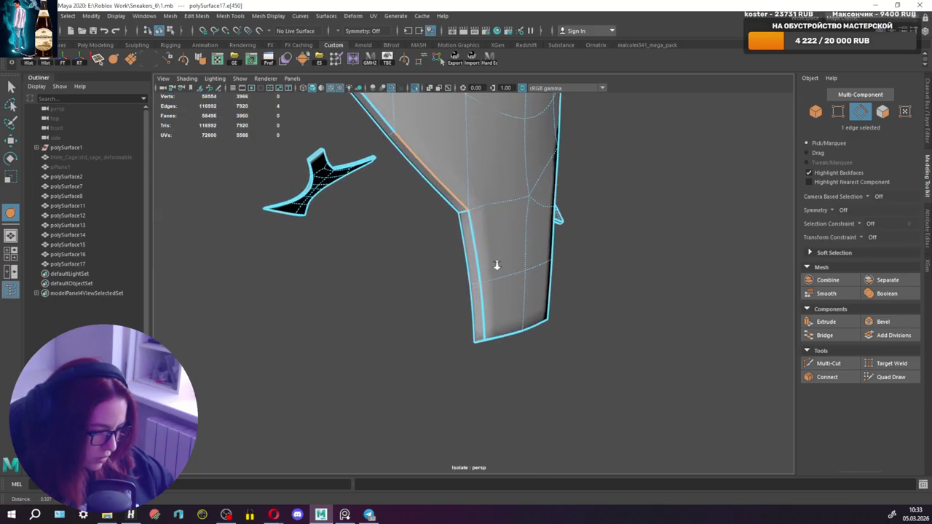
pyautogui.click(463, 216)
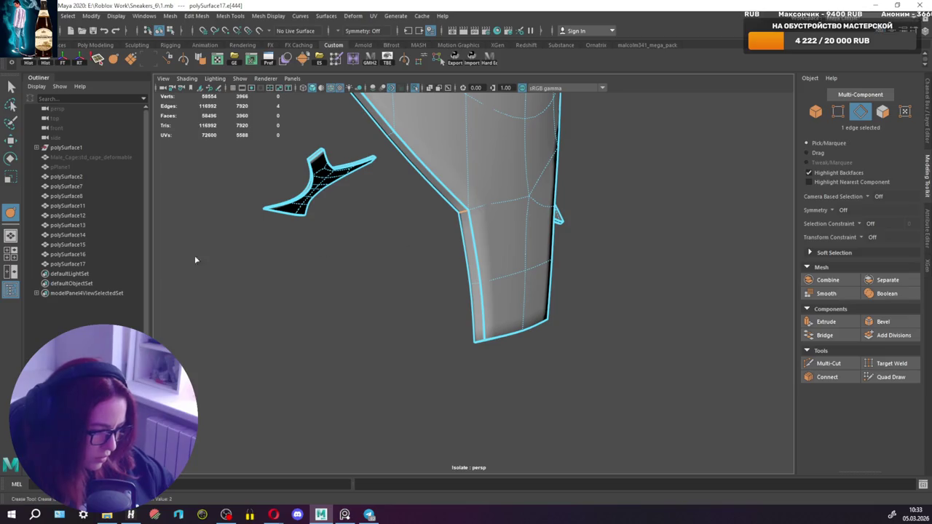
pyautogui.hotkey('ctrl', 'z')
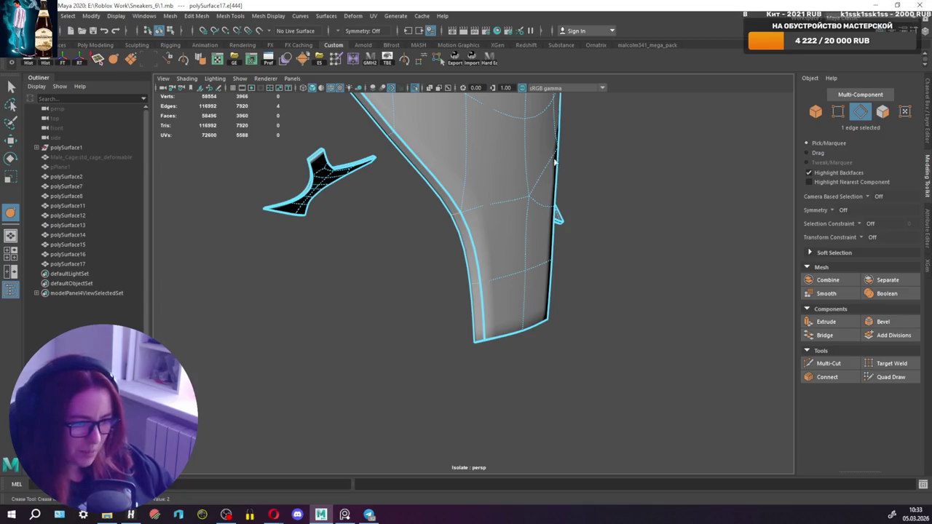
# Orbit, pan and zoom around the isolated polySurface17 mesh to inspect it from every side.
pyautogui.scroll(-3, 458, 194)
pyautogui.keyDown('alt'); pyautogui.moveTo(458, 195); pyautogui.dragTo(408, 193); pyautogui.keyUp('alt')
pyautogui.keyDown('alt'); pyautogui.moveTo(408, 193); pyautogui.dragTo(475, 255, button='middle'); pyautogui.keyUp('alt')
pyautogui.scroll(4, 475, 251)
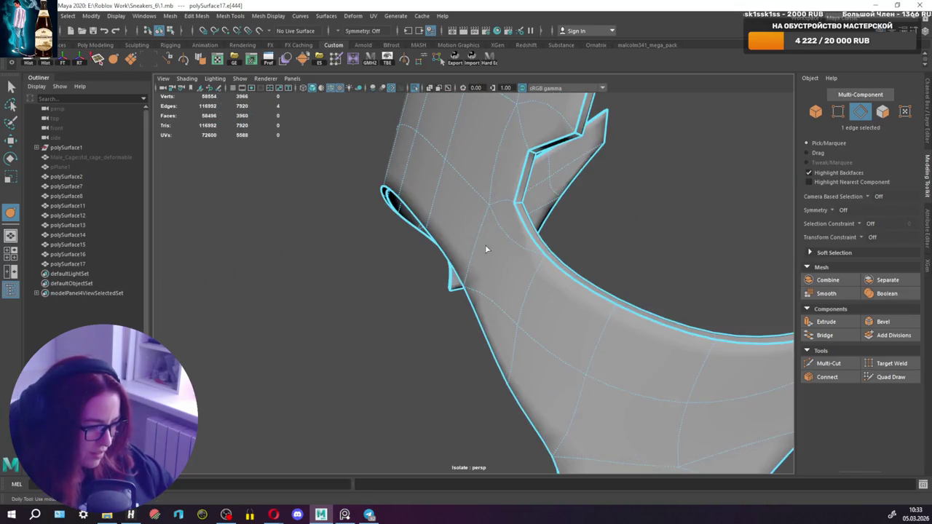
pyautogui.keyDown('alt'); pyautogui.moveTo(514, 209); pyautogui.dragTo(459, 223); pyautogui.keyUp('alt')
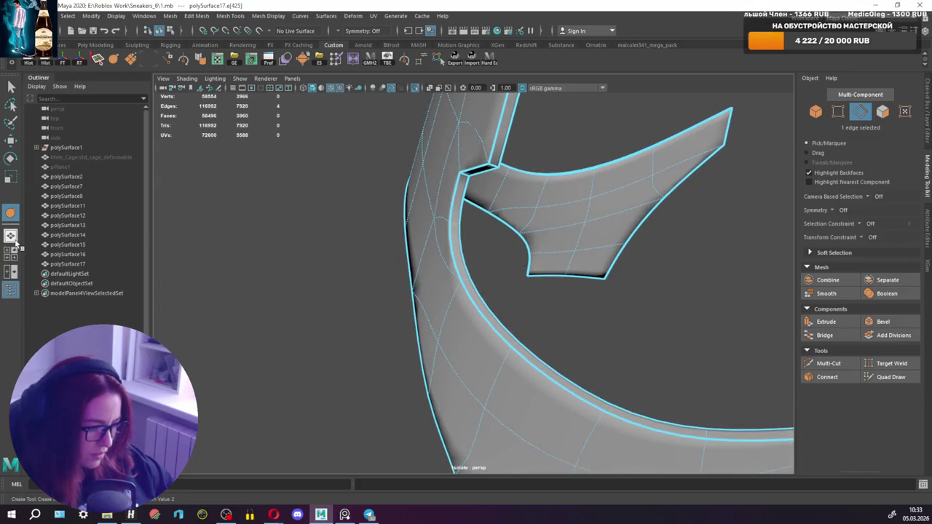
pyautogui.moveTo(428, 193)
pyautogui.keyDown('alt'); pyautogui.mouseDown()
pyautogui.moveTo(594, 203)
pyautogui.moveTo(536, 321)
pyautogui.mouseUp(); pyautogui.keyUp('alt')
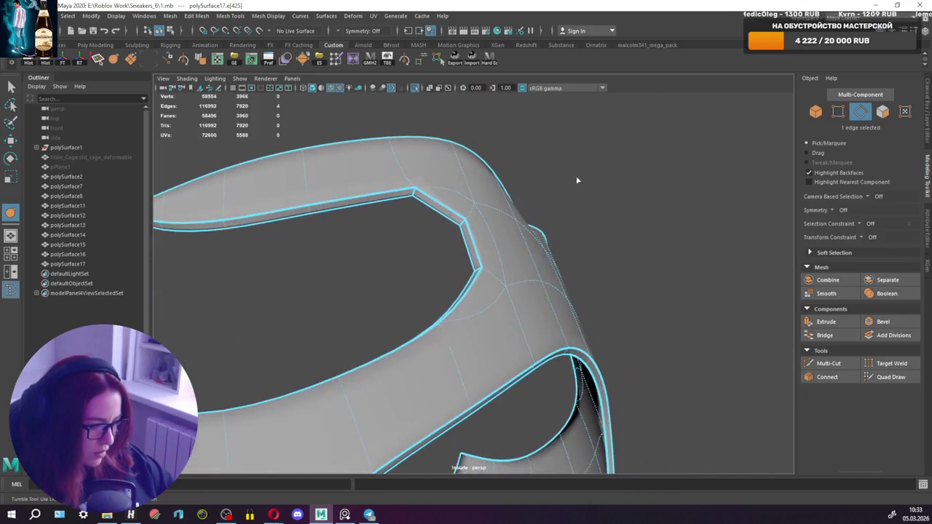
pyautogui.click(537, 325)
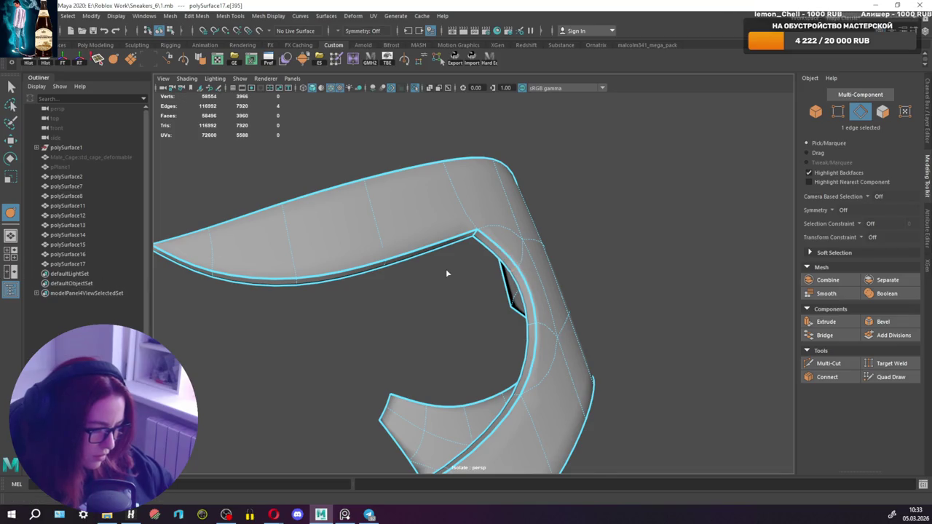
pyautogui.keyDown('alt'); pyautogui.moveTo(448, 274); pyautogui.dragTo(439, 197); pyautogui.keyUp('alt')
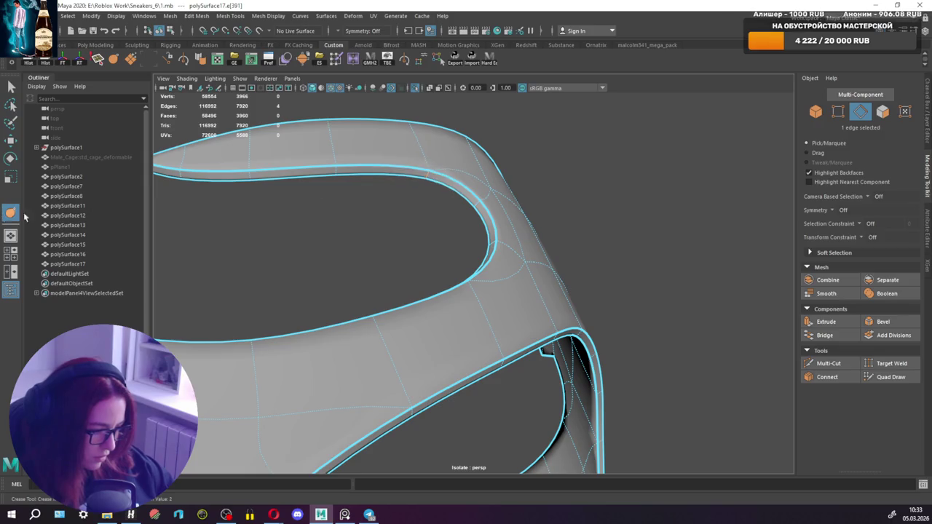
pyautogui.moveTo(578, 257)
pyautogui.keyDown('alt'); pyautogui.mouseDown()
pyautogui.moveTo(418, 254)
pyautogui.moveTo(385, 270)
pyautogui.moveTo(472, 287)
pyautogui.mouseUp(); pyautogui.keyUp('alt')
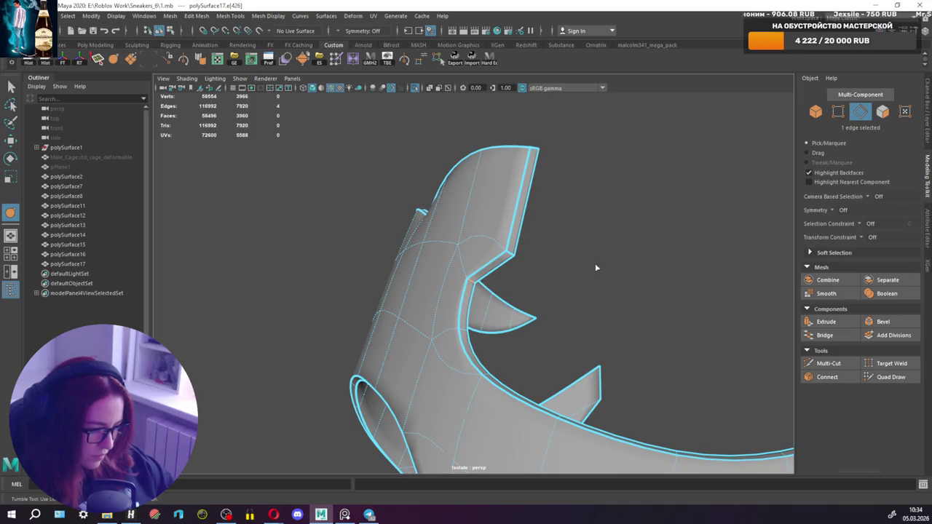
pyautogui.moveTo(339, 253)
pyautogui.keyDown('alt'); pyautogui.mouseDown()
pyautogui.moveTo(491, 290)
pyautogui.moveTo(575, 273)
pyautogui.moveTo(477, 270)
pyautogui.mouseUp(); pyautogui.keyUp('alt')
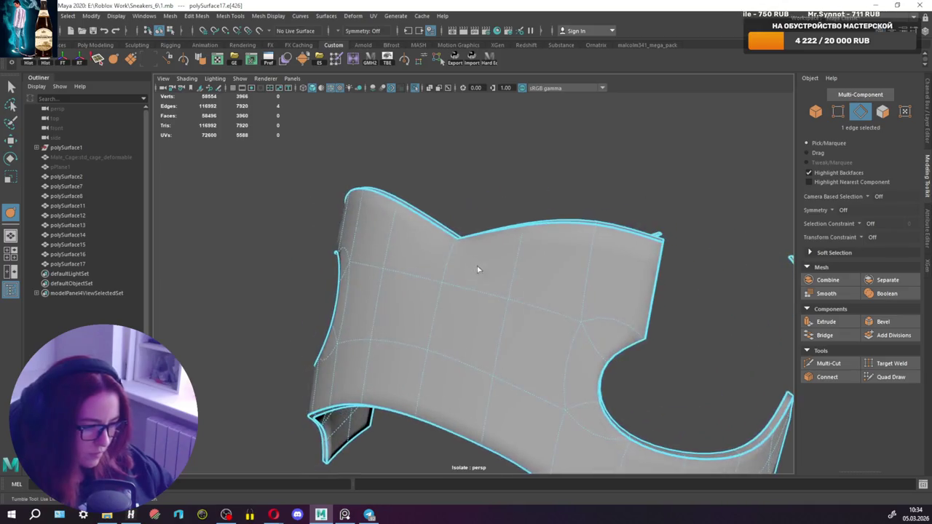
pyautogui.scroll(-5, 579, 279)
pyautogui.moveTo(579, 279)
pyautogui.keyDown('alt'); pyautogui.mouseDown()
pyautogui.moveTo(580, 244)
pyautogui.moveTo(619, 241)
pyautogui.moveTo(489, 245)
pyautogui.moveTo(430, 235)
pyautogui.mouseUp(); pyautogui.keyUp('alt')
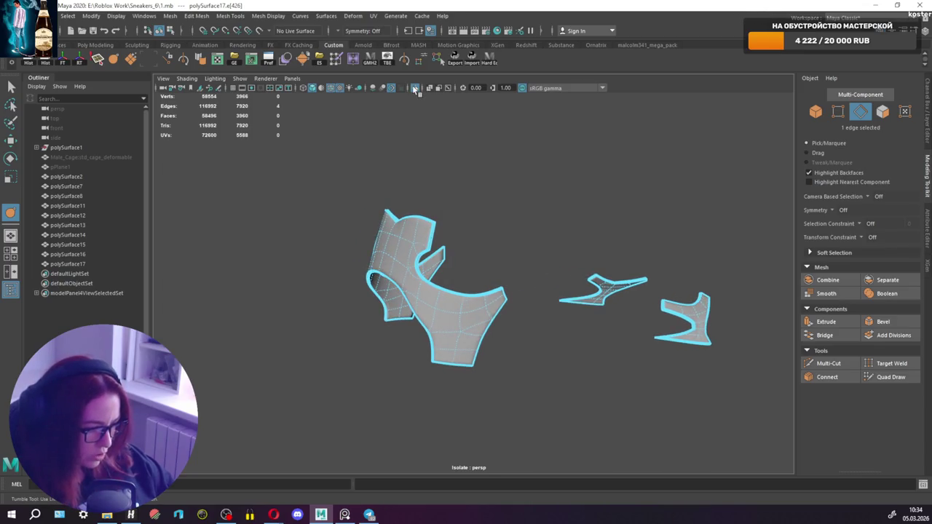
# Turn off Isolate Select to show the whole sneaker and bring up its marking menu.
pyautogui.click(415, 89)
pyautogui.scroll(2, 404, 216)
pyautogui.rightClick(405, 215)
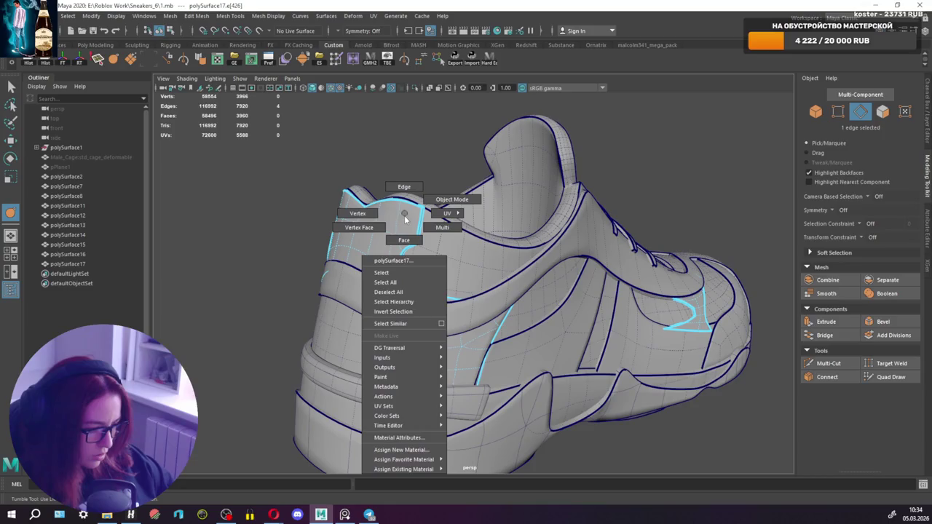
# Return to Object Mode, select the polySurface9 shoe body and make it live.
pyautogui.click(404, 240)
pyautogui.scroll(3, 401, 202)
pyautogui.scroll(-2, 393, 189)
pyautogui.click(408, 202)
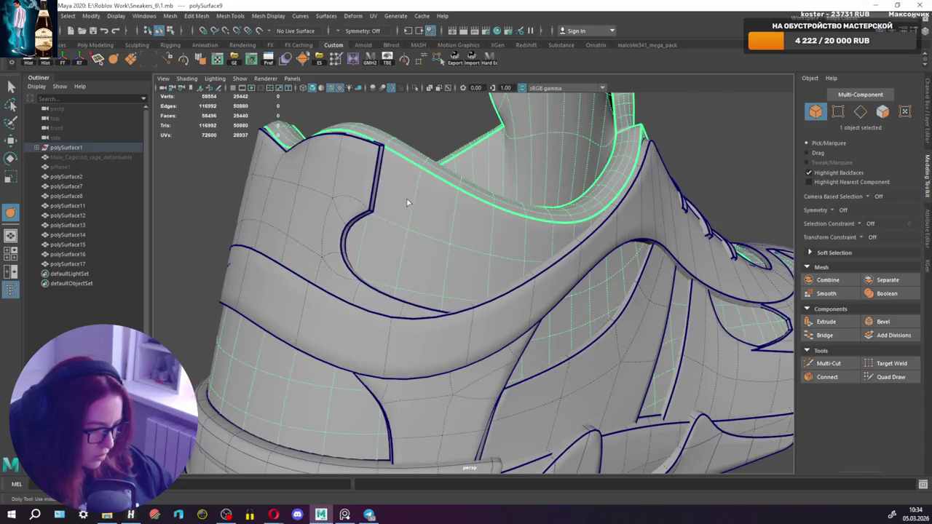
pyautogui.click(259, 31)
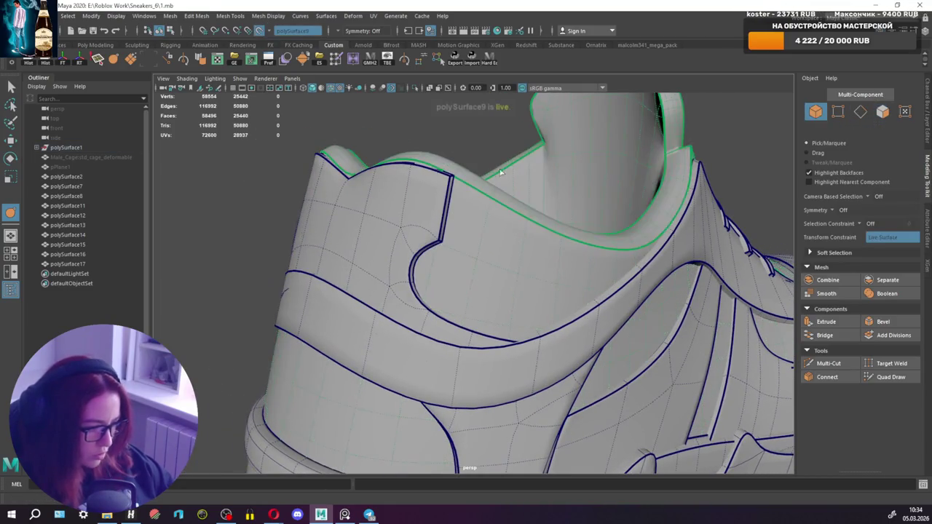
# Quad Draw the first faces along the heel collar's upper rim, extending a second quad.
pyautogui.click(890, 377)
pyautogui.keyDown('alt'); pyautogui.moveTo(438, 244); pyautogui.dragTo(439, 245); pyautogui.keyUp('alt')
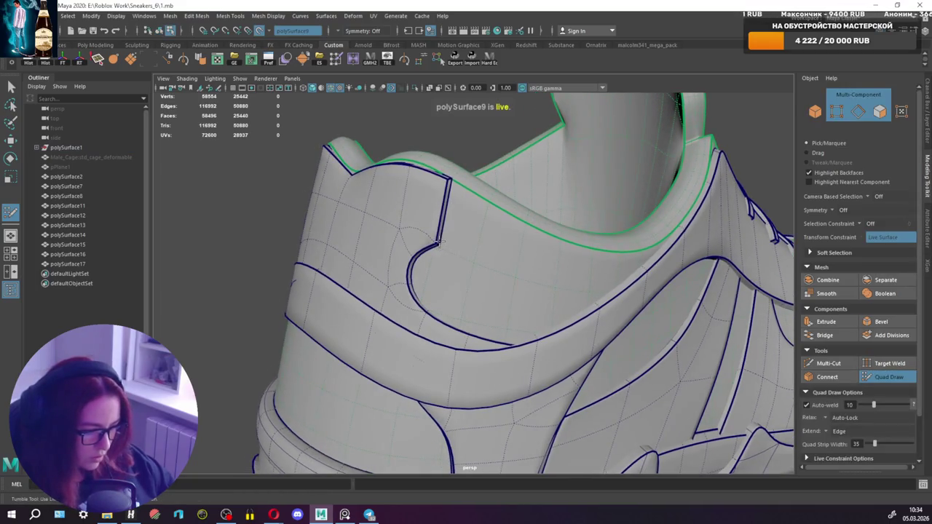
pyautogui.click(452, 180)
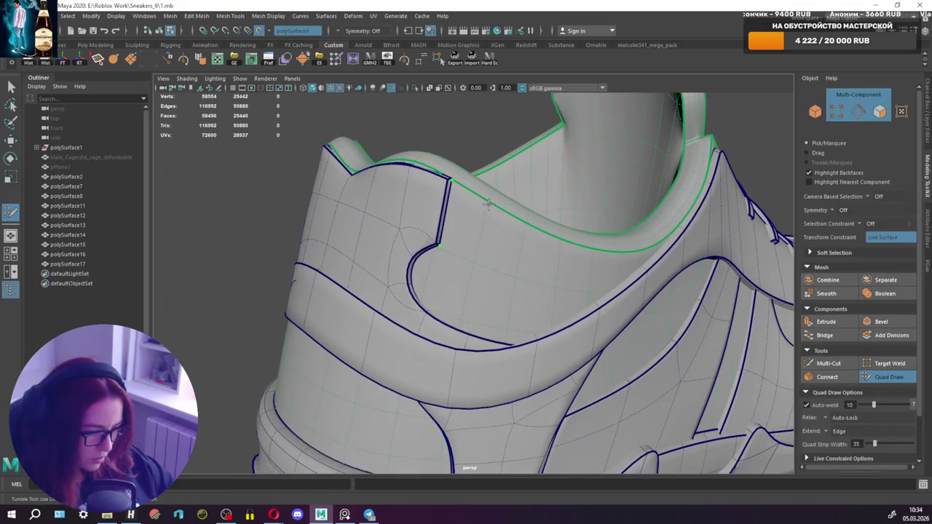
pyautogui.keyDown('shift'); pyautogui.click(470, 243); pyautogui.keyUp('shift')
pyautogui.moveTo(481, 234)
pyautogui.mouseDown()
pyautogui.moveTo(514, 279)
pyautogui.moveTo(507, 270)
pyautogui.moveTo(547, 277)
pyautogui.moveTo(547, 292)
pyautogui.moveTo(537, 270)
pyautogui.moveTo(572, 280)
pyautogui.moveTo(579, 296)
pyautogui.mouseUp()
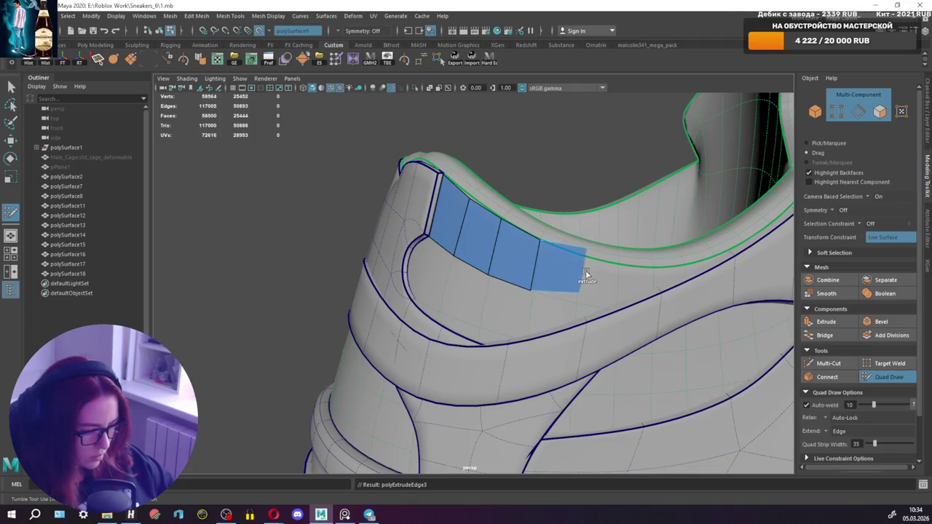
# Widen the fourth quad's corners and add another quad beside the strip.
pyautogui.moveTo(573, 253); pyautogui.dragTo(583, 257)
pyautogui.moveTo(579, 300); pyautogui.dragTo(579, 281)
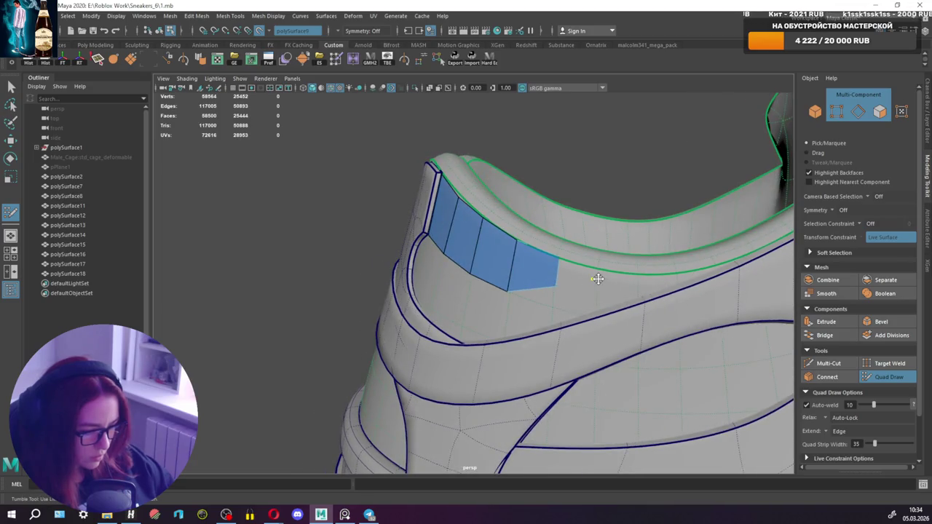
pyautogui.keyDown('shift'); pyautogui.click(595, 279); pyautogui.keyUp('shift')
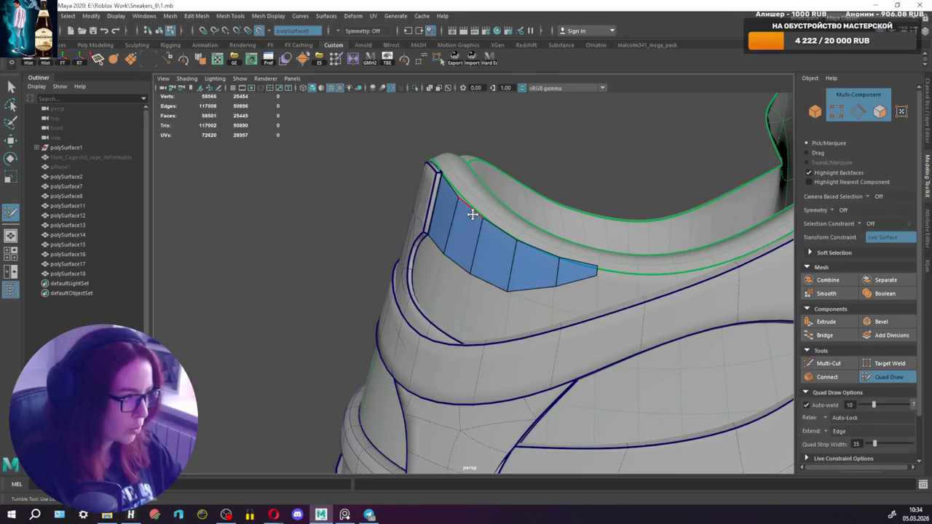
pyautogui.keyDown('alt'); pyautogui.moveTo(649, 340); pyautogui.dragTo(676, 318); pyautogui.keyUp('alt')
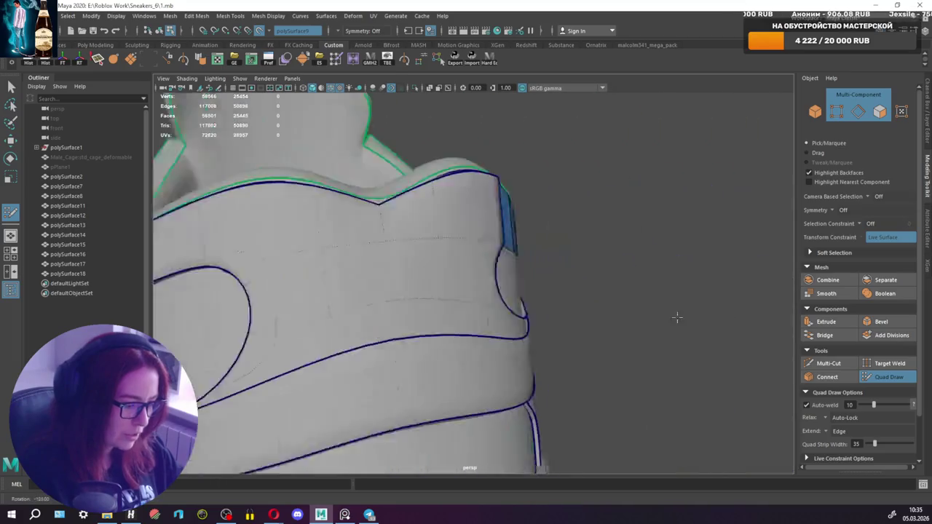
pyautogui.scroll(-5, 525, 298)
pyautogui.scroll(2, 521, 305)
pyautogui.scroll(2, 521, 305)
# Raise the patch's lower vertices to smooth its bottom edge.
pyautogui.moveTo(522, 304)
pyautogui.keyDown('alt'); pyautogui.mouseDown()
pyautogui.moveTo(532, 303)
pyautogui.moveTo(326, 306)
pyautogui.mouseUp(); pyautogui.keyUp('alt')
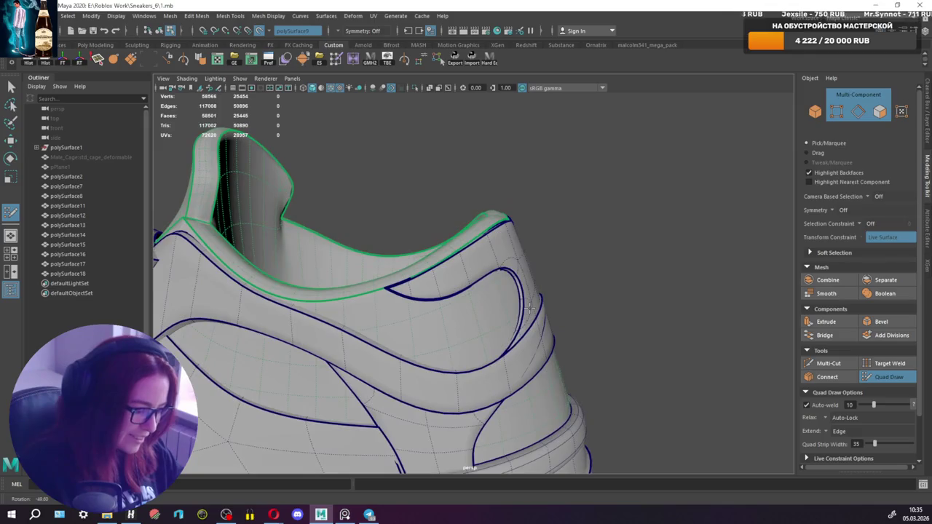
pyautogui.scroll(2, 572, 285)
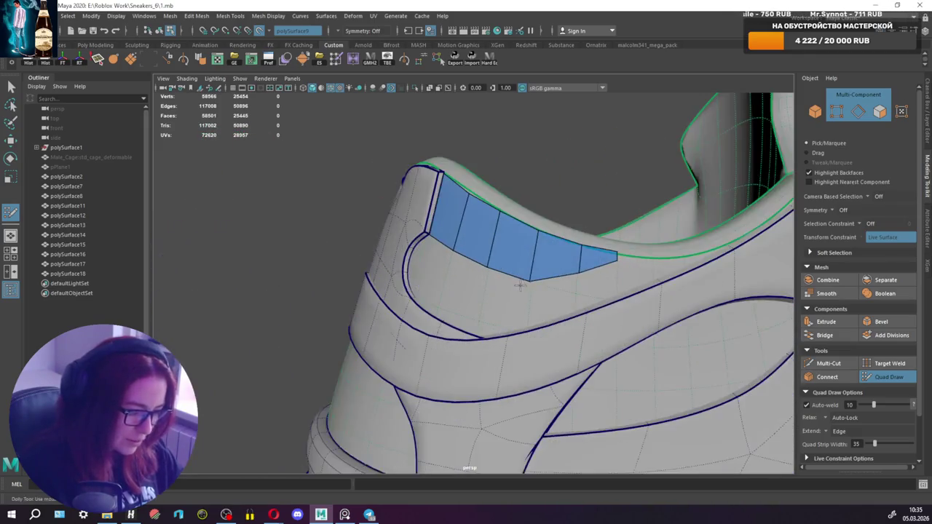
pyautogui.scroll(2, 571, 285)
pyautogui.scroll(1, 451, 326)
pyautogui.scroll(1, 452, 326)
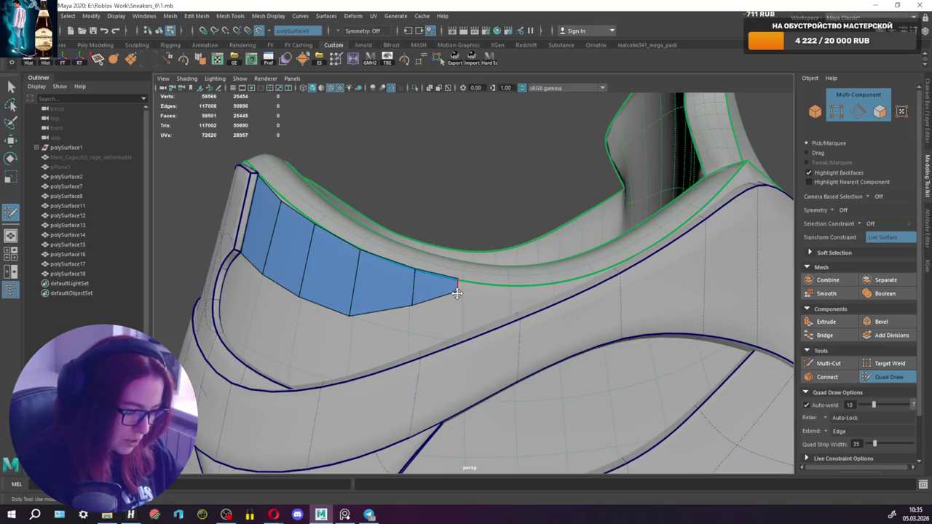
pyautogui.moveTo(402, 308); pyautogui.dragTo(415, 298)
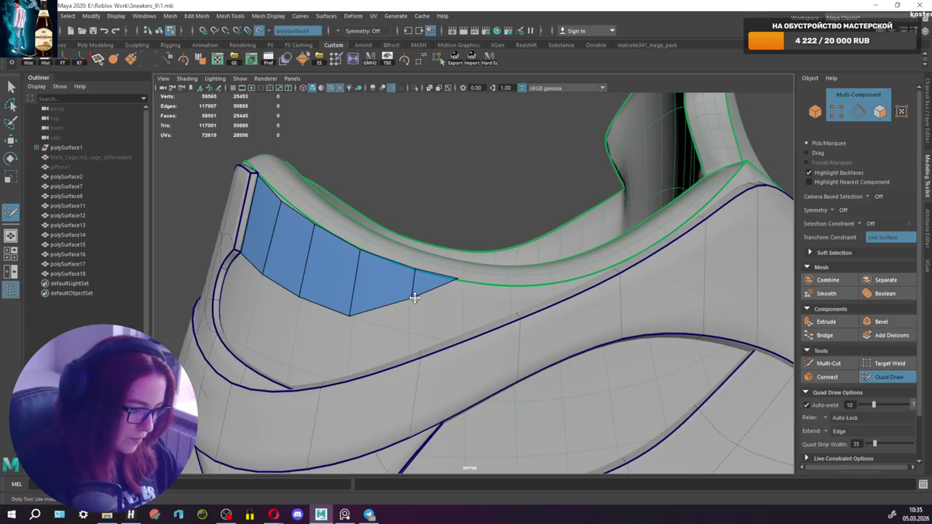
pyautogui.moveTo(351, 313); pyautogui.dragTo(357, 303)
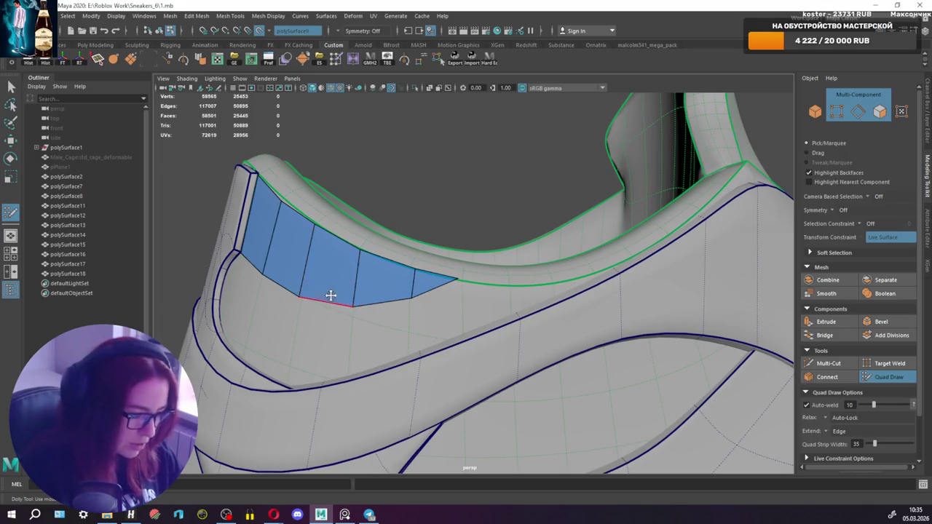
pyautogui.keyDown('shift'); pyautogui.moveTo(327, 298); pyautogui.dragTo(326, 295); pyautogui.keyUp('shift')
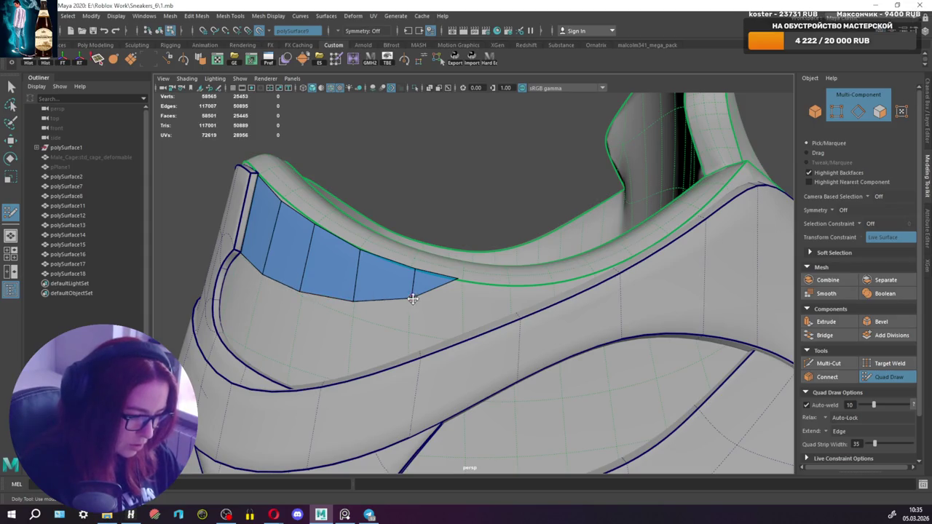
pyautogui.moveTo(411, 295)
pyautogui.keyDown('alt'); pyautogui.mouseDown()
pyautogui.moveTo(662, 309)
pyautogui.moveTo(450, 315)
pyautogui.mouseUp(); pyautogui.keyUp('alt')
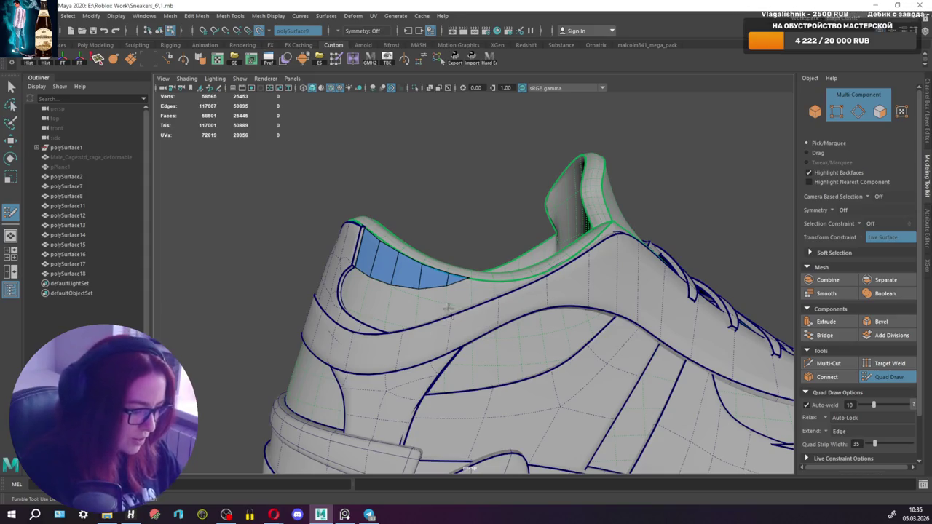
pyautogui.scroll(3, 426, 298)
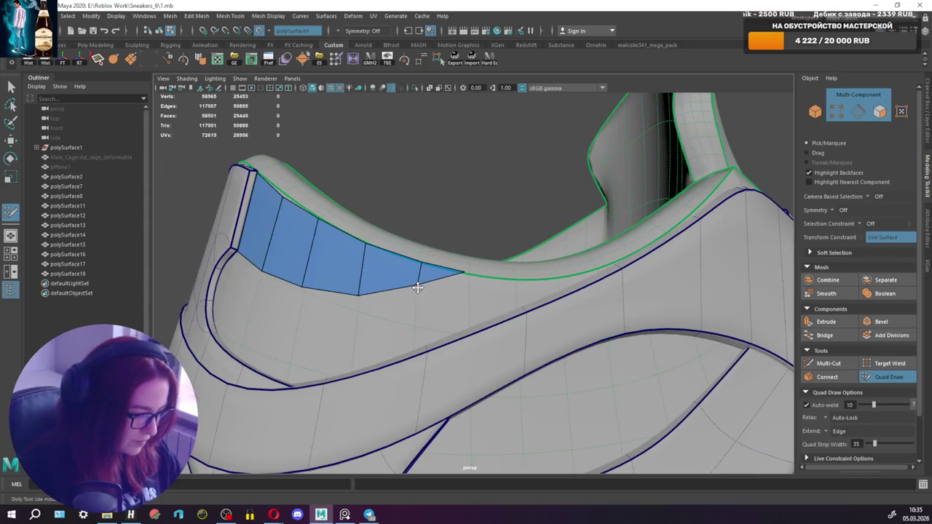
pyautogui.moveTo(364, 296); pyautogui.dragTo(365, 290)
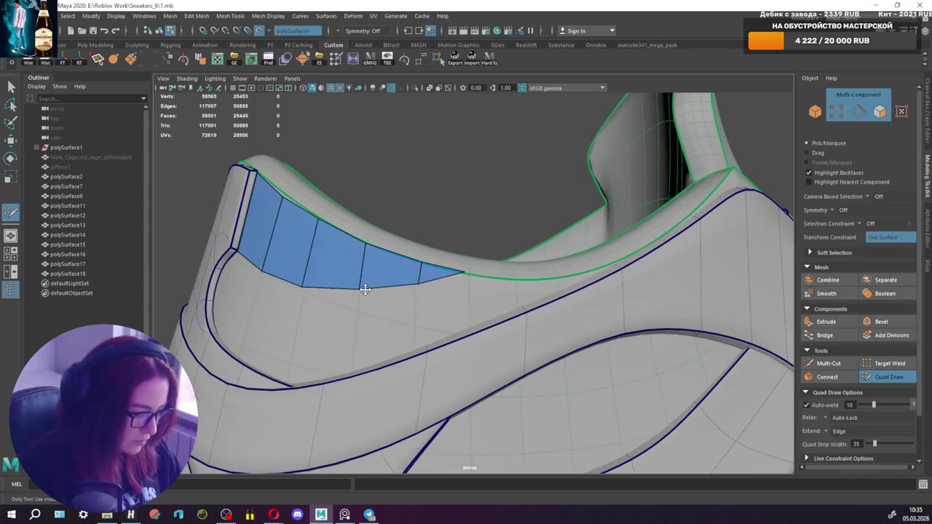
# Frame the whole sneaker and orbit around the heel to check the patch.
pyautogui.press('f')
pyautogui.moveTo(332, 292)
pyautogui.keyDown('alt'); pyautogui.mouseDown()
pyautogui.moveTo(559, 295)
pyautogui.moveTo(405, 290)
pyautogui.mouseUp(); pyautogui.keyUp('alt')
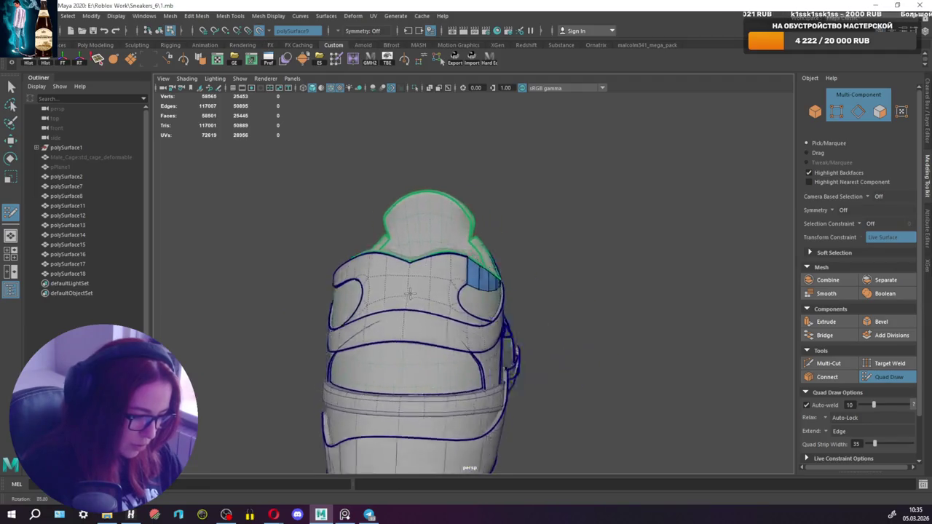
pyautogui.scroll(4, 405, 290)
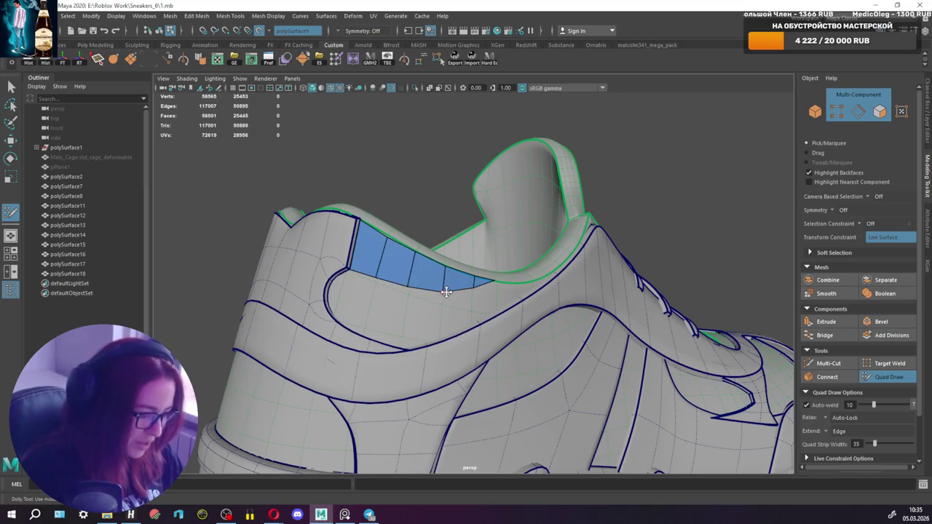
pyautogui.moveTo(410, 290)
pyautogui.keyDown('alt'); pyautogui.mouseDown()
pyautogui.moveTo(437, 290)
pyautogui.moveTo(397, 283)
pyautogui.mouseUp(); pyautogui.keyUp('alt')
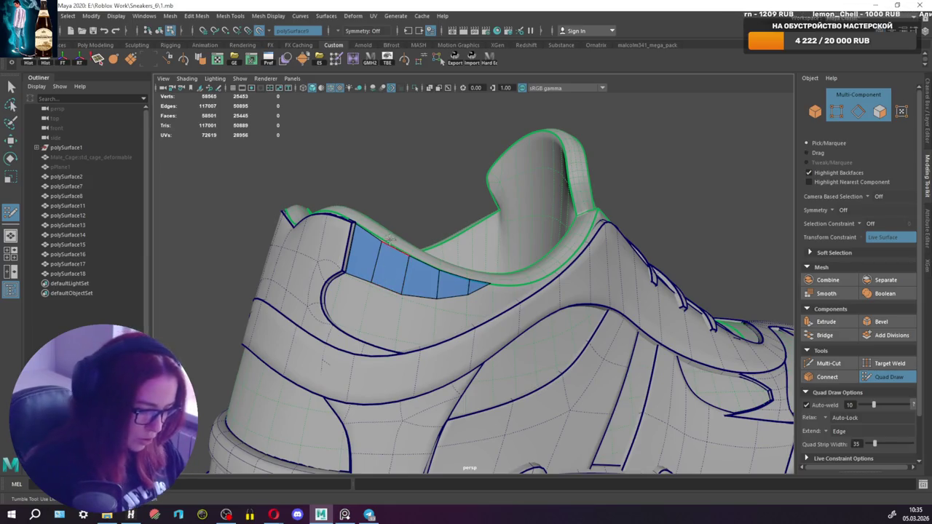
pyautogui.moveTo(354, 260)
pyautogui.keyDown('alt'); pyautogui.mouseDown()
pyautogui.moveTo(410, 286)
pyautogui.moveTo(417, 275)
pyautogui.mouseUp(); pyautogui.keyUp('alt')
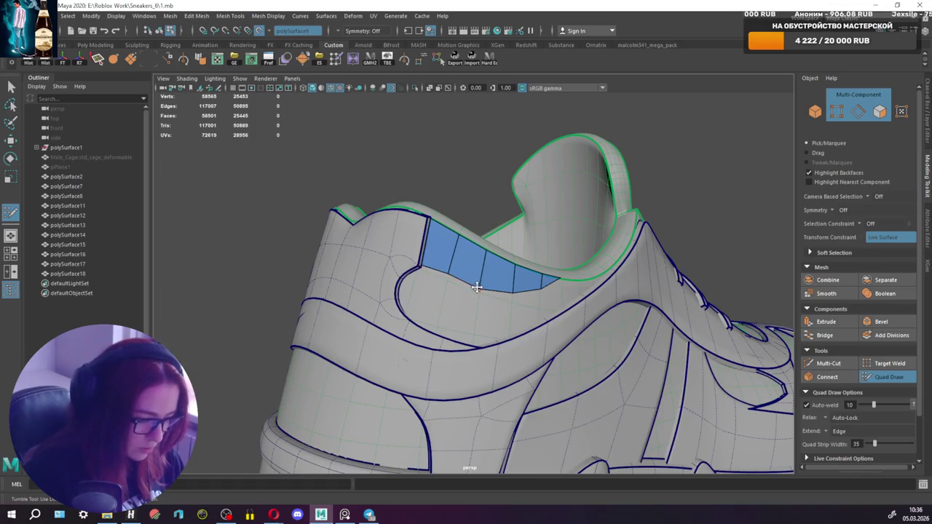
pyautogui.keyDown('alt'); pyautogui.moveTo(475, 280); pyautogui.dragTo(450, 283); pyautogui.keyUp('alt')
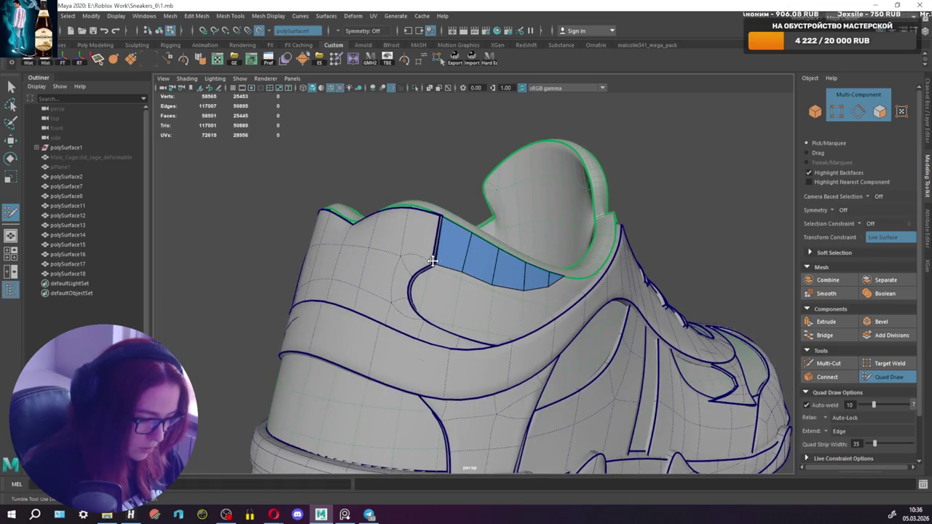
# Exit Quad Draw and combine the strip with polySurface17 into polySurface19.
pyautogui.press('q')
pyautogui.moveTo(459, 247); pyautogui.dragTo(460, 267, button='right')
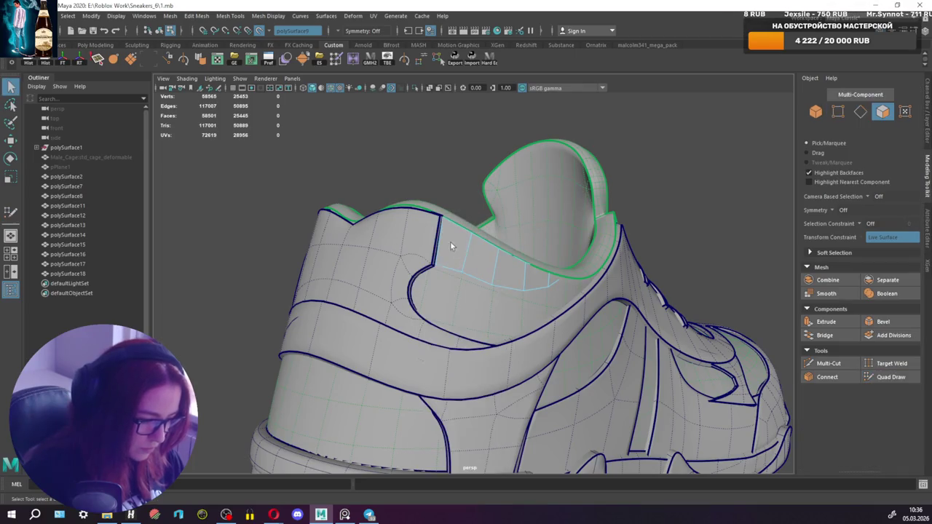
pyautogui.scroll(4, 393, 228)
pyautogui.hotkey('ctrl', 'z')
pyautogui.moveTo(350, 190); pyautogui.dragTo(374, 182, button='right')
pyautogui.keyDown('shift'); pyautogui.moveTo(381, 265); pyautogui.dragTo(406, 476, button='right'); pyautogui.keyUp('shift')
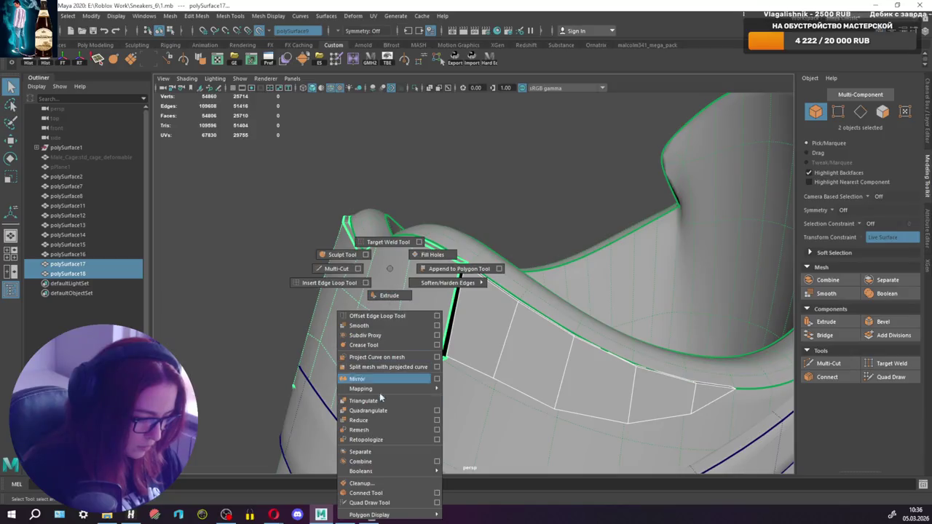
# Delete the combined mesh's history and target-weld a stray border vertex onto its neighbour.
pyautogui.click(46, 58)
pyautogui.moveTo(350, 253); pyautogui.dragTo(351, 232, button='right')
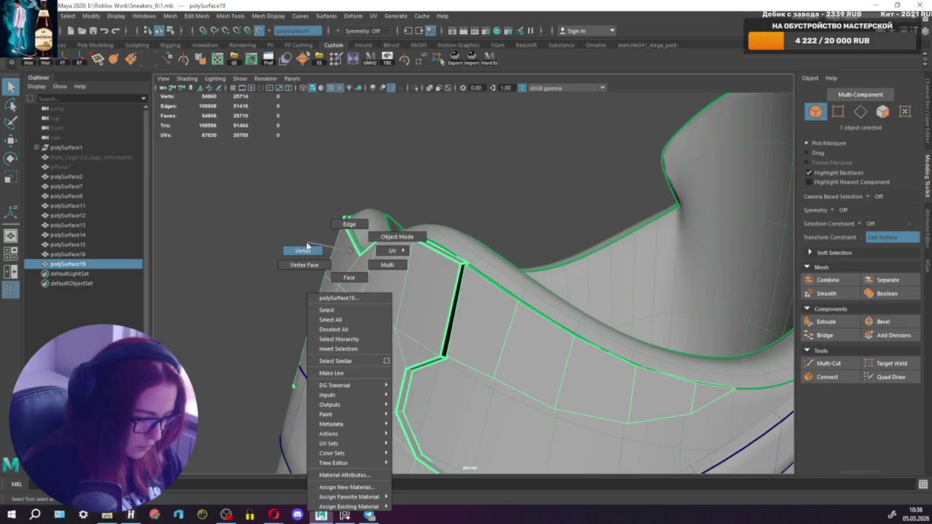
pyautogui.moveTo(472, 266)
pyautogui.keyDown('alt'); pyautogui.mouseDown()
pyautogui.moveTo(445, 276)
pyautogui.moveTo(481, 256)
pyautogui.moveTo(483, 229)
pyautogui.moveTo(475, 243)
pyautogui.mouseUp(); pyautogui.keyUp('alt')
pyautogui.click(468, 255)
pyautogui.keyDown('shift'); pyautogui.moveTo(330, 219); pyautogui.dragTo(389, 250, button='right'); pyautogui.keyUp('shift')
# Weld the remaining stray vertices into their adjacent corners, then switch to Gigabyte Control Center.
pyautogui.moveTo(389, 250)
pyautogui.keyDown('alt'); pyautogui.mouseDown()
pyautogui.moveTo(485, 266)
pyautogui.moveTo(464, 266)
pyautogui.moveTo(463, 293)
pyautogui.mouseUp(); pyautogui.keyUp('alt')
pyautogui.click(460, 259)
pyautogui.moveTo(426, 402); pyautogui.dragTo(421, 384)
pyautogui.keyDown('alt'); pyautogui.moveTo(448, 354); pyautogui.dragTo(456, 367); pyautogui.keyUp('alt')
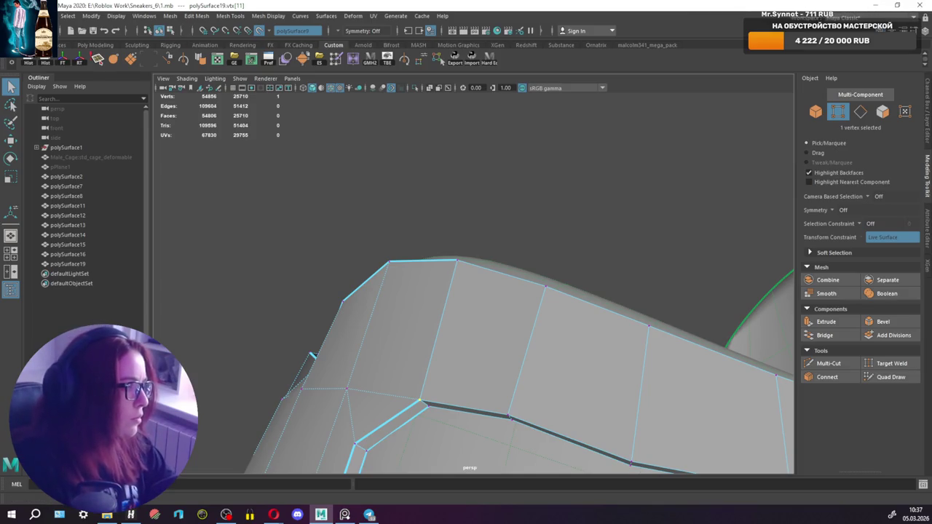
pyautogui.hotkey('alt', 'Tab')
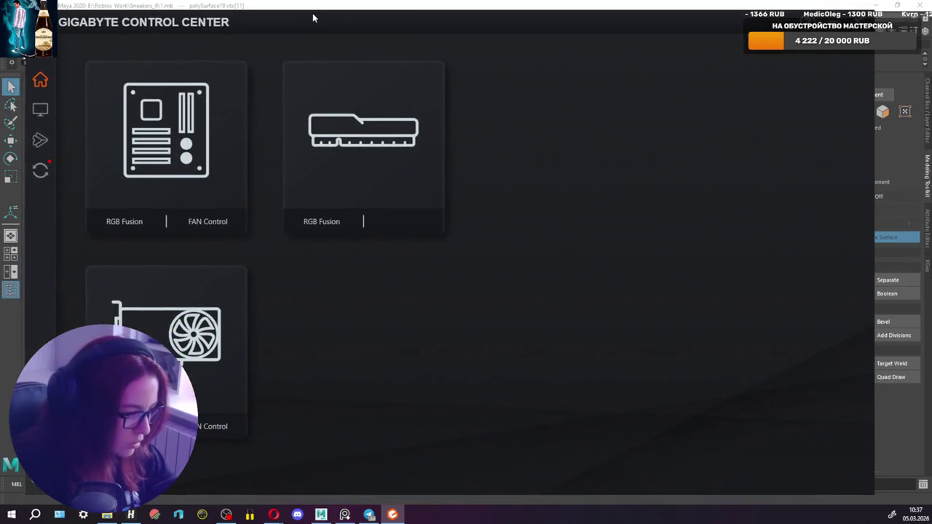
# Browse the RGB Fusion, FAN Control, Performance and LCD Panel pages, dismissing the overclocking warning.
pyautogui.click(41, 113)
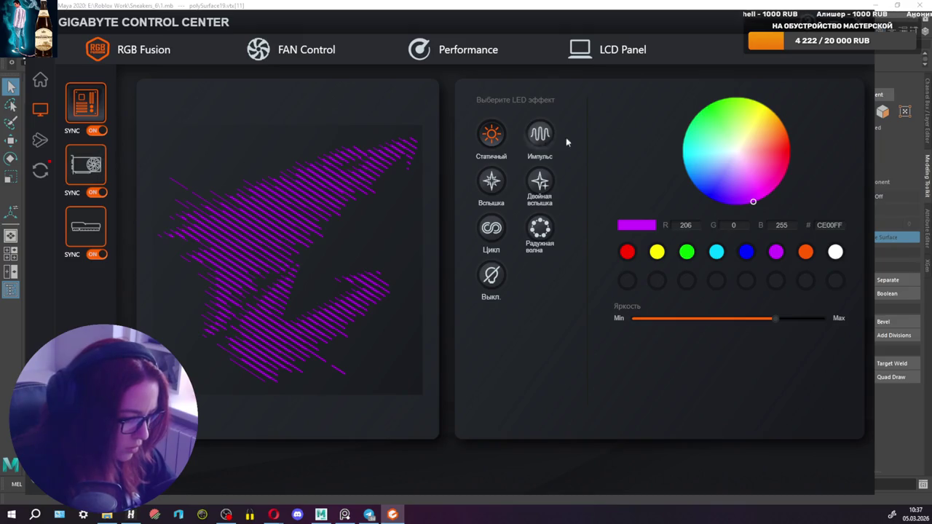
pyautogui.click(289, 50)
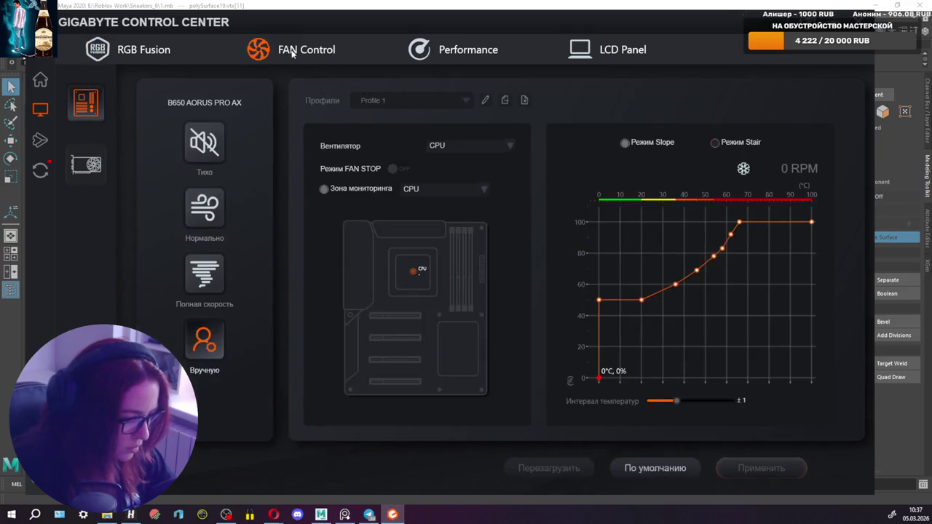
pyautogui.click(441, 54)
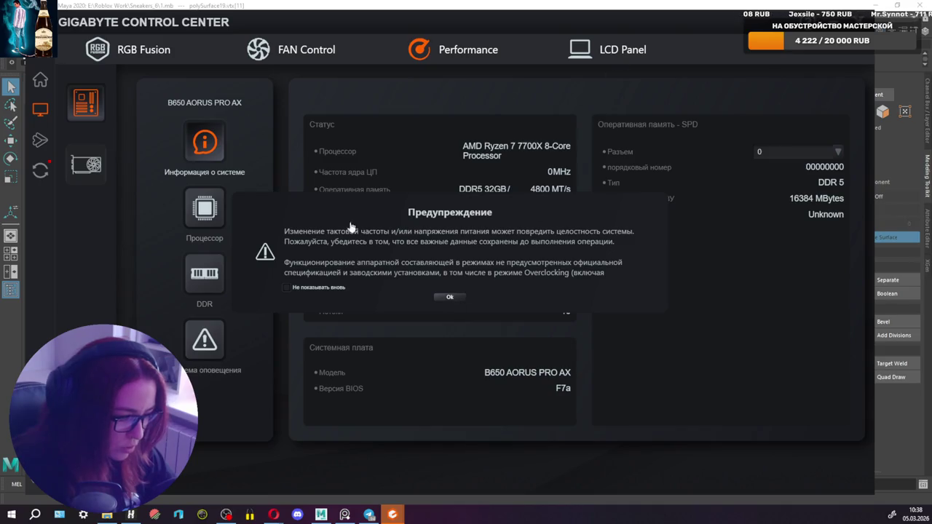
pyautogui.click(449, 296)
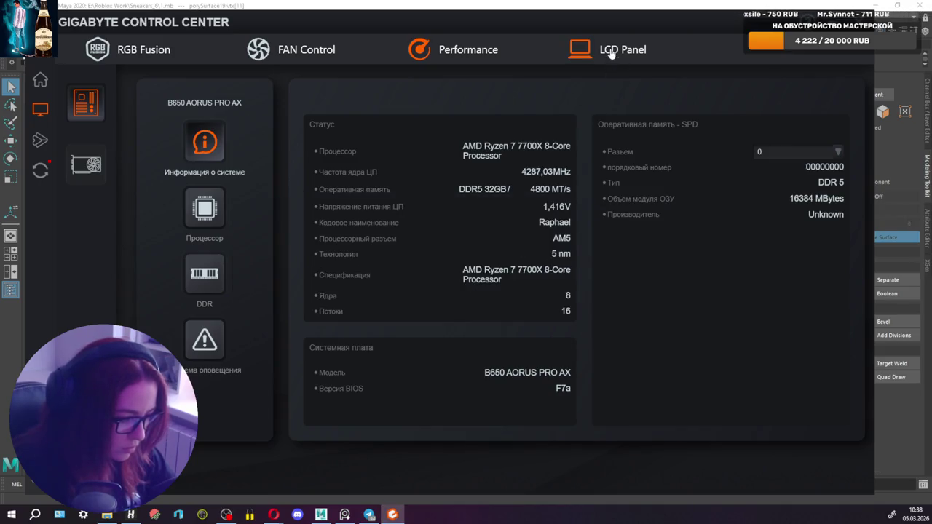
pyautogui.click(611, 53)
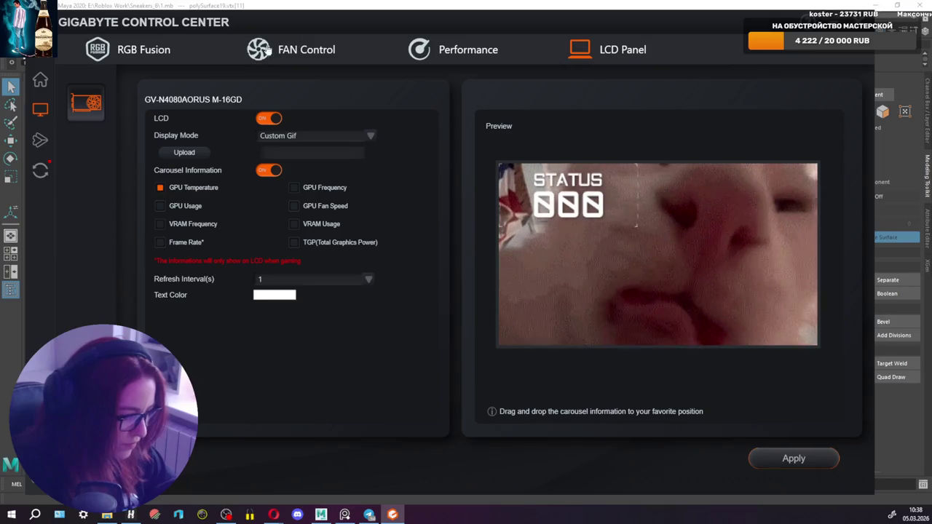
pyautogui.click(143, 51)
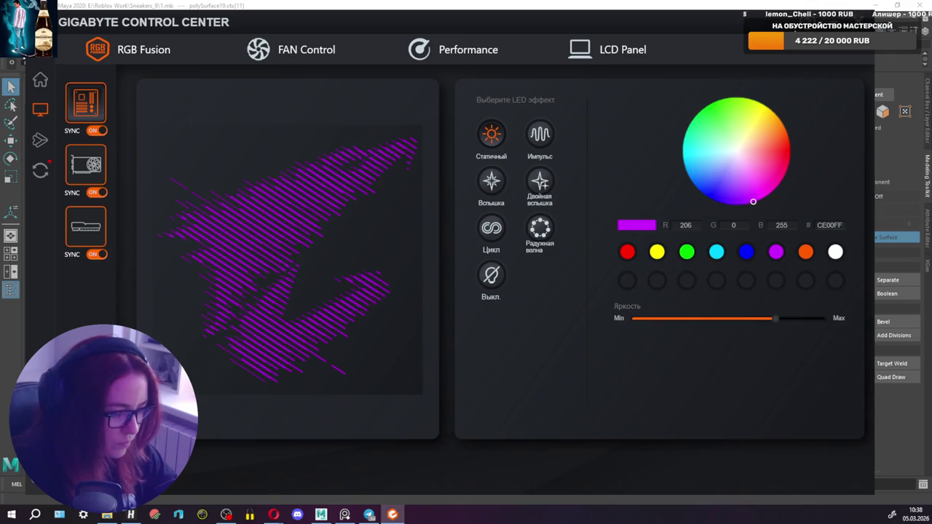
pyautogui.click(605, 50)
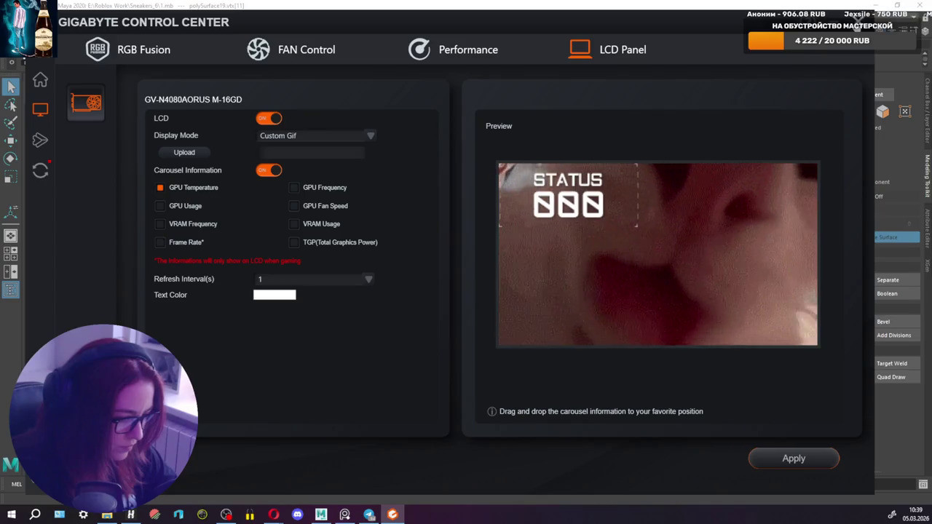
pyautogui.hotkey('alt', 'Tab')
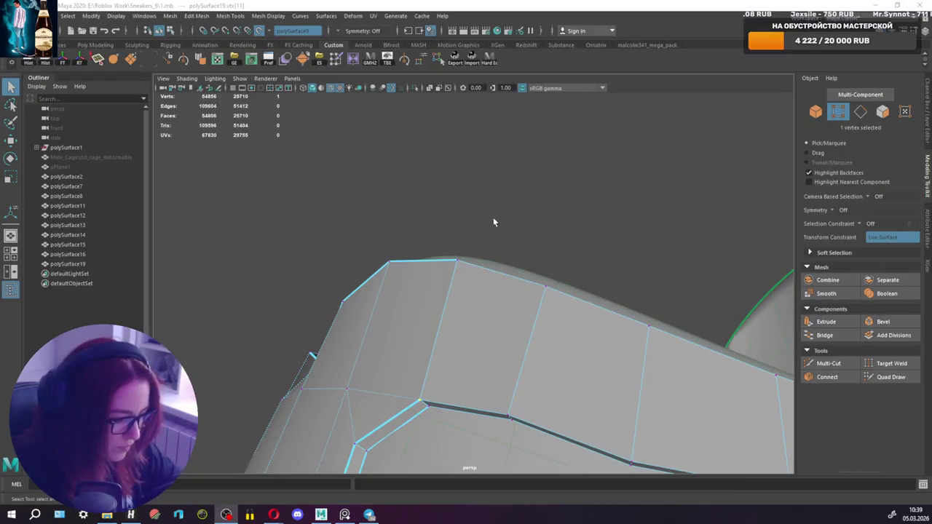
# Select four heel patch edges, turn off Make Live and nudge them downward.
pyautogui.scroll(3, 494, 298)
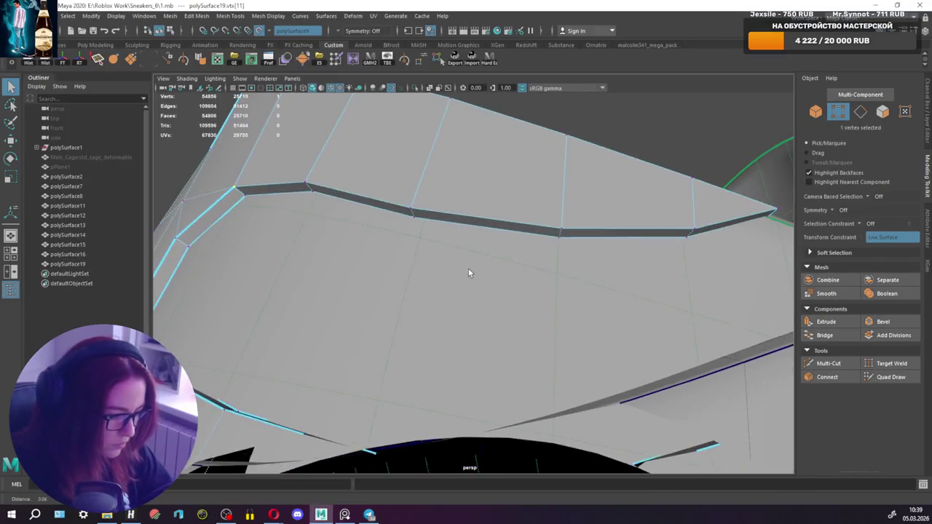
pyautogui.moveTo(469, 273)
pyautogui.keyDown('alt'); pyautogui.mouseDown()
pyautogui.moveTo(436, 284)
pyautogui.moveTo(430, 276)
pyautogui.mouseUp(); pyautogui.keyUp('alt')
pyautogui.moveTo(421, 256); pyautogui.dragTo(420, 231, button='right')
pyautogui.keyDown('shift'); pyautogui.click(582, 303); pyautogui.keyUp('shift')
pyautogui.keyDown('shift'); pyautogui.click(576, 314); pyautogui.keyUp('shift')
pyautogui.press('w')
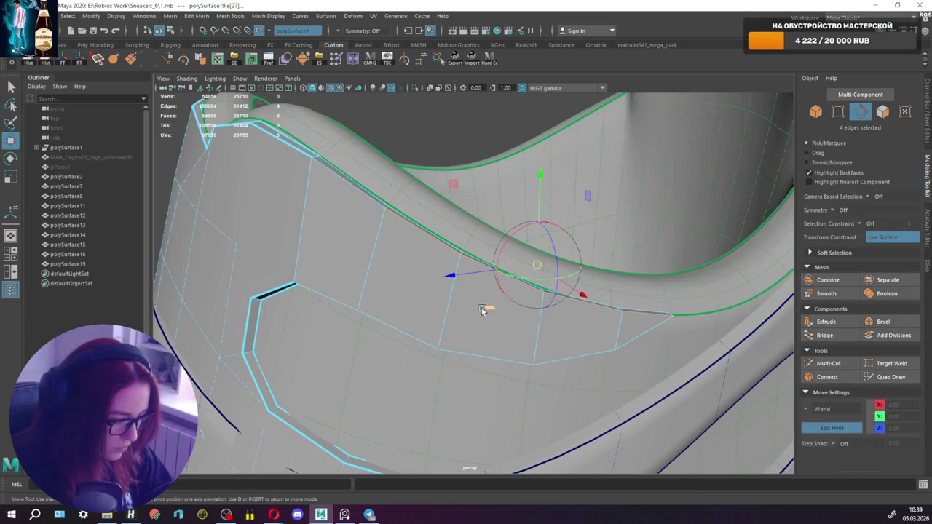
pyautogui.click(259, 30)
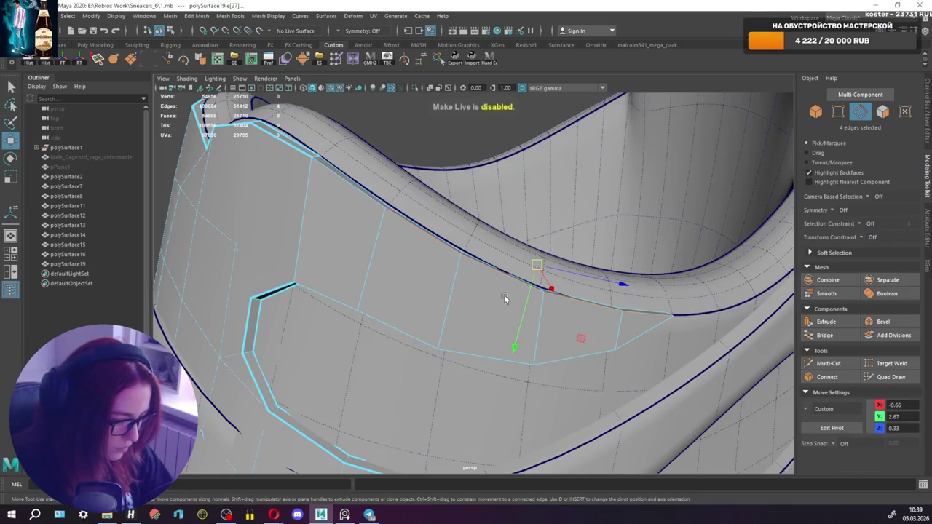
pyautogui.moveTo(529, 299)
pyautogui.mouseDown()
pyautogui.moveTo(493, 289)
pyautogui.moveTo(598, 338)
pyautogui.mouseUp()
# Slide the patch's inner edge loop down with the Move tool.
pyautogui.press('q')
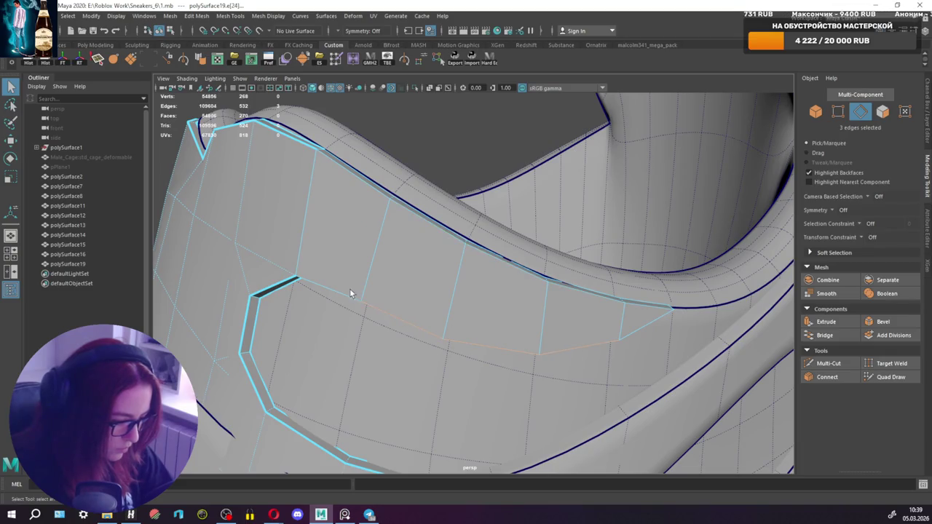
pyautogui.press('w')
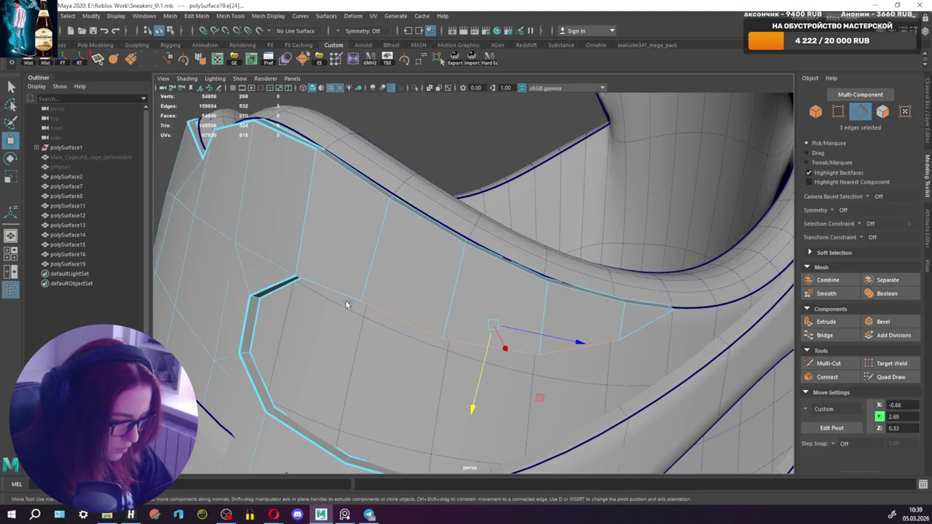
pyautogui.moveTo(486, 345)
pyautogui.mouseDown()
pyautogui.moveTo(486, 364)
pyautogui.moveTo(439, 291)
pyautogui.mouseUp()
pyautogui.press('q')
# Raise the patch's border vertices up toward the collar edge.
pyautogui.moveTo(344, 250); pyautogui.dragTo(289, 248, button='right')
pyautogui.click(330, 269)
pyautogui.press('w')
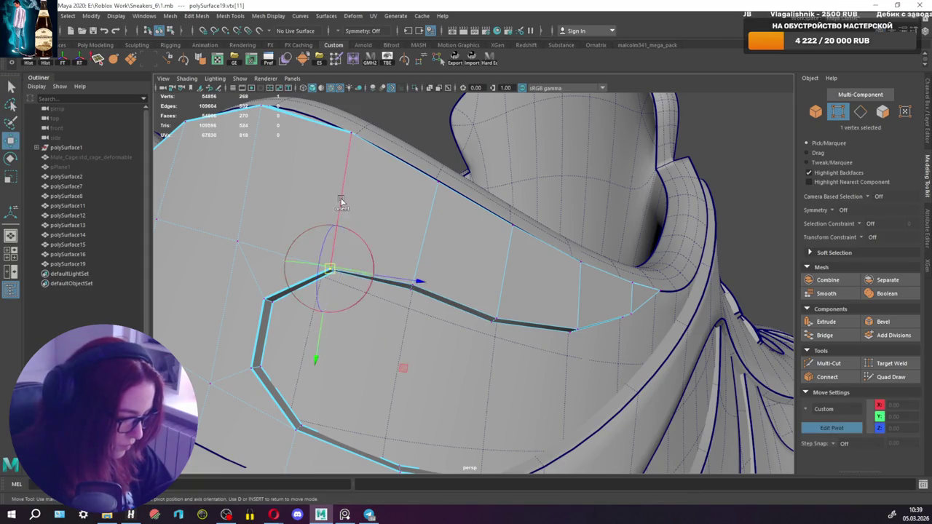
pyautogui.press('q')
pyautogui.keyDown('alt'); pyautogui.moveTo(330, 283); pyautogui.dragTo(524, 278); pyautogui.keyUp('alt')
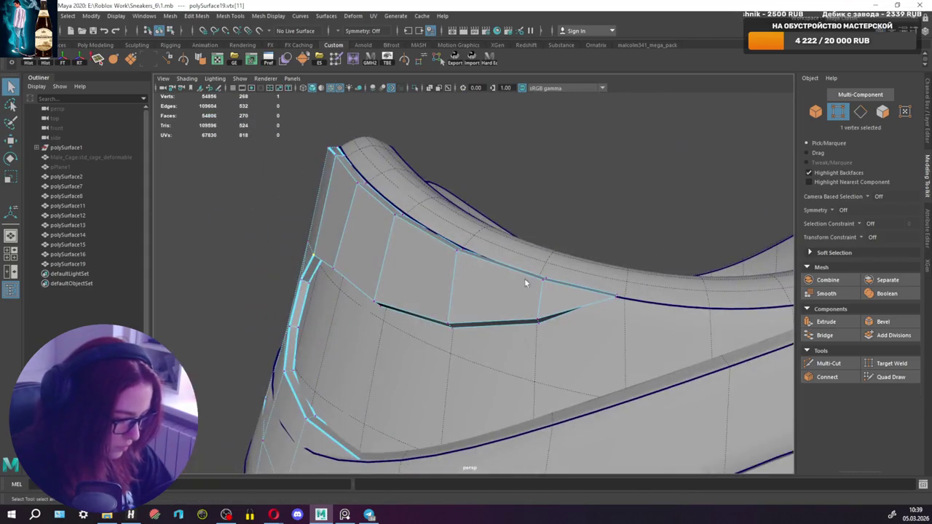
pyautogui.click(615, 299)
pyautogui.press('w')
pyautogui.moveTo(616, 306)
pyautogui.keyDown('alt'); pyautogui.mouseDown()
pyautogui.moveTo(626, 300)
pyautogui.moveTo(603, 286)
pyautogui.mouseUp(); pyautogui.keyUp('alt')
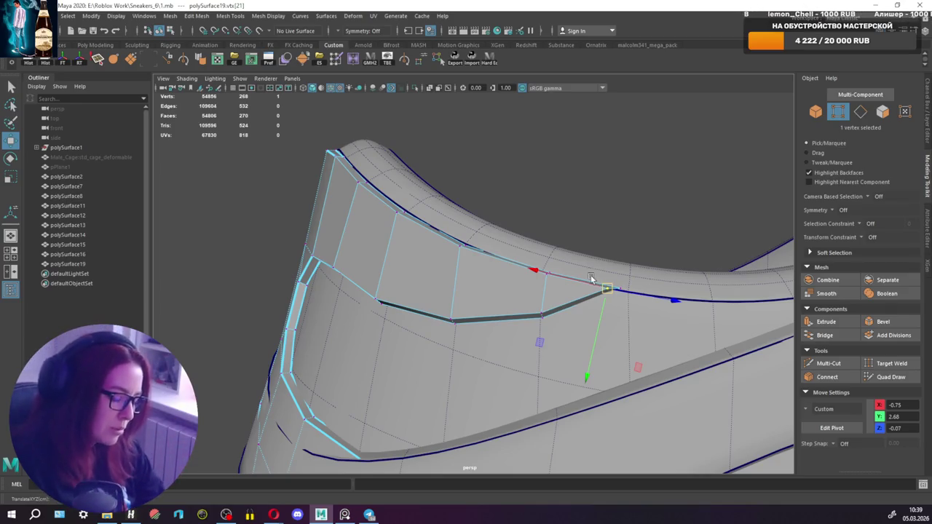
# Adjust further collar vertices, editing the manipulator pivot with D.
pyautogui.click(468, 248)
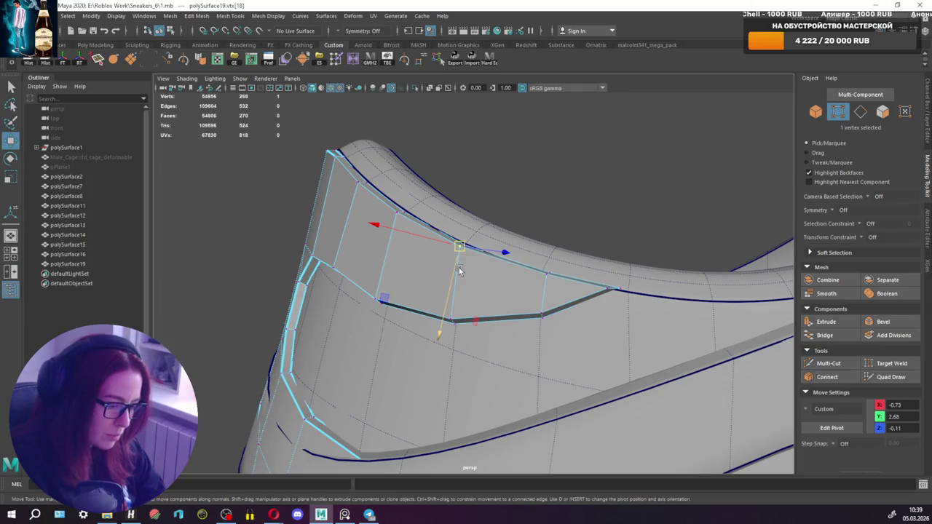
pyautogui.press('d')
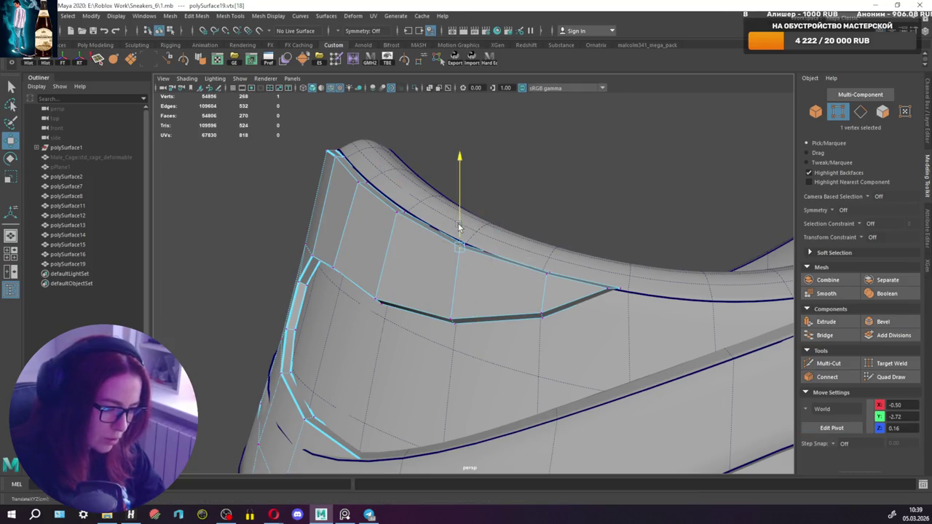
pyautogui.press('q')
pyautogui.click(544, 277)
pyautogui.press('w')
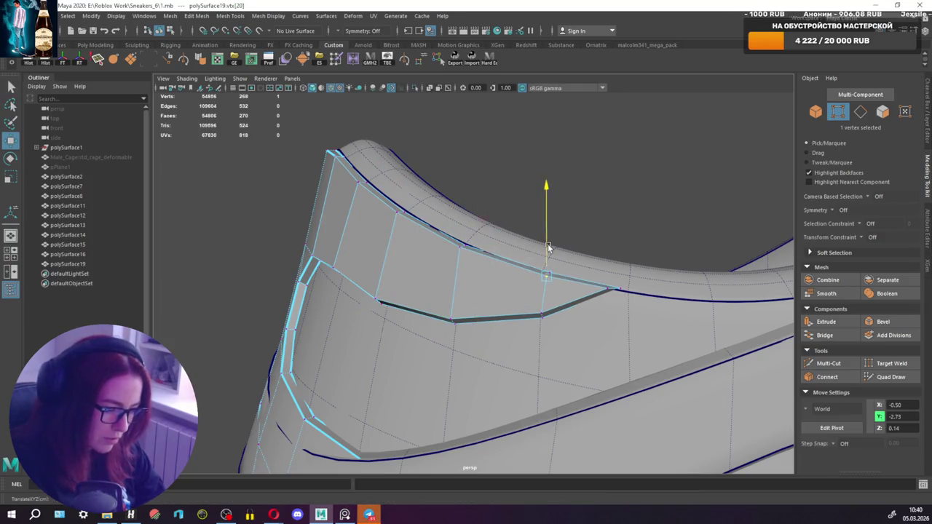
pyautogui.press('q')
pyautogui.moveTo(501, 270)
pyautogui.keyDown('alt'); pyautogui.mouseDown()
pyautogui.moveTo(568, 278)
pyautogui.moveTo(434, 279)
pyautogui.mouseUp(); pyautogui.keyUp('alt')
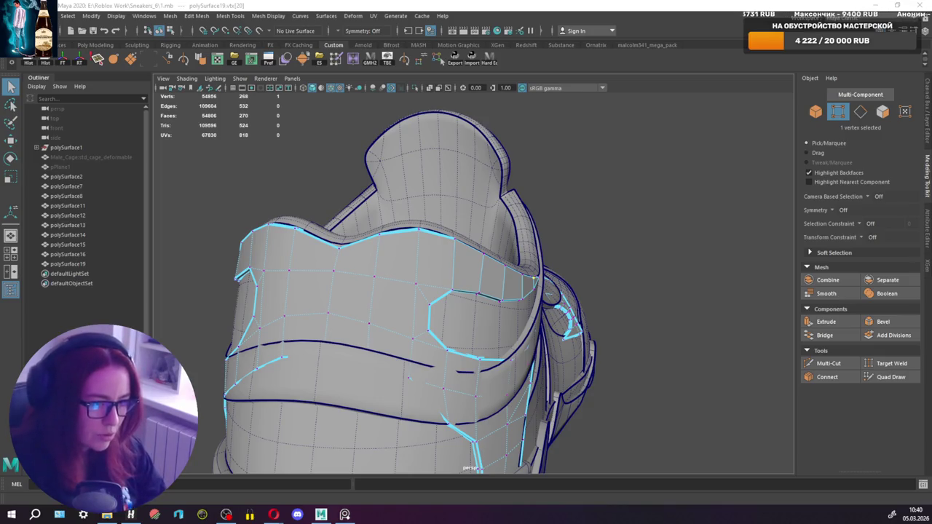
# Select the patch's border edge loops plus one extra border edge.
pyautogui.keyDown('alt'); pyautogui.moveTo(520, 130); pyautogui.dragTo(428, 268); pyautogui.keyUp('alt')
pyautogui.keyDown('ctrl'); pyautogui.moveTo(428, 268); pyautogui.dragTo(430, 294, button='right'); pyautogui.keyUp('ctrl')
pyautogui.keyDown('alt'); pyautogui.moveTo(434, 283); pyautogui.dragTo(435, 254); pyautogui.keyUp('alt')
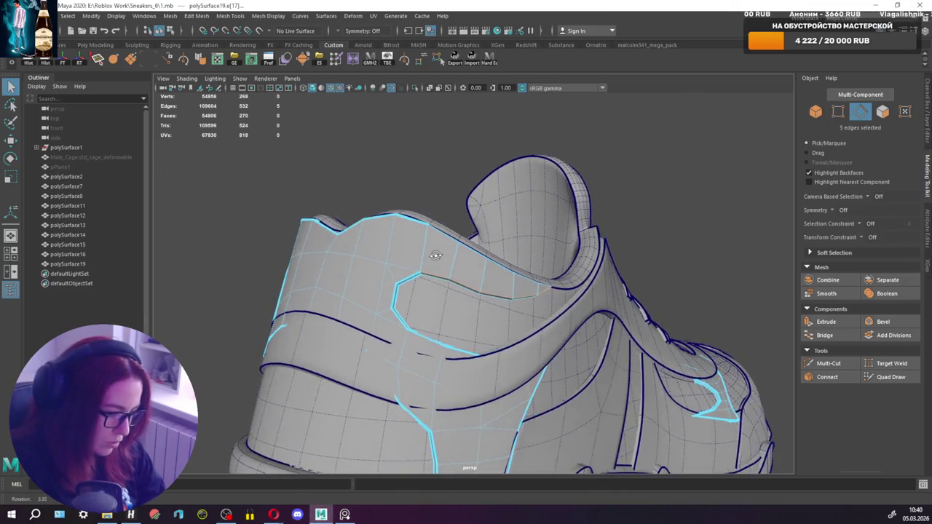
pyautogui.press('f')
pyautogui.keyDown('shift'); pyautogui.doubleClick(385, 228); pyautogui.keyUp('shift')
pyautogui.keyDown('alt'); pyautogui.moveTo(385, 231); pyautogui.dragTo(346, 217); pyautogui.keyUp('alt')
pyautogui.keyDown('shift'); pyautogui.doubleClick(288, 274); pyautogui.keyUp('shift')
pyautogui.moveTo(322, 270)
pyautogui.keyDown('alt'); pyautogui.mouseDown()
pyautogui.moveTo(336, 246)
pyautogui.moveTo(316, 247)
pyautogui.mouseUp(); pyautogui.keyUp('alt')
pyautogui.keyDown('shift'); pyautogui.click(427, 234); pyautogui.keyUp('shift')
# Crease the selected border edges and view the mesh in smooth preview (3).
pyautogui.moveTo(306, 206)
pyautogui.keyDown('shift'); pyautogui.mouseDown(button='right')
pyautogui.moveTo(296, 340)
pyautogui.moveTo(291, 254)
pyautogui.mouseUp(button='right'); pyautogui.keyUp('shift')
pyautogui.keyDown('alt'); pyautogui.moveTo(334, 220); pyautogui.dragTo(340, 215); pyautogui.keyUp('alt')
pyautogui.scroll(-5, 340, 215)
pyautogui.moveTo(539, 219)
pyautogui.keyDown('alt'); pyautogui.mouseDown()
pyautogui.moveTo(641, 223)
pyautogui.moveTo(477, 231)
pyautogui.moveTo(401, 202)
pyautogui.mouseUp(); pyautogui.keyUp('alt')
pyautogui.press('3')
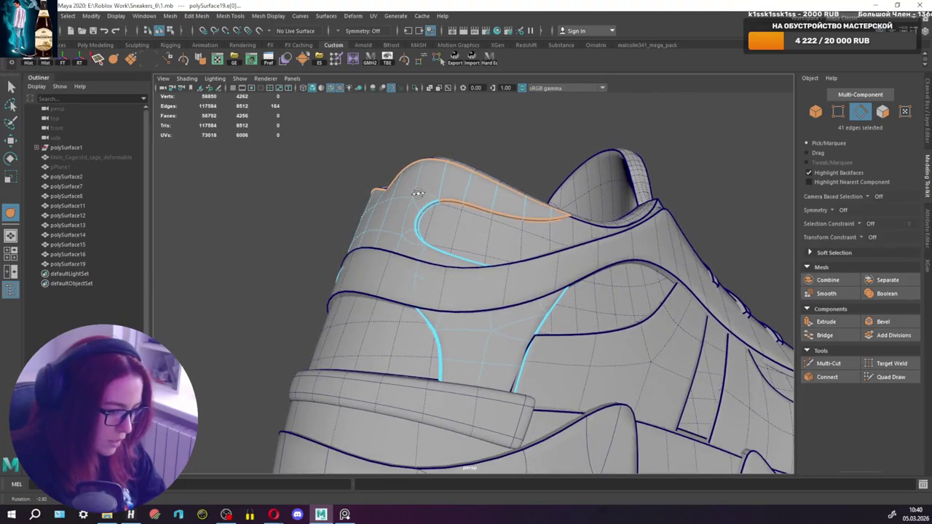
pyautogui.moveTo(401, 202); pyautogui.dragTo(429, 184, button='right')
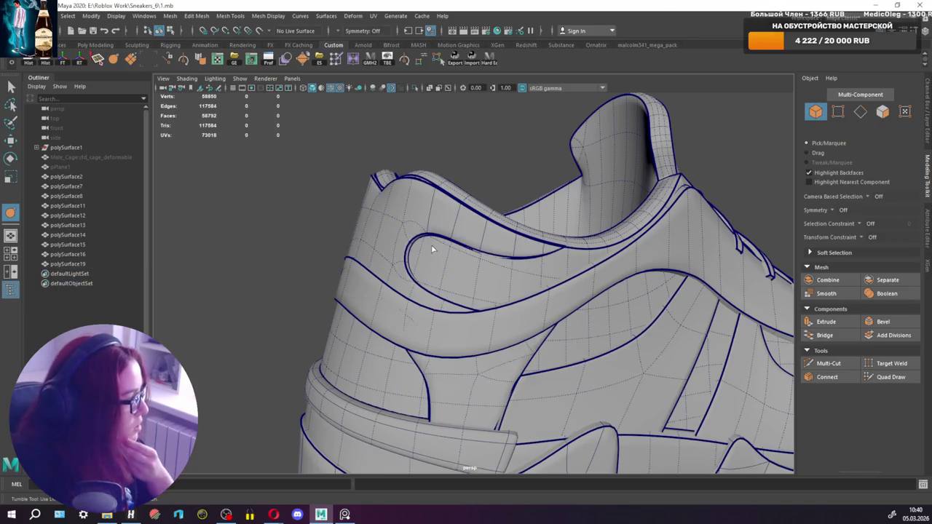
# Duplicate a band of five faces from the upper heel strap.
pyautogui.moveTo(393, 277)
pyautogui.keyDown('alt'); pyautogui.mouseDown()
pyautogui.moveTo(416, 268)
pyautogui.moveTo(412, 282)
pyautogui.moveTo(432, 252)
pyautogui.mouseUp(); pyautogui.keyUp('alt')
pyautogui.click(415, 268)
pyautogui.click(502, 249)
pyautogui.moveTo(510, 247); pyautogui.dragTo(519, 259, button='right')
pyautogui.moveTo(459, 255)
pyautogui.keyDown('alt'); pyautogui.mouseDown()
pyautogui.moveTo(437, 262)
pyautogui.moveTo(572, 212)
pyautogui.moveTo(408, 258)
pyautogui.moveTo(368, 254)
pyautogui.moveTo(393, 242)
pyautogui.moveTo(484, 243)
pyautogui.moveTo(456, 261)
pyautogui.mouseUp(); pyautogui.keyUp('alt')
pyautogui.keyDown('shift'); pyautogui.moveTo(497, 245); pyautogui.dragTo(492, 421, button='right'); pyautogui.keyUp('shift')
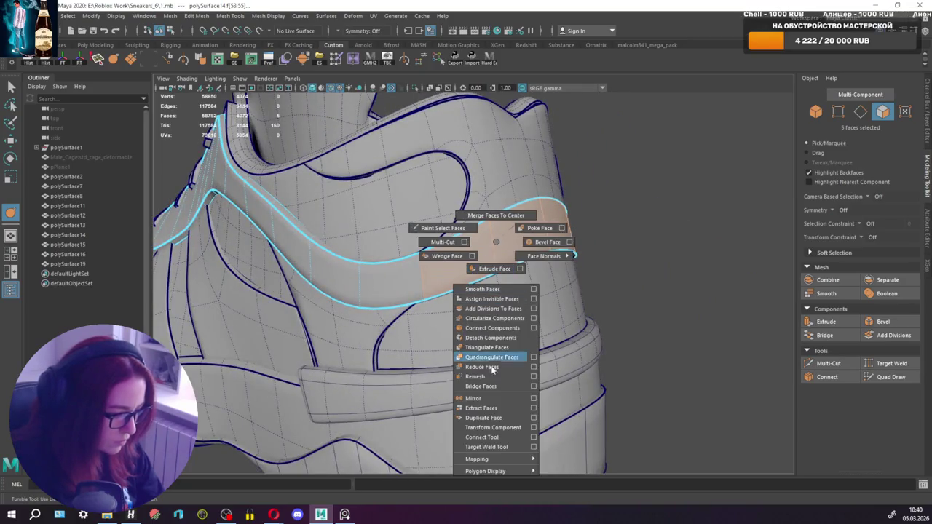
pyautogui.moveTo(510, 328)
pyautogui.keyDown('alt'); pyautogui.mouseDown()
pyautogui.moveTo(641, 253)
pyautogui.moveTo(492, 268)
pyautogui.moveTo(514, 260)
pyautogui.mouseUp(); pyautogui.keyUp('alt')
# Drop the end face from the selection and orbit to inspect the strap.
pyautogui.keyDown('ctrl'); pyautogui.click(525, 284); pyautogui.keyUp('ctrl')
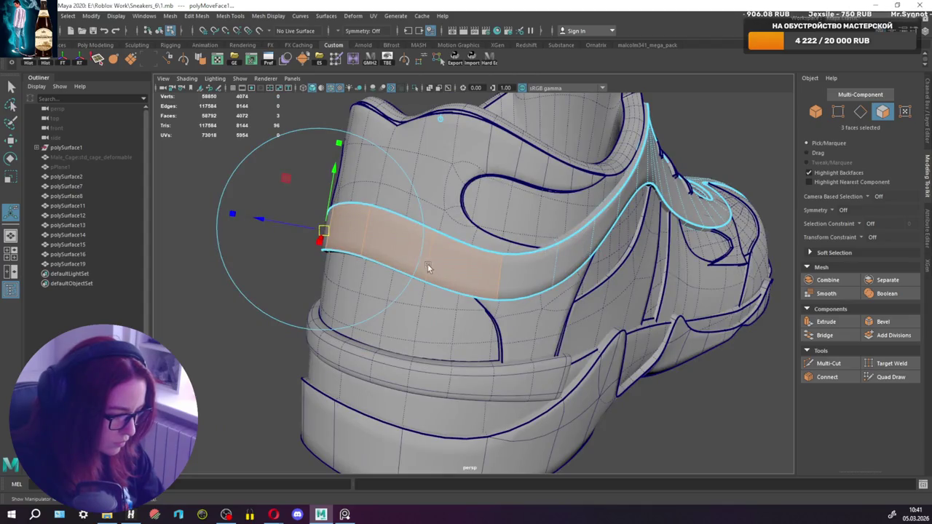
pyautogui.keyDown('shift'); pyautogui.rightClick(386, 238); pyautogui.keyUp('shift')
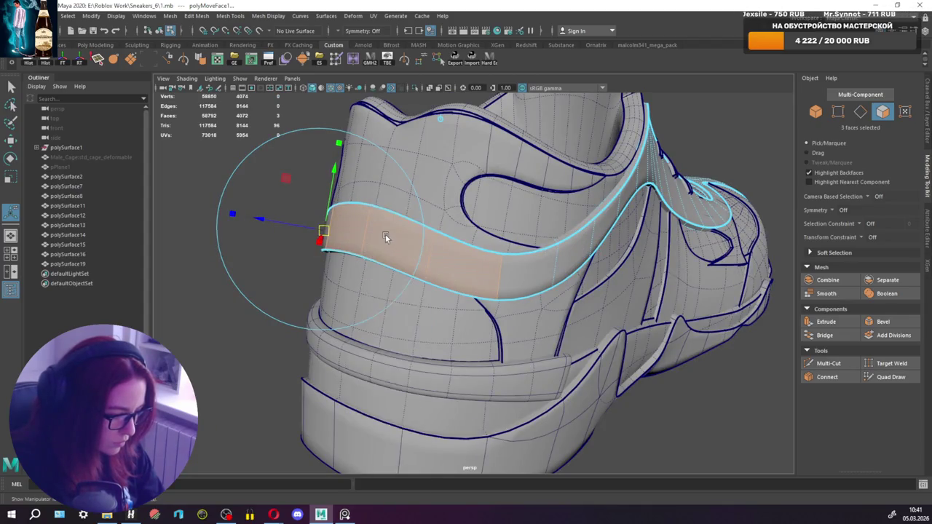
pyautogui.keyDown('shift'); pyautogui.moveTo(385, 238); pyautogui.dragTo(401, 430, button='right'); pyautogui.keyUp('shift')
pyautogui.moveTo(416, 319)
pyautogui.keyDown('alt'); pyautogui.mouseDown()
pyautogui.moveTo(578, 304)
pyautogui.moveTo(586, 281)
pyautogui.mouseUp(); pyautogui.keyUp('alt')
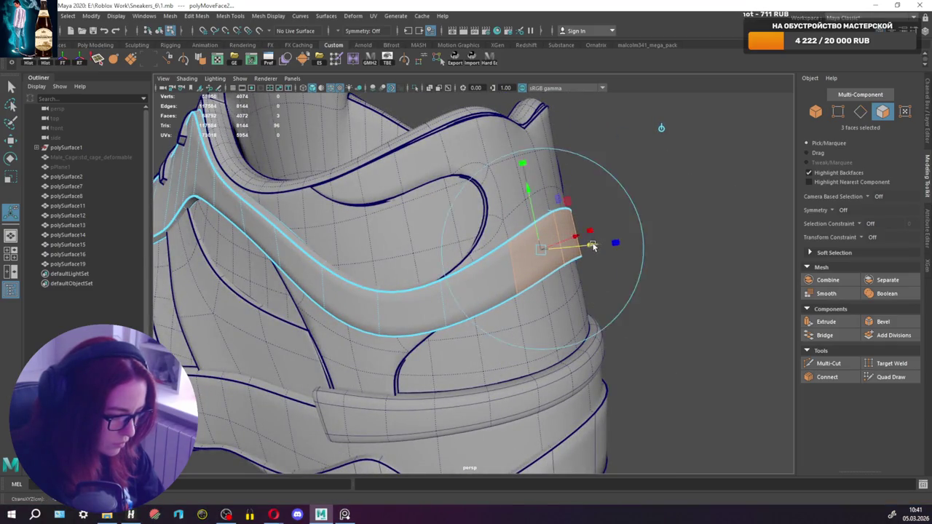
pyautogui.press('q')
pyautogui.keyDown('alt'); pyautogui.moveTo(568, 248); pyautogui.dragTo(308, 252); pyautogui.keyUp('alt')
pyautogui.scroll(-5, 379, 231)
pyautogui.moveTo(380, 225); pyautogui.dragTo(356, 199, button='right')
pyautogui.moveTo(356, 199)
pyautogui.keyDown('alt'); pyautogui.mouseDown()
pyautogui.moveTo(505, 274)
pyautogui.moveTo(627, 273)
pyautogui.moveTo(566, 266)
pyautogui.moveTo(598, 269)
pyautogui.mouseUp(); pyautogui.keyUp('alt')
# Turn off wireframe on shaded and select the heel and side panel patch objects.
pyautogui.click(333, 89)
pyautogui.click(483, 270)
pyautogui.scroll(3, 491, 259)
pyautogui.scroll(3, 388, 195)
pyautogui.scroll(-3, 393, 204)
pyautogui.click(397, 209)
pyautogui.keyDown('alt'); pyautogui.moveTo(397, 210); pyautogui.dragTo(409, 221, button='middle'); pyautogui.keyUp('alt')
pyautogui.moveTo(409, 220); pyautogui.dragTo(375, 238, button='right')
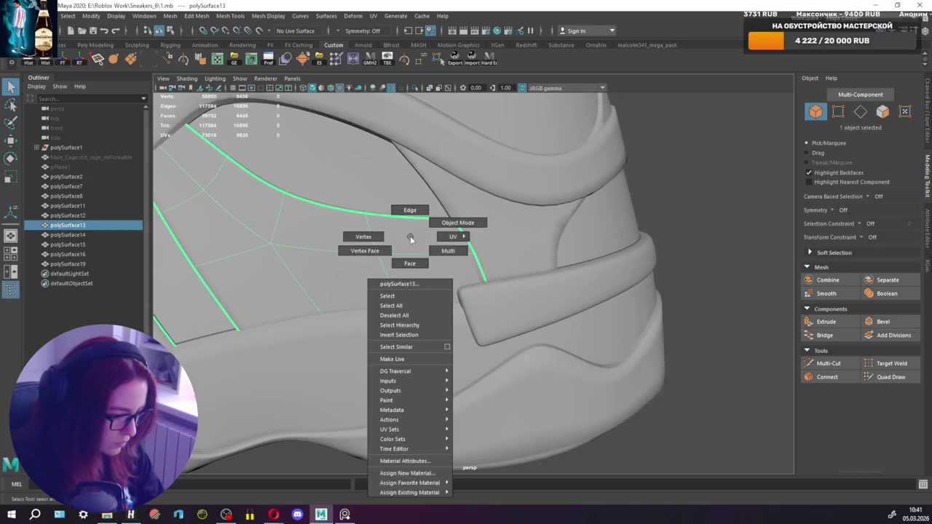
# Push the side panel patch's two corner vertices down under the heel tab.
pyautogui.moveTo(443, 208)
pyautogui.mouseDown()
pyautogui.moveTo(464, 232)
pyautogui.moveTo(412, 242)
pyautogui.mouseUp()
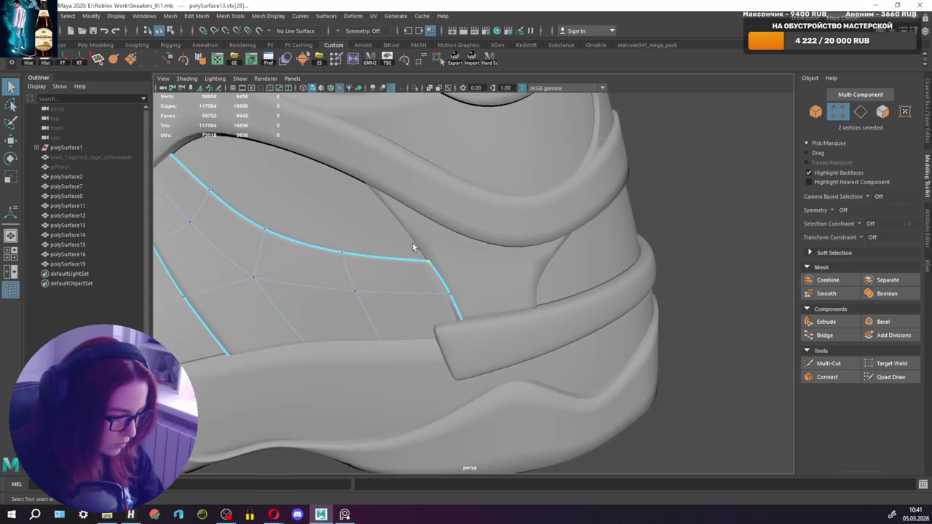
pyautogui.press('w')
pyautogui.press('d')
pyautogui.press('d')
pyautogui.keyDown('alt'); pyautogui.moveTo(391, 279); pyautogui.dragTo(426, 298); pyautogui.keyUp('alt')
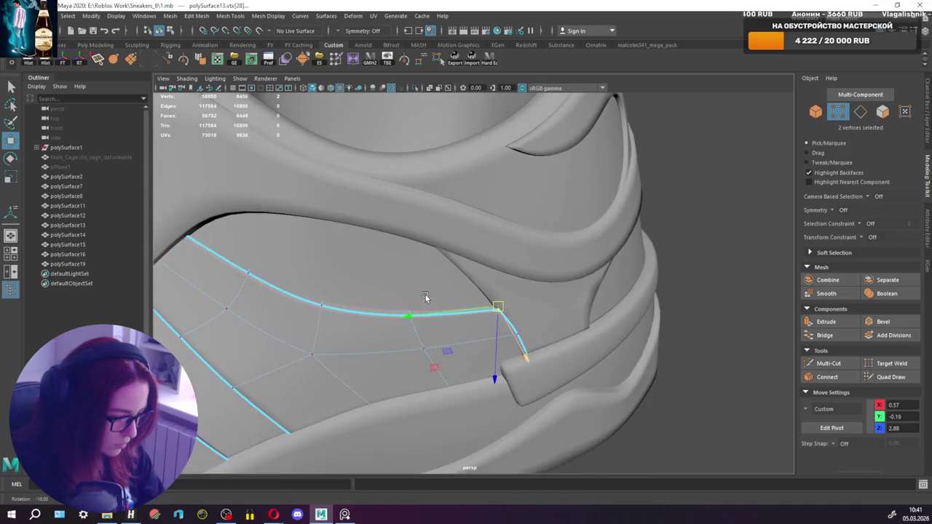
pyautogui.moveTo(512, 332); pyautogui.dragTo(501, 345)
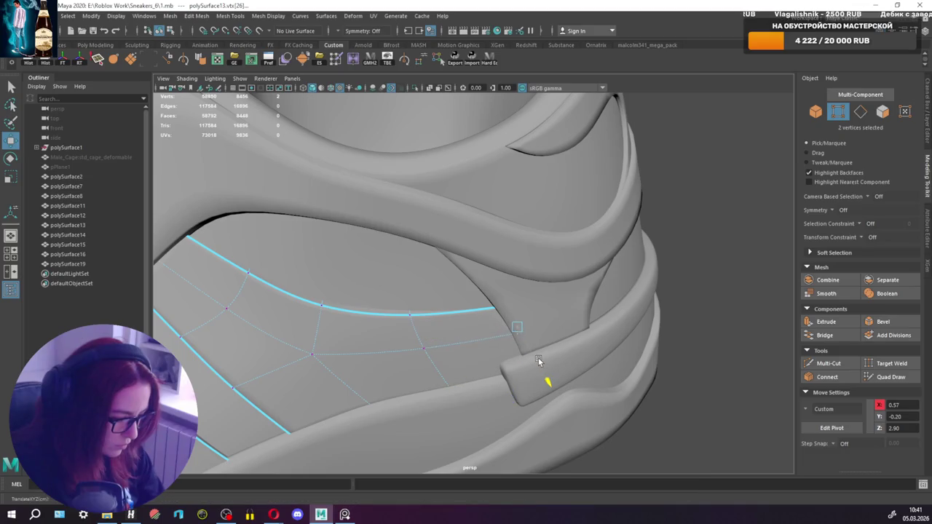
# Align the move axes to the patch edge and slide the vertex along the border edge.
pyautogui.moveTo(538, 357)
pyautogui.keyDown('alt'); pyautogui.mouseDown()
pyautogui.moveTo(632, 315)
pyautogui.moveTo(638, 342)
pyautogui.moveTo(569, 327)
pyautogui.moveTo(378, 319)
pyautogui.moveTo(512, 322)
pyautogui.mouseUp(); pyautogui.keyUp('alt')
pyautogui.click(512, 313)
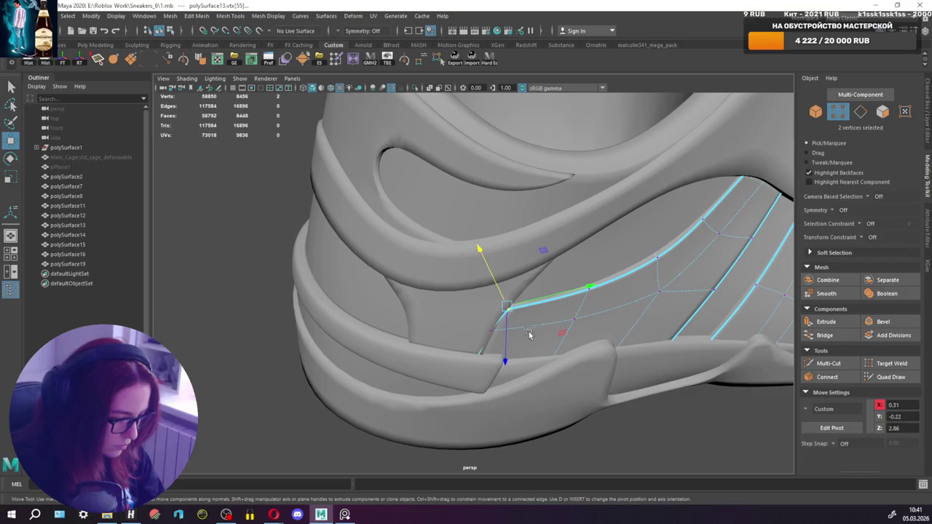
pyautogui.click(548, 326)
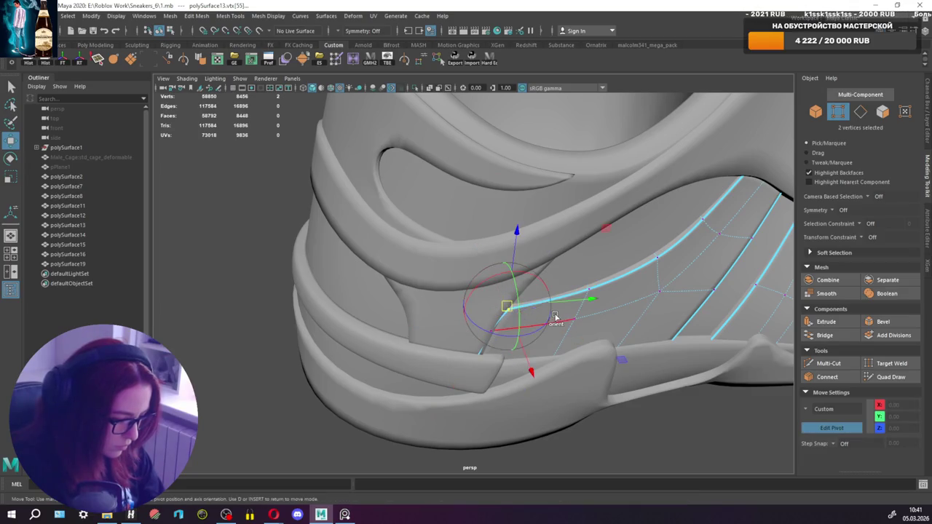
pyautogui.click(519, 334)
pyautogui.moveTo(518, 334)
pyautogui.keyDown('alt'); pyautogui.mouseDown()
pyautogui.moveTo(406, 327)
pyautogui.moveTo(400, 318)
pyautogui.mouseUp(); pyautogui.keyUp('alt')
pyautogui.moveTo(371, 288); pyautogui.dragTo(338, 286, button='middle')
# Tuck the vertex under the heel tab, then select the vertices at the patch corner.
pyautogui.press('q')
pyautogui.moveTo(369, 308)
pyautogui.keyDown('alt'); pyautogui.mouseDown()
pyautogui.moveTo(400, 305)
pyautogui.moveTo(397, 315)
pyautogui.mouseUp(); pyautogui.keyUp('alt')
pyautogui.press('w')
pyautogui.moveTo(374, 308); pyautogui.dragTo(370, 312, button='middle')
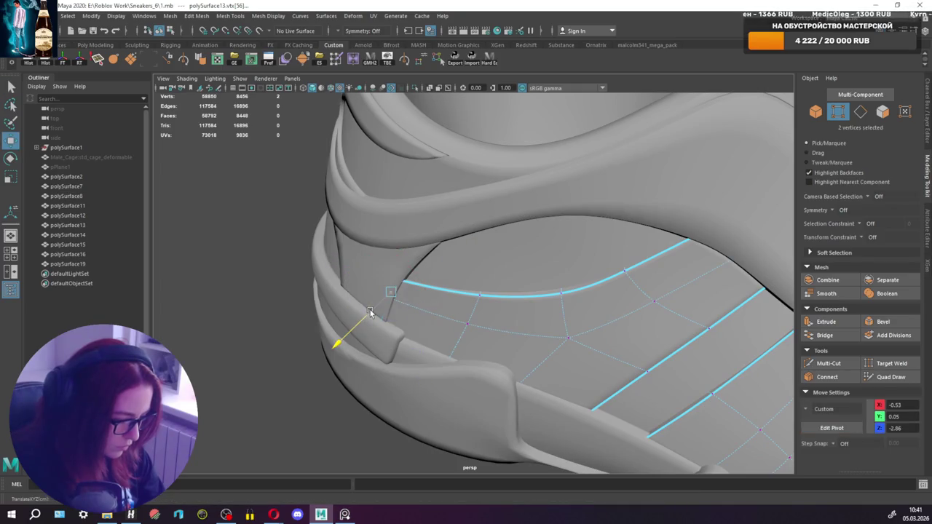
pyautogui.press('q')
pyautogui.press('w')
pyautogui.moveTo(358, 314)
pyautogui.mouseDown()
pyautogui.moveTo(354, 339)
pyautogui.moveTo(310, 337)
pyautogui.moveTo(396, 322)
pyautogui.mouseUp()
# Return to vertex mode on polySurface13 and align the move axes along the patch edge.
pyautogui.scroll(-5, 494, 298)
pyautogui.moveTo(313, 246); pyautogui.dragTo(323, 223, button='right')
pyautogui.scroll(3, 514, 290)
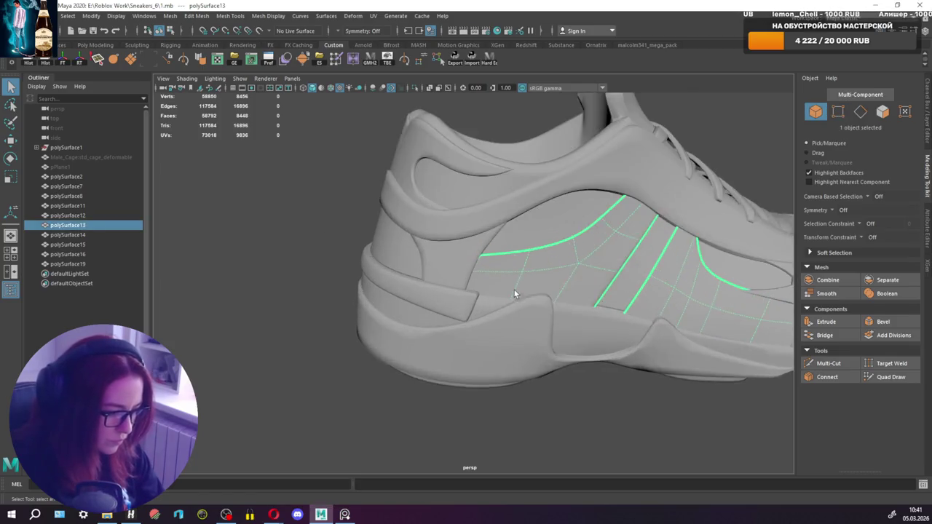
pyautogui.scroll(3, 511, 253)
pyautogui.scroll(-2, 509, 246)
pyautogui.moveTo(510, 246); pyautogui.dragTo(461, 243, button='right')
pyautogui.moveTo(462, 242)
pyautogui.keyDown('alt'); pyautogui.mouseDown()
pyautogui.moveTo(490, 269)
pyautogui.moveTo(477, 311)
pyautogui.mouseUp(); pyautogui.keyUp('alt')
pyautogui.press('w')
pyautogui.press('d')
pyautogui.click(521, 297)
pyautogui.press('q')
# Frame the whole smooth-shaded sneaker and orbit to a rear three-quarter view.
pyautogui.moveTo(215, 252); pyautogui.dragTo(240, 238, button='right')
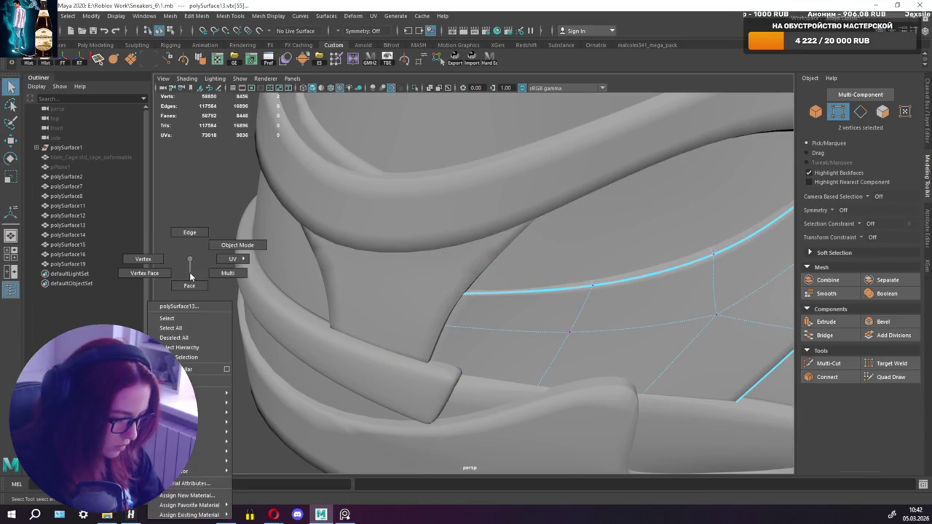
pyautogui.press('f')
pyautogui.moveTo(313, 260)
pyautogui.keyDown('alt'); pyautogui.mouseDown()
pyautogui.moveTo(362, 252)
pyautogui.moveTo(547, 262)
pyautogui.mouseUp(); pyautogui.keyUp('alt')
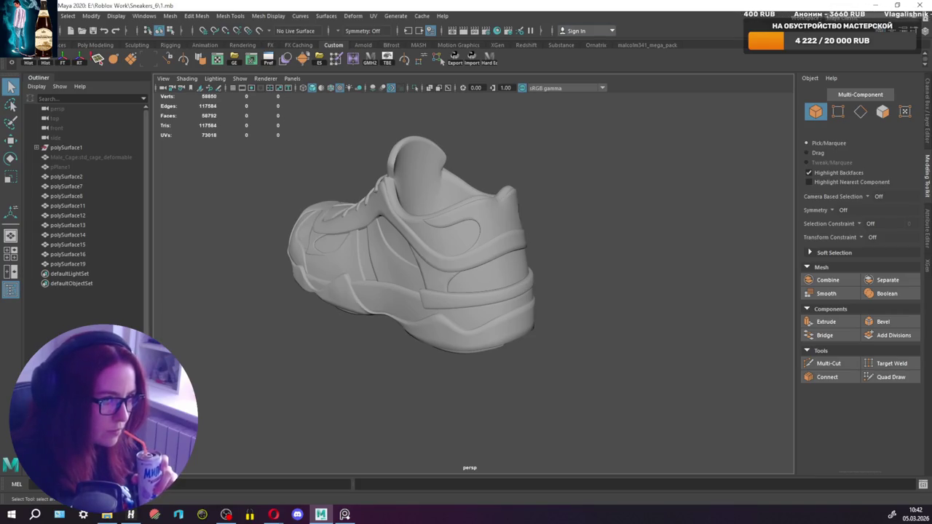
pyautogui.hotkey('alt', 'Tab')
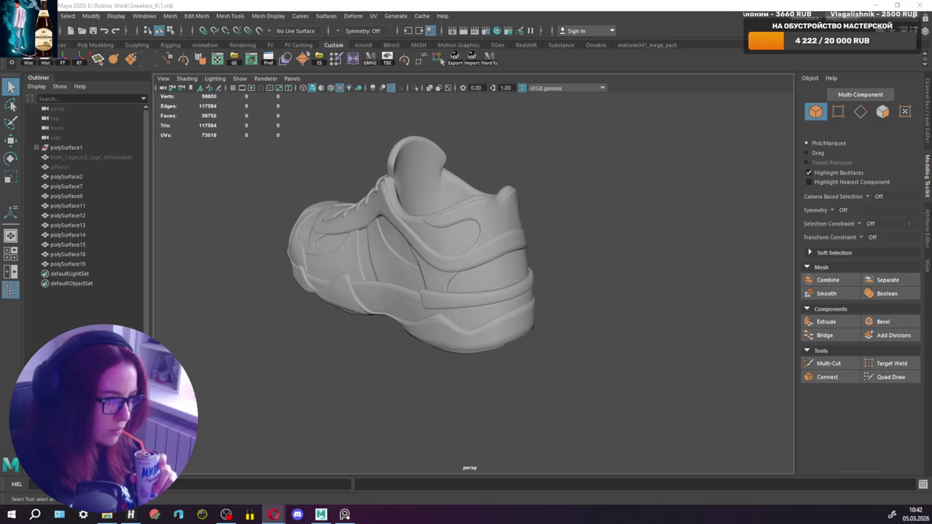
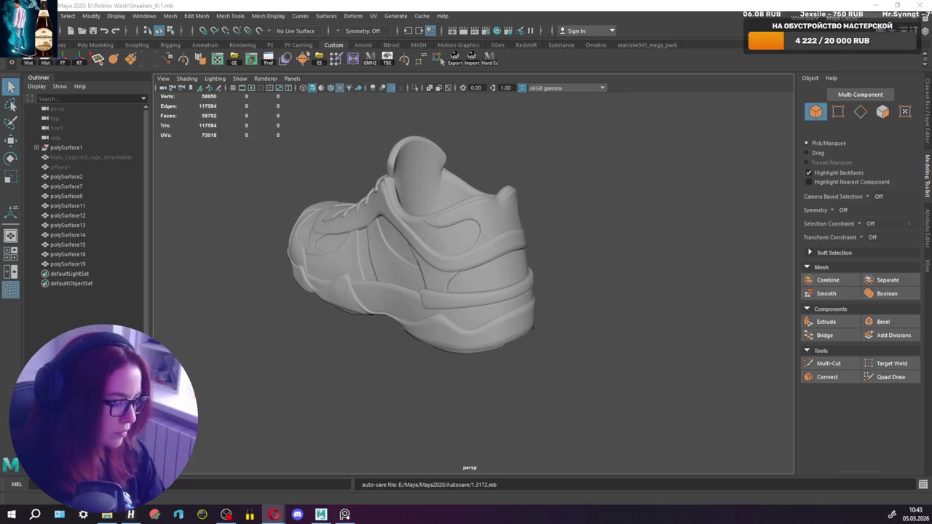
# Select the two loop vertices beside the heel tab on polySurface19.
pyautogui.keyDown('alt'); pyautogui.moveTo(611, 191); pyautogui.dragTo(668, 177); pyautogui.keyUp('alt')
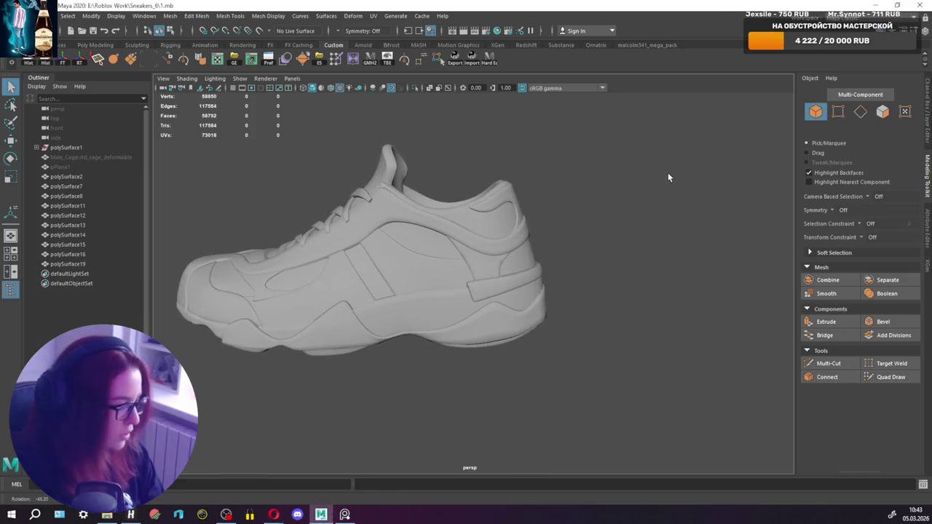
pyautogui.keyDown('alt'); pyautogui.moveTo(560, 218); pyautogui.dragTo(579, 197, button='middle'); pyautogui.keyUp('alt')
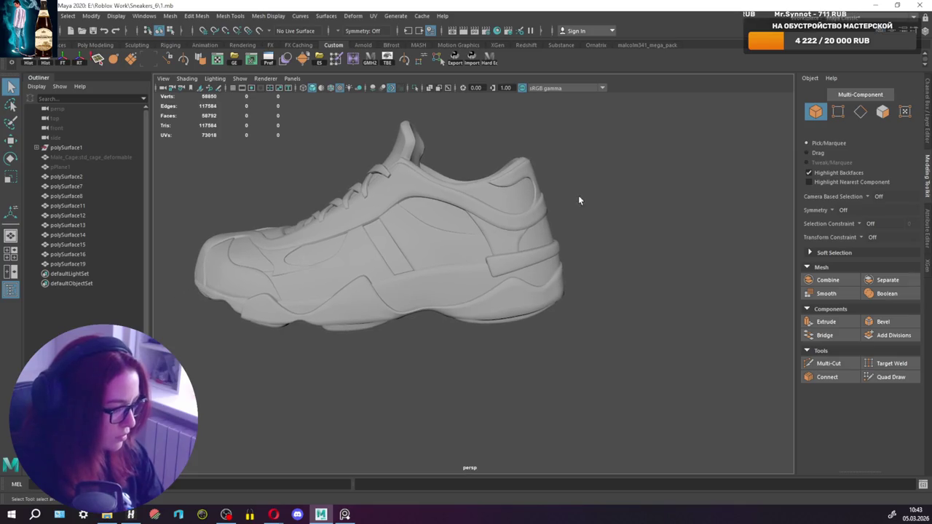
pyautogui.click(508, 241)
pyautogui.scroll(5, 509, 242)
pyautogui.moveTo(517, 210); pyautogui.dragTo(474, 204, button='right')
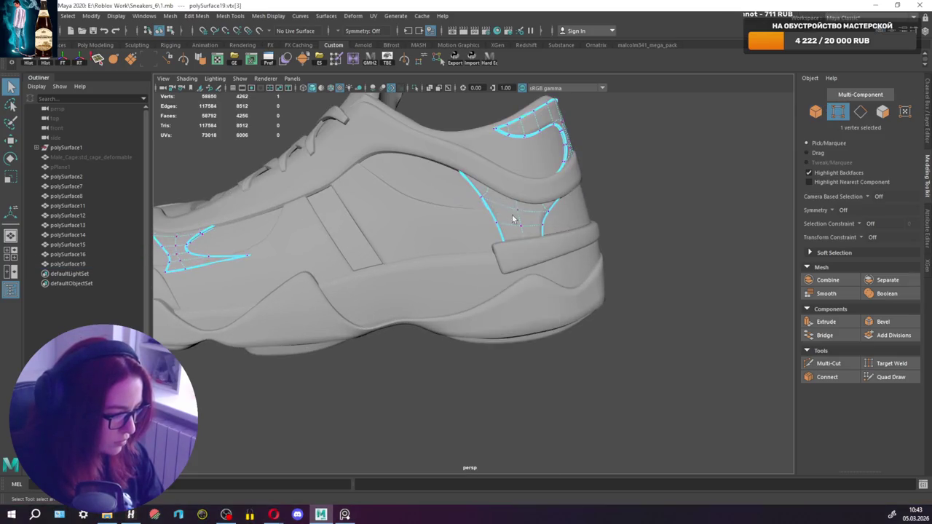
pyautogui.click(526, 230)
pyautogui.scroll(5, 527, 230)
pyautogui.keyDown('alt'); pyautogui.moveTo(527, 230); pyautogui.dragTo(460, 228); pyautogui.keyUp('alt')
pyautogui.keyDown('shift'); pyautogui.click(460, 228); pyautogui.keyUp('shift')
# Move the two heel-tab vertices with an adjusted pivot to smooth the curve.
pyautogui.press('w')
pyautogui.press('d')
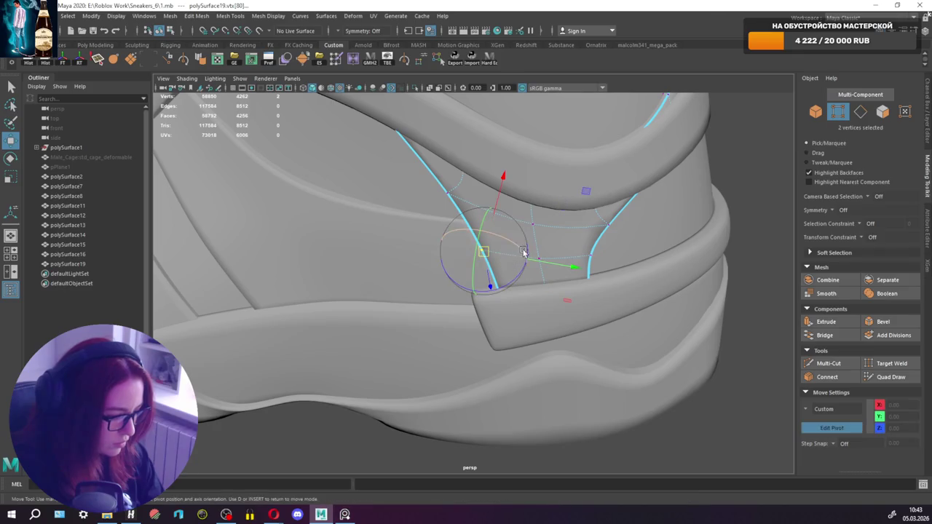
pyautogui.press('d')
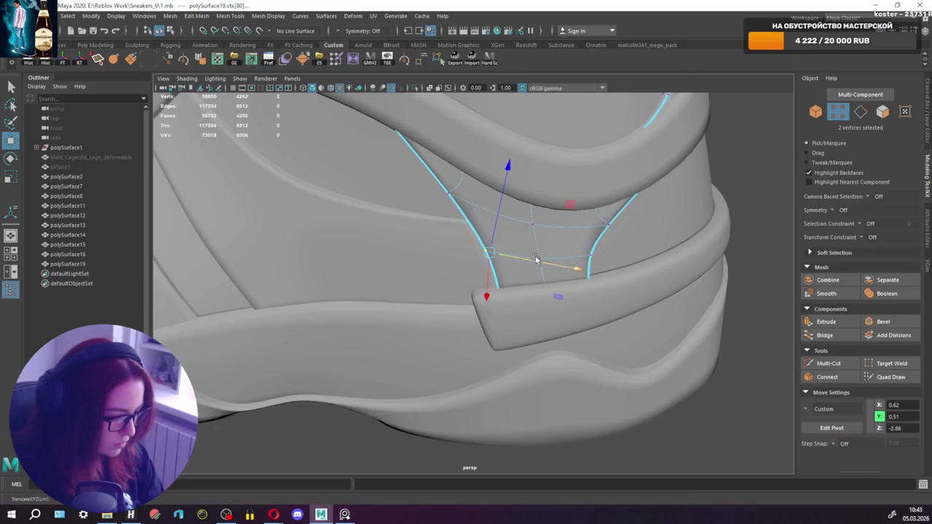
pyautogui.scroll(-10, 541, 252)
pyautogui.press('q')
pyautogui.keyDown('alt'); pyautogui.moveTo(540, 247); pyautogui.dragTo(510, 255); pyautogui.keyUp('alt')
pyautogui.click(506, 258)
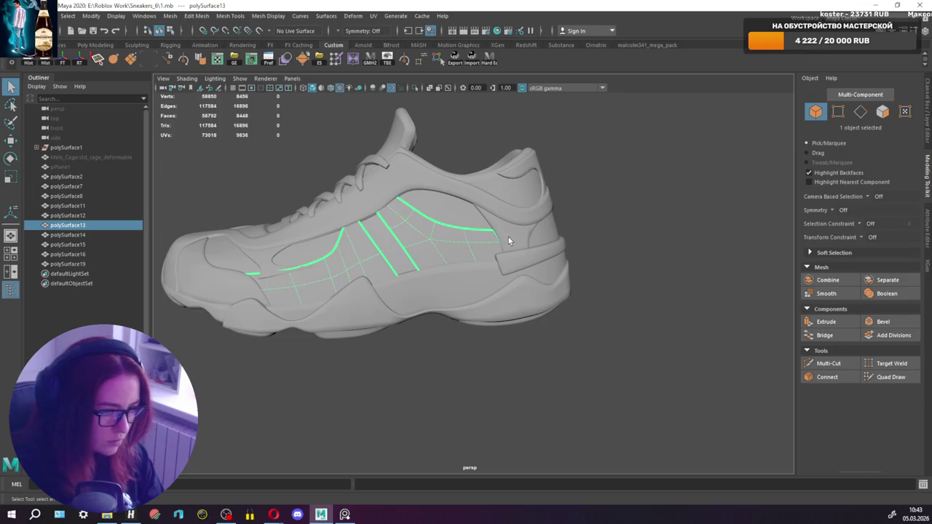
# Select the vertices at the rear end of the stripe curves on polySurface13.
pyautogui.scroll(3, 482, 238)
pyautogui.scroll(2, 482, 238)
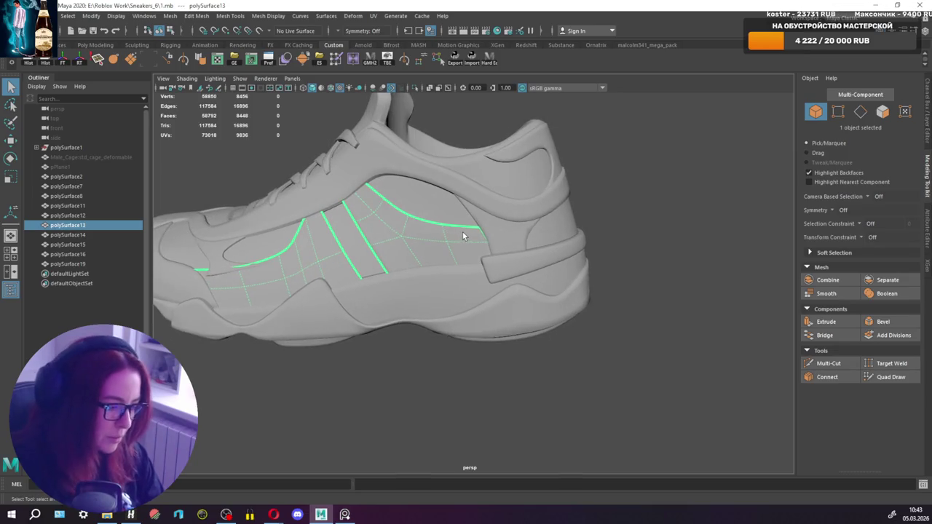
pyautogui.scroll(1, 469, 235)
pyautogui.moveTo(468, 230); pyautogui.dragTo(418, 228, button='right')
pyautogui.keyDown('alt'); pyautogui.moveTo(489, 233); pyautogui.dragTo(485, 247); pyautogui.keyUp('alt')
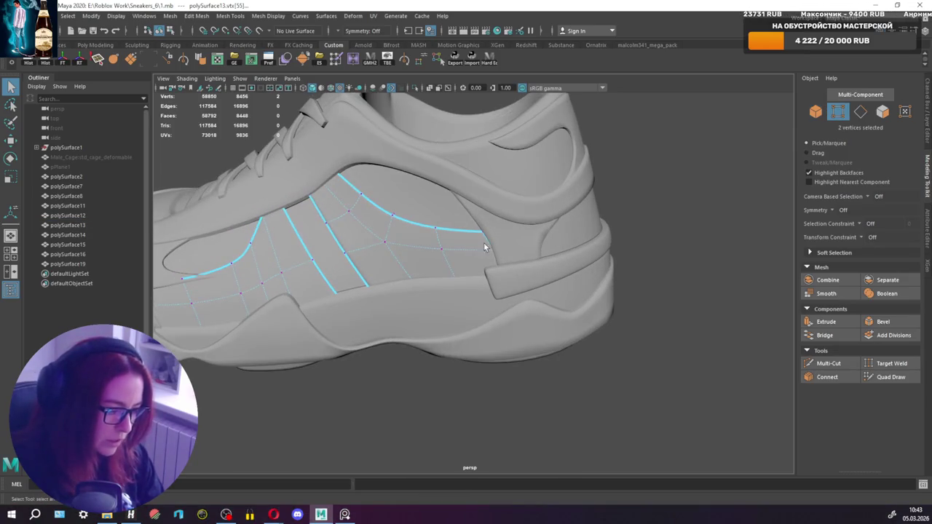
pyautogui.scroll(2, 499, 247)
pyautogui.keyDown('shift'); pyautogui.click(470, 211); pyautogui.keyUp('shift')
pyautogui.press('w')
pyautogui.press('d')
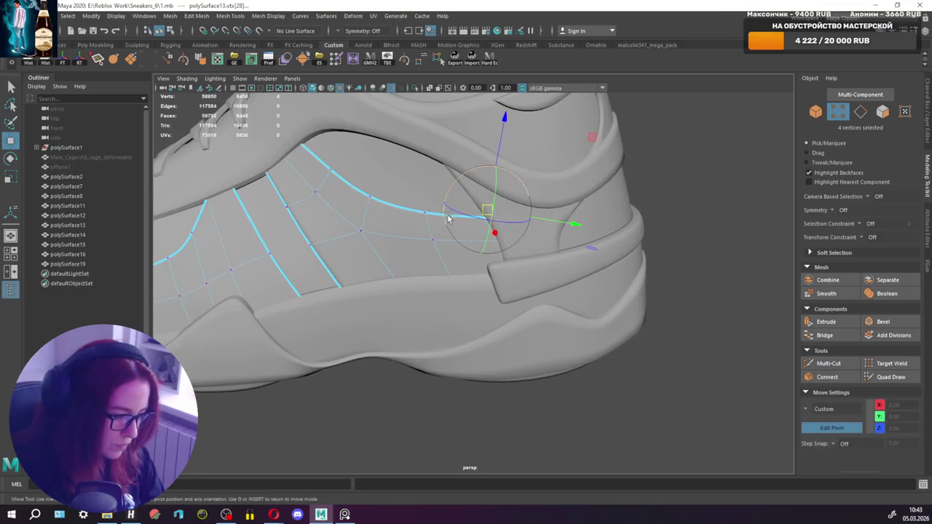
# Pick the two curve-end vertices and align the move pivot along the curve edge.
pyautogui.keyDown('alt'); pyautogui.moveTo(463, 223); pyautogui.dragTo(477, 191); pyautogui.keyUp('alt')
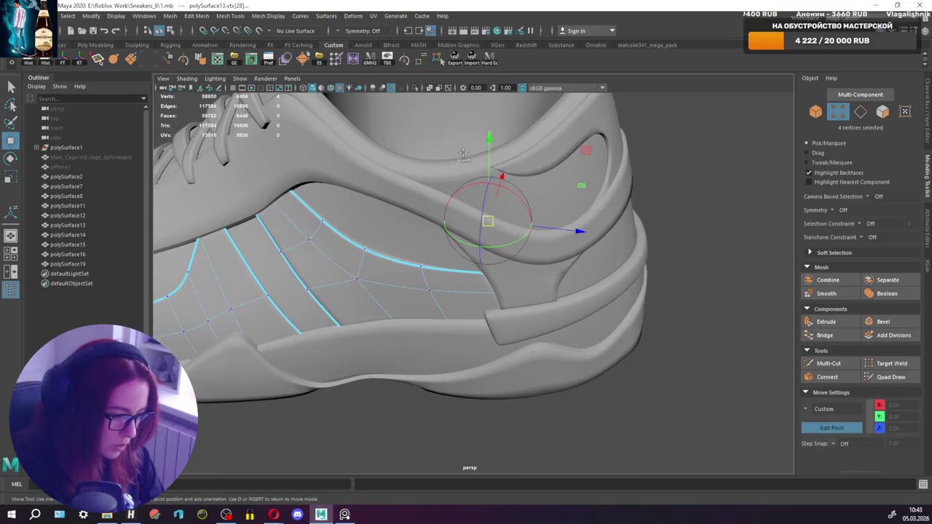
pyautogui.click(574, 251)
pyautogui.moveTo(425, 184); pyautogui.dragTo(447, 275)
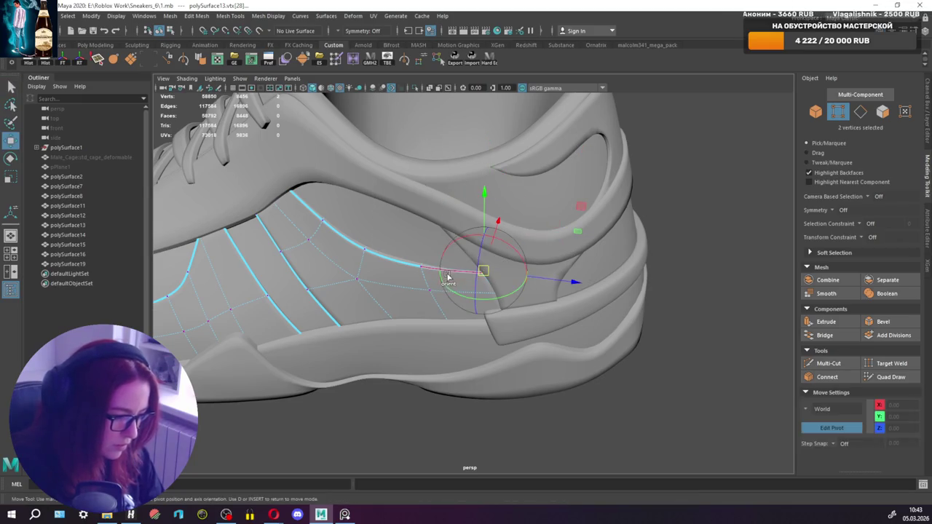
pyautogui.press('d')
pyautogui.press('q')
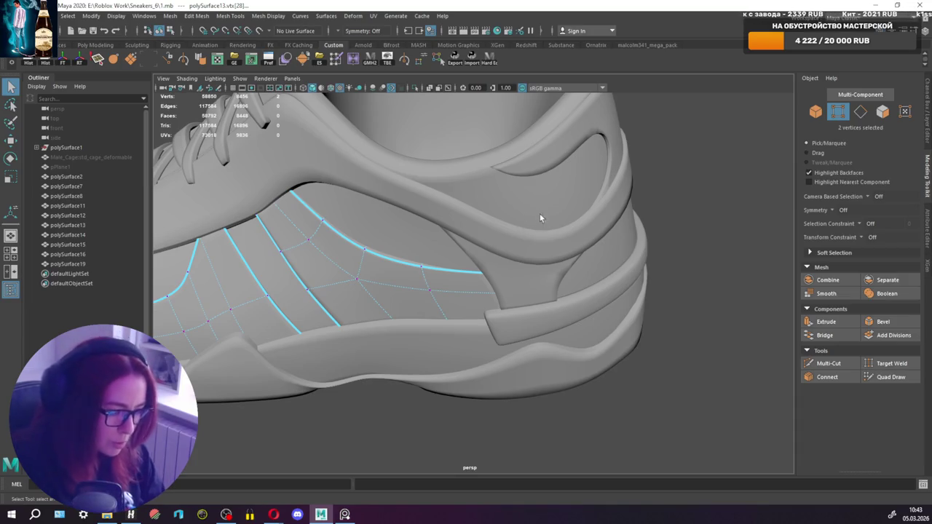
# Pull the stripe's curve-end vertex down toward the sole.
pyautogui.moveTo(481, 239)
pyautogui.keyDown('alt'); pyautogui.mouseDown()
pyautogui.moveTo(526, 249)
pyautogui.moveTo(481, 255)
pyautogui.mouseUp(); pyautogui.keyUp('alt')
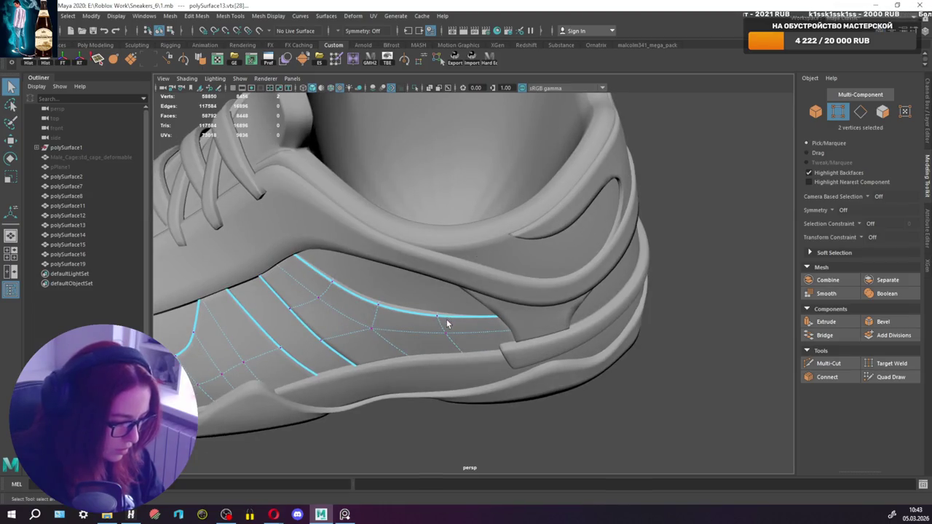
pyautogui.press('w')
pyautogui.press('d')
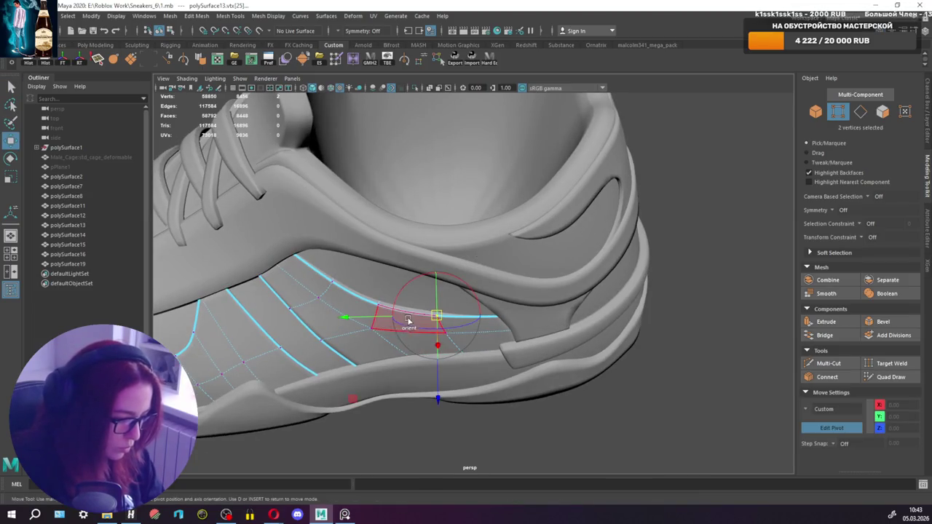
pyautogui.press('d')
pyautogui.keyDown('alt'); pyautogui.moveTo(415, 318); pyautogui.dragTo(506, 364); pyautogui.keyUp('alt')
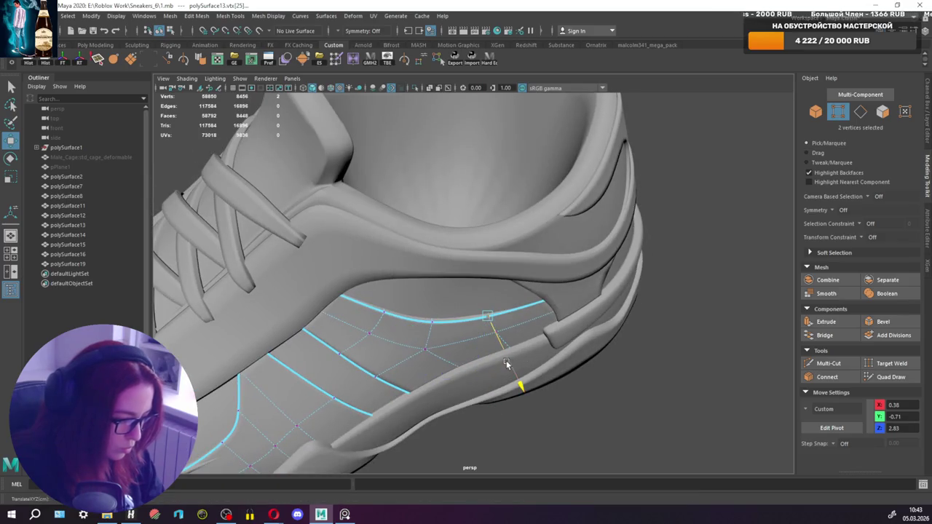
pyautogui.click(433, 326)
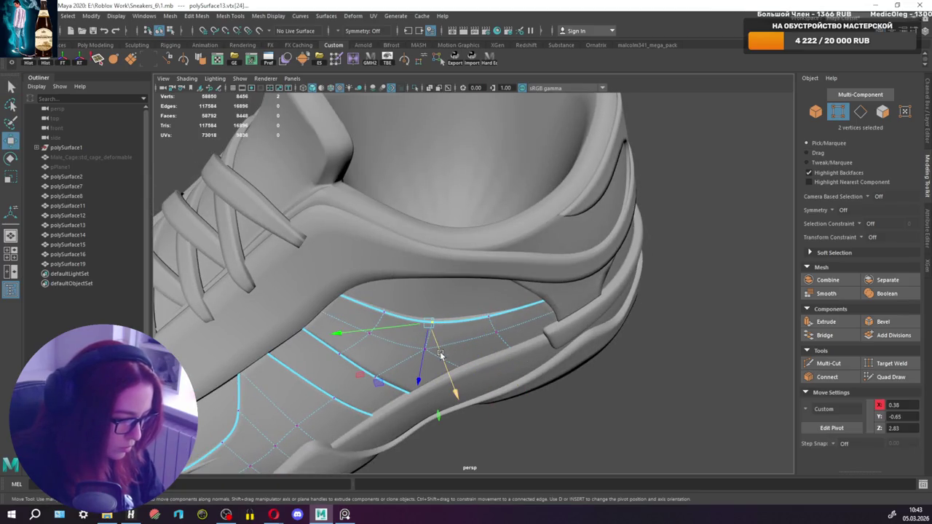
pyautogui.press('q')
# Orbit around the heel and side to review the reshaped stripe curves.
pyautogui.moveTo(562, 289)
pyautogui.keyDown('alt'); pyautogui.mouseDown()
pyautogui.moveTo(330, 282)
pyautogui.moveTo(298, 298)
pyautogui.mouseUp(); pyautogui.keyUp('alt')
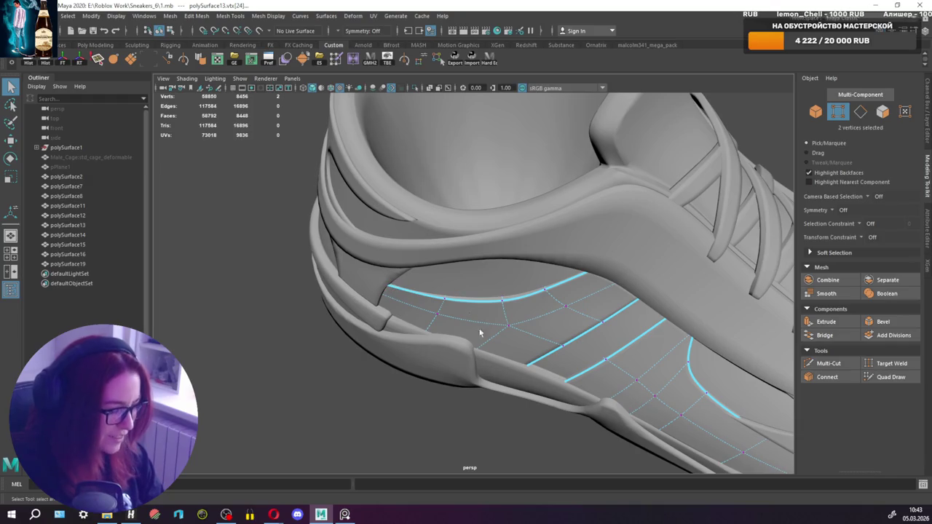
pyautogui.scroll(-3, 482, 334)
pyautogui.moveTo(493, 338)
pyautogui.keyDown('alt'); pyautogui.mouseDown()
pyautogui.moveTo(601, 306)
pyautogui.moveTo(567, 300)
pyautogui.mouseUp(); pyautogui.keyUp('alt')
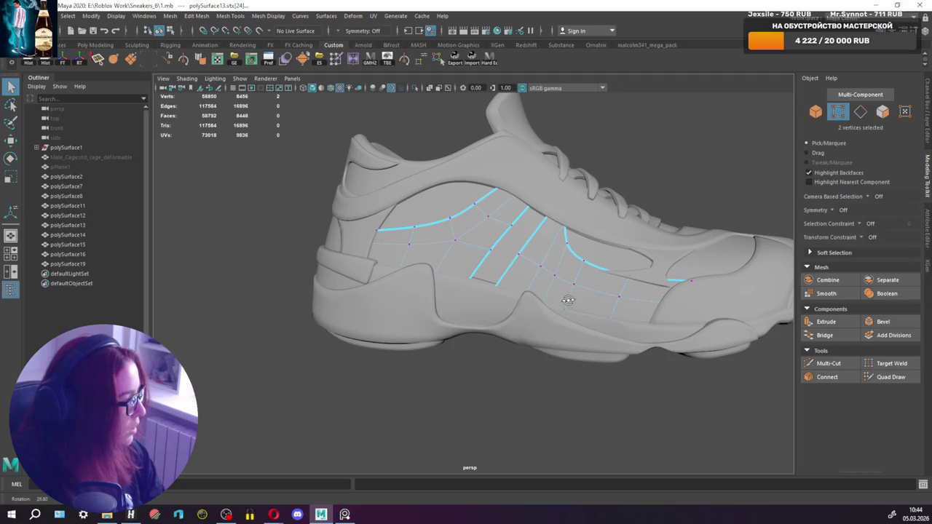
pyautogui.keyDown('alt'); pyautogui.moveTo(568, 300); pyautogui.dragTo(547, 311); pyautogui.keyUp('alt')
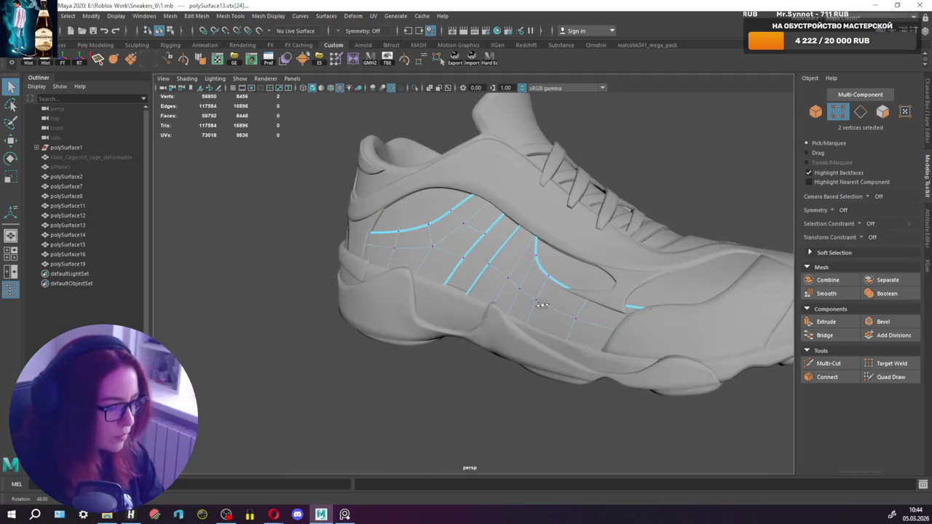
pyautogui.press('F8')
pyautogui.click(548, 211)
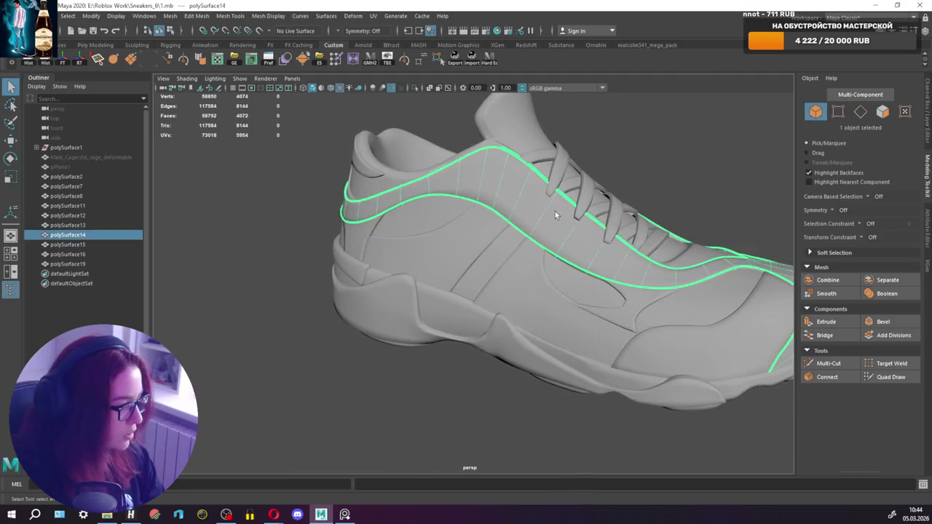
pyautogui.keyDown('alt'); pyautogui.moveTo(548, 210); pyautogui.dragTo(515, 236); pyautogui.keyUp('alt')
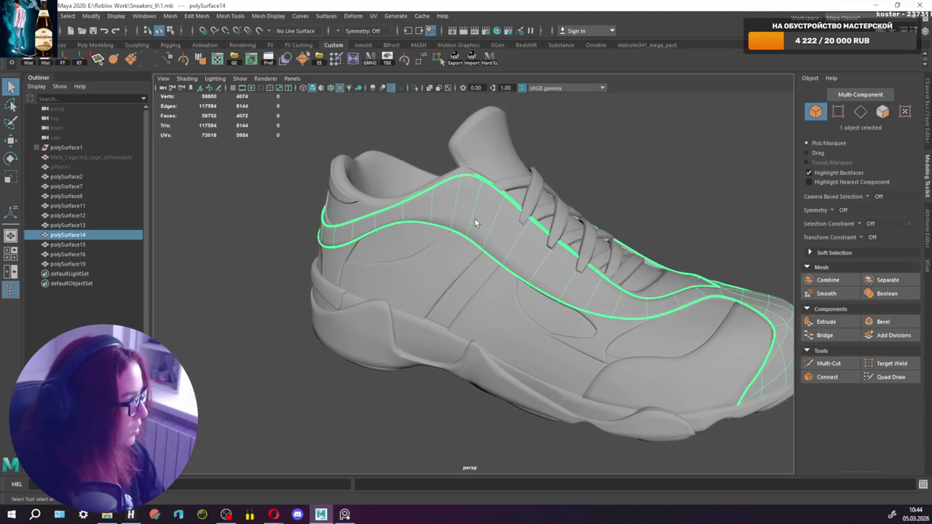
pyautogui.moveTo(478, 224)
pyautogui.keyDown('alt'); pyautogui.mouseDown()
pyautogui.moveTo(435, 240)
pyautogui.moveTo(481, 249)
pyautogui.mouseUp(); pyautogui.keyUp('alt')
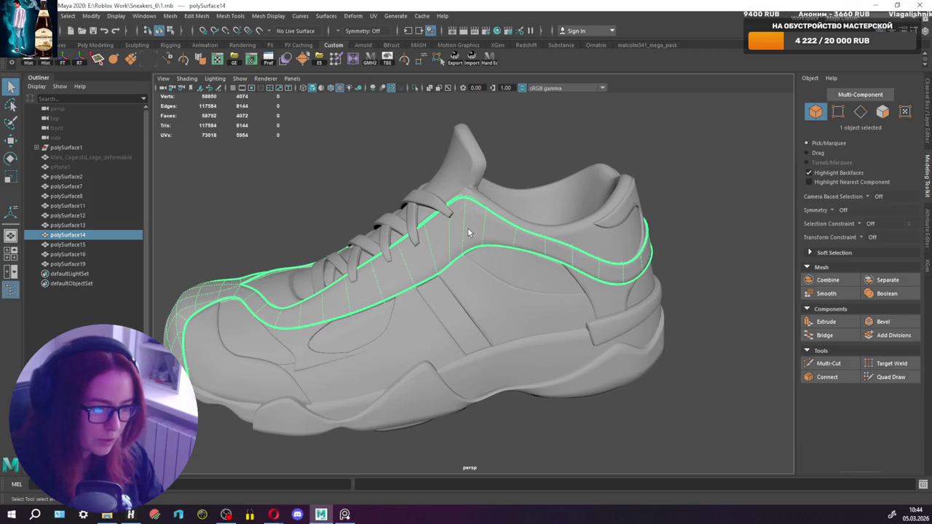
pyautogui.scroll(6, 466, 229)
pyautogui.keyDown('alt'); pyautogui.moveTo(454, 216); pyautogui.dragTo(519, 238); pyautogui.keyUp('alt')
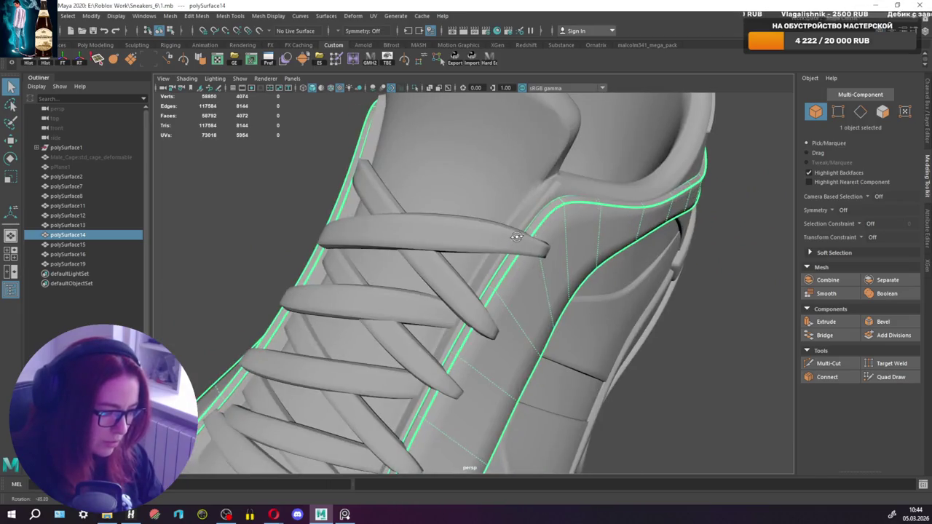
pyautogui.scroll(-4, 565, 256)
pyautogui.scroll(-4, 585, 229)
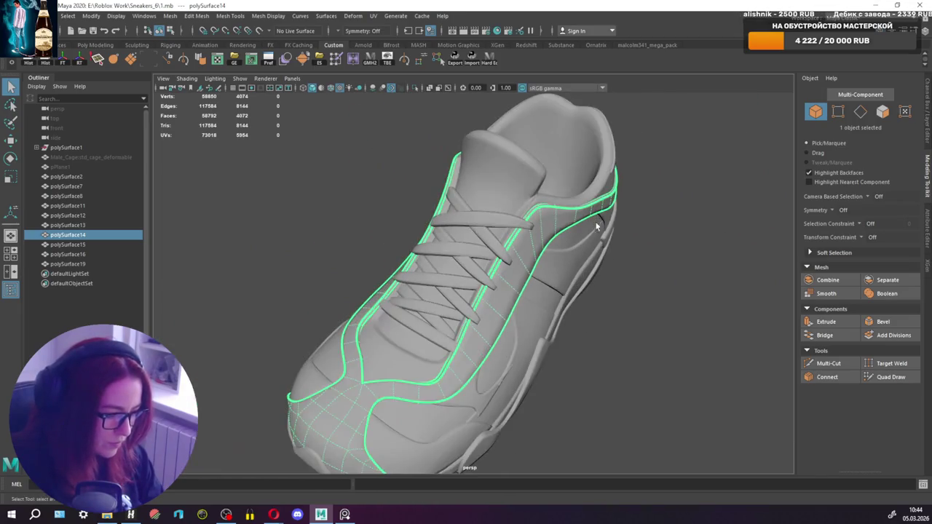
pyautogui.click(624, 270)
pyautogui.scroll(-3, 624, 271)
pyautogui.keyDown('alt'); pyautogui.moveTo(624, 270); pyautogui.dragTo(581, 279); pyautogui.keyUp('alt')
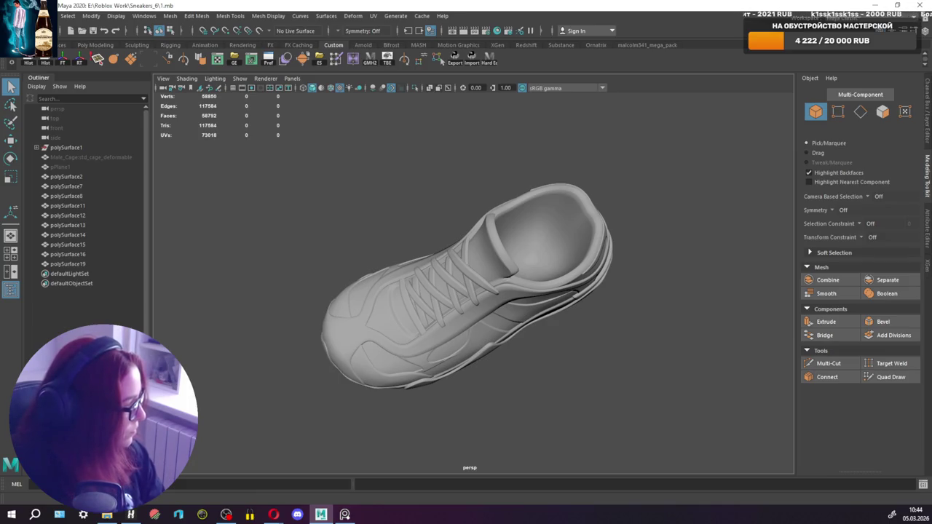
pyautogui.keyDown('alt'); pyautogui.moveTo(476, 234); pyautogui.dragTo(624, 252); pyautogui.keyUp('alt')
pyautogui.scroll(2, 652, 214)
pyautogui.scroll(2, 606, 218)
pyautogui.scroll(3, 607, 218)
pyautogui.scroll(3, 502, 271)
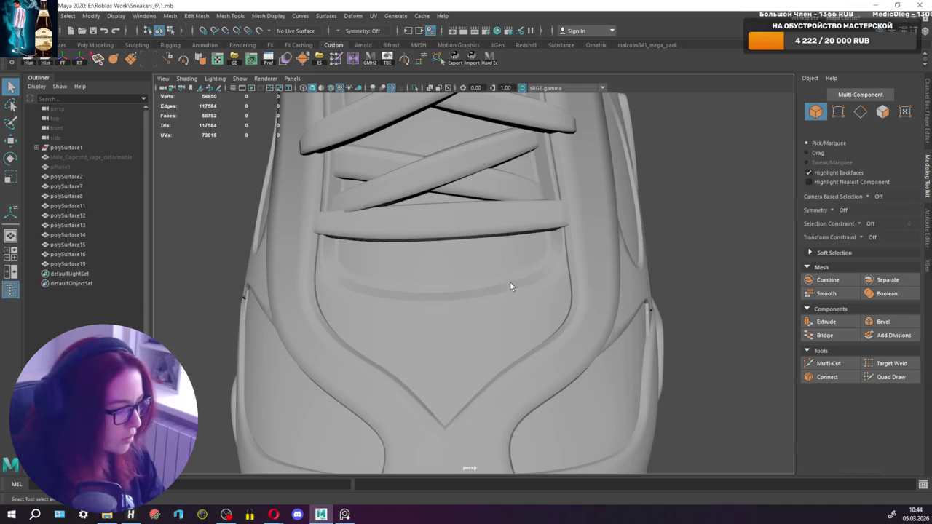
pyautogui.click(499, 302)
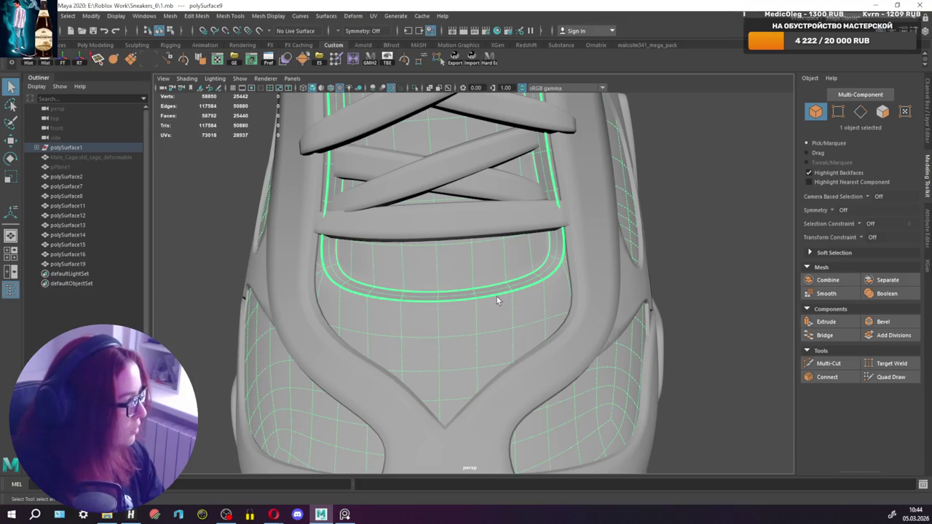
# Select the band of faces along the curved stripe below the lowest lace.
pyautogui.press('f')
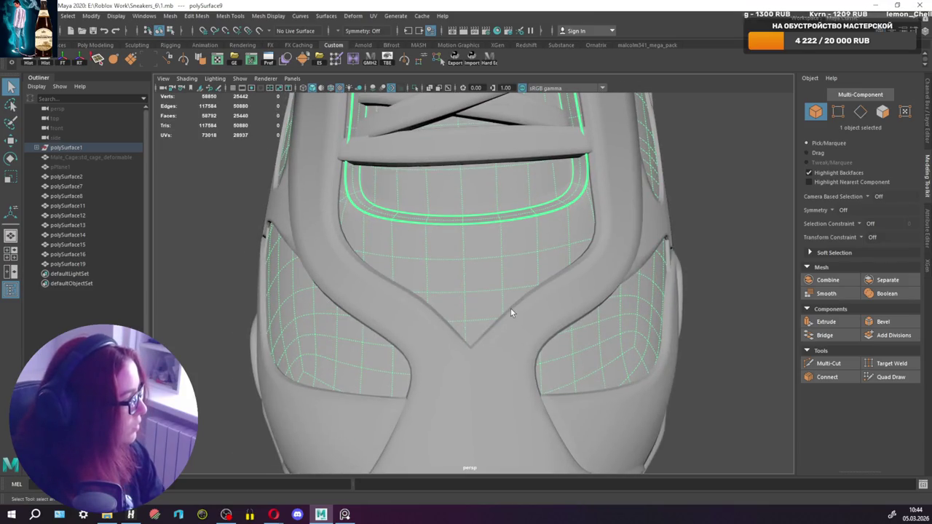
pyautogui.keyDown('alt'); pyautogui.moveTo(485, 239); pyautogui.dragTo(494, 244); pyautogui.keyUp('alt')
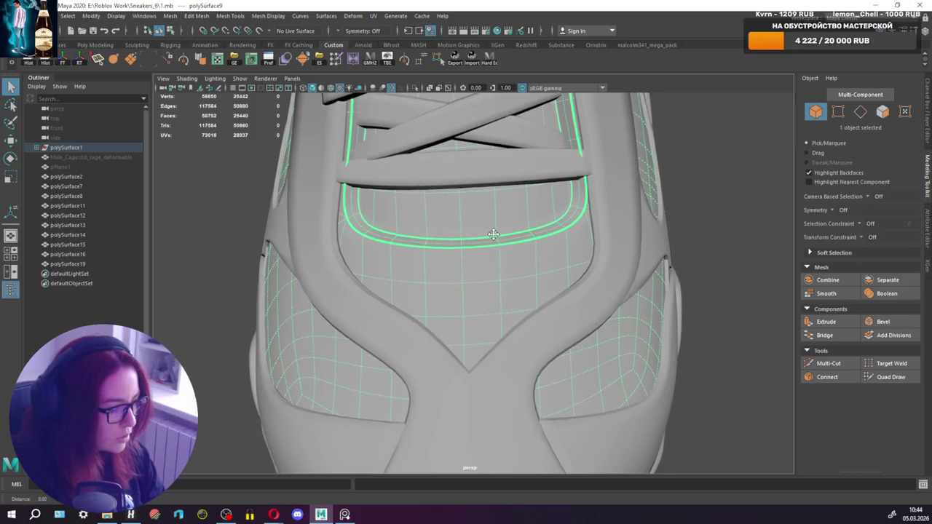
pyautogui.moveTo(469, 240); pyautogui.dragTo(399, 256, button='right')
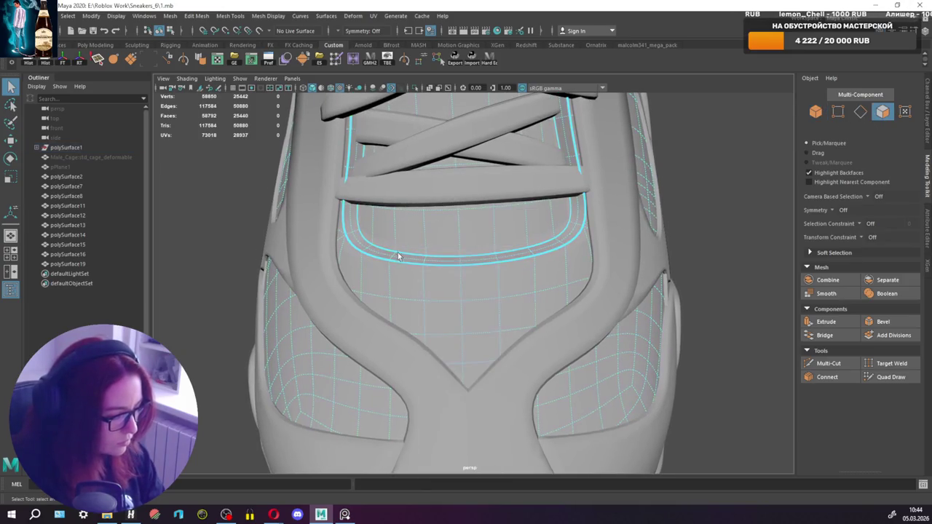
pyautogui.click(414, 251)
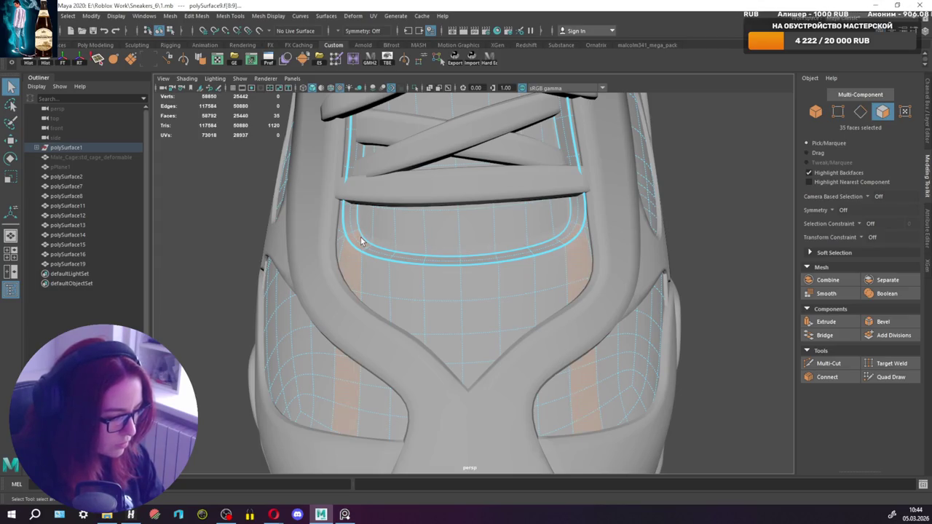
pyautogui.scroll(2, 554, 244)
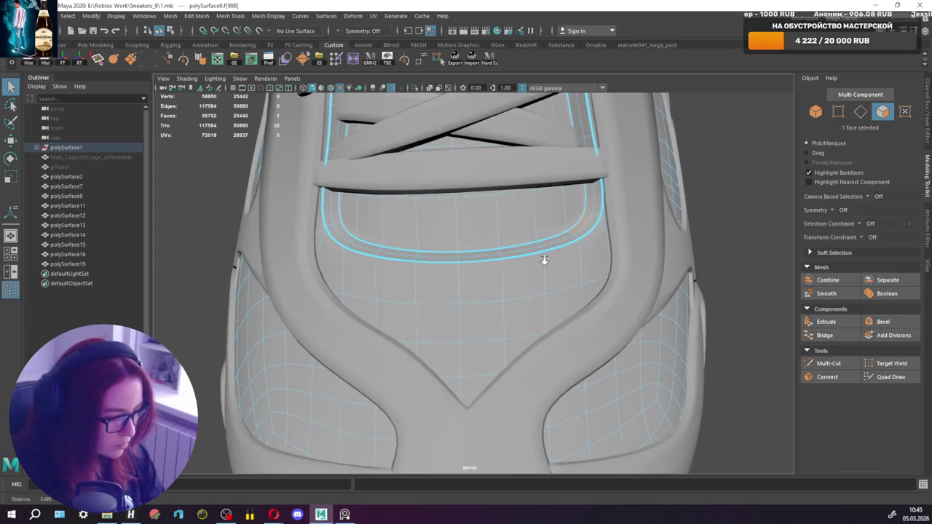
pyautogui.scroll(2, 543, 258)
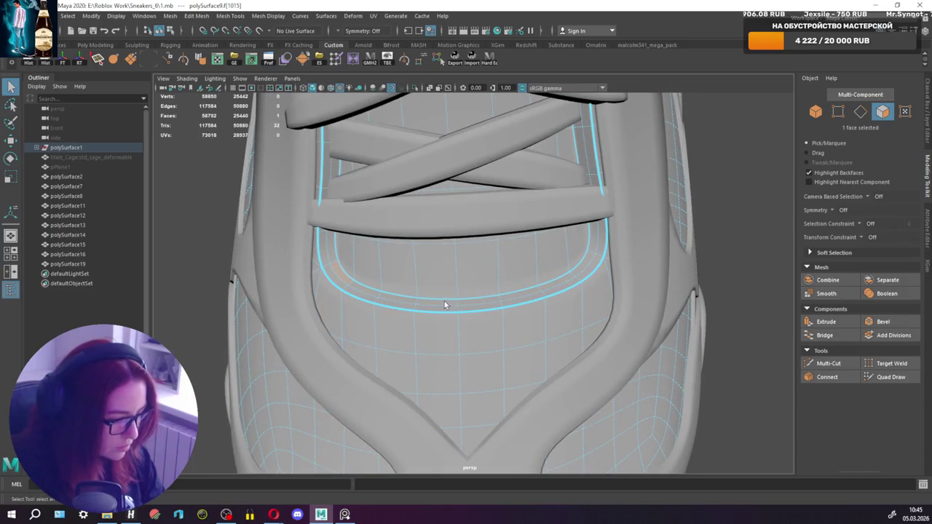
pyautogui.click(344, 280)
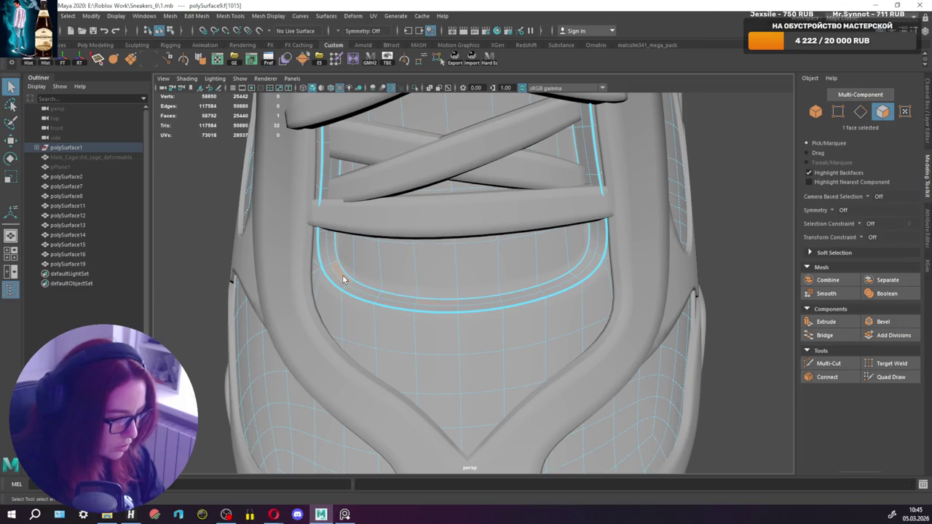
pyautogui.moveTo(370, 290)
pyautogui.mouseDown()
pyautogui.moveTo(437, 300)
pyautogui.moveTo(517, 293)
pyautogui.mouseUp()
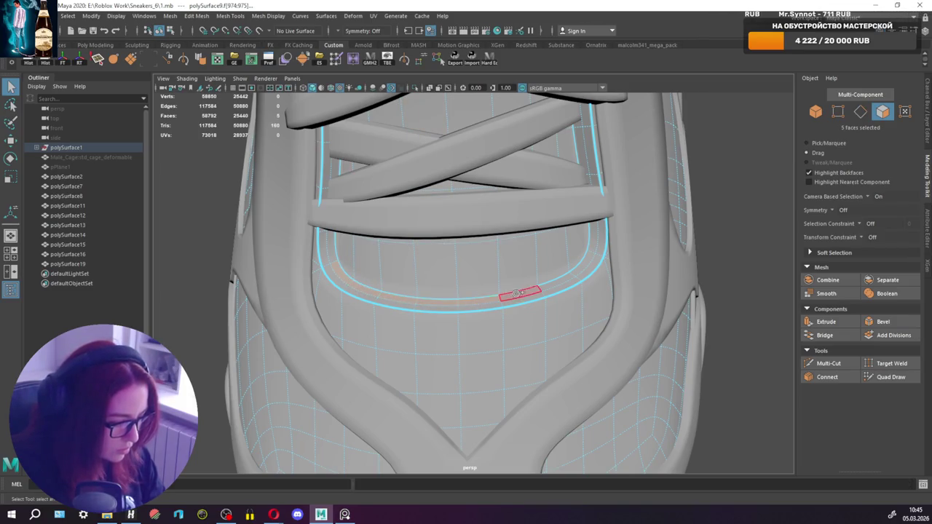
# Nudge the 16-face band slightly downward using an adjusted pivot.
pyautogui.press('w')
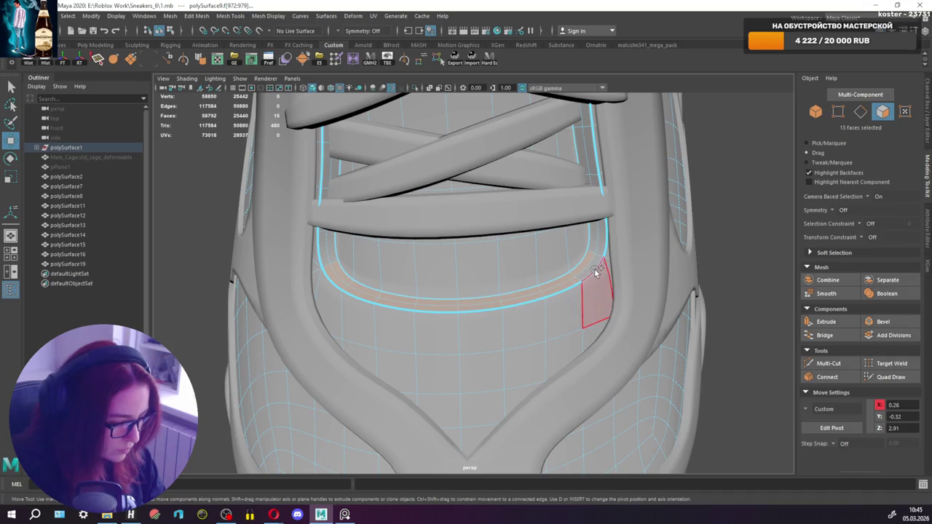
pyautogui.press('d')
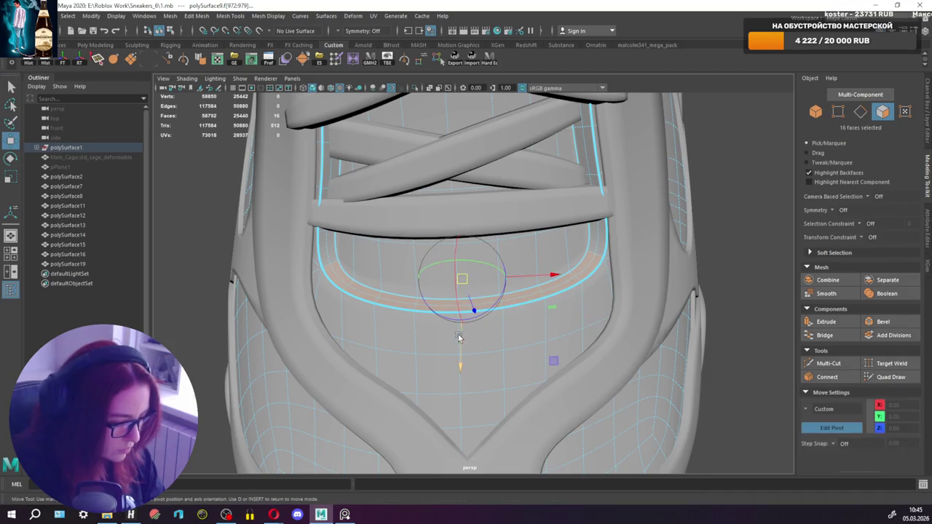
pyautogui.moveTo(459, 341); pyautogui.dragTo(461, 323)
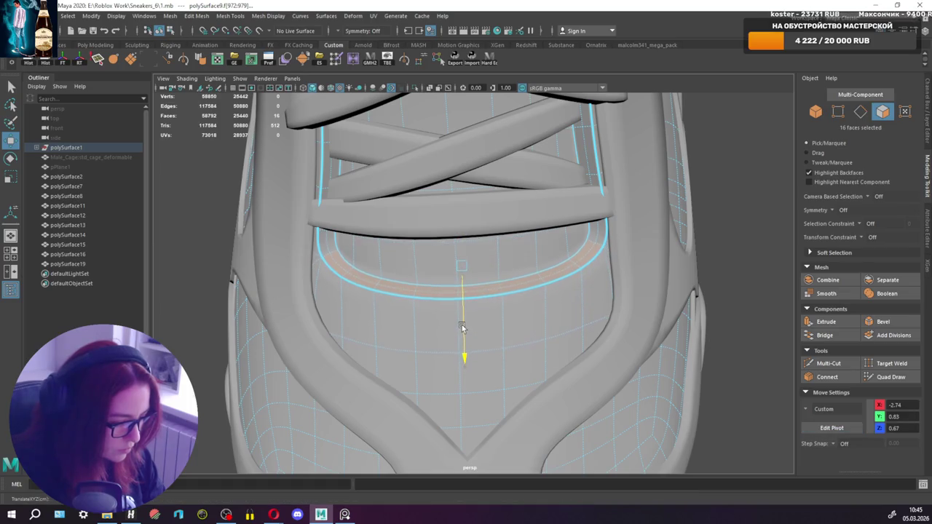
pyautogui.scroll(-2, 457, 316)
pyautogui.scroll(-1, 456, 312)
pyautogui.keyDown('alt'); pyautogui.moveTo(442, 299); pyautogui.dragTo(434, 265); pyautogui.keyUp('alt')
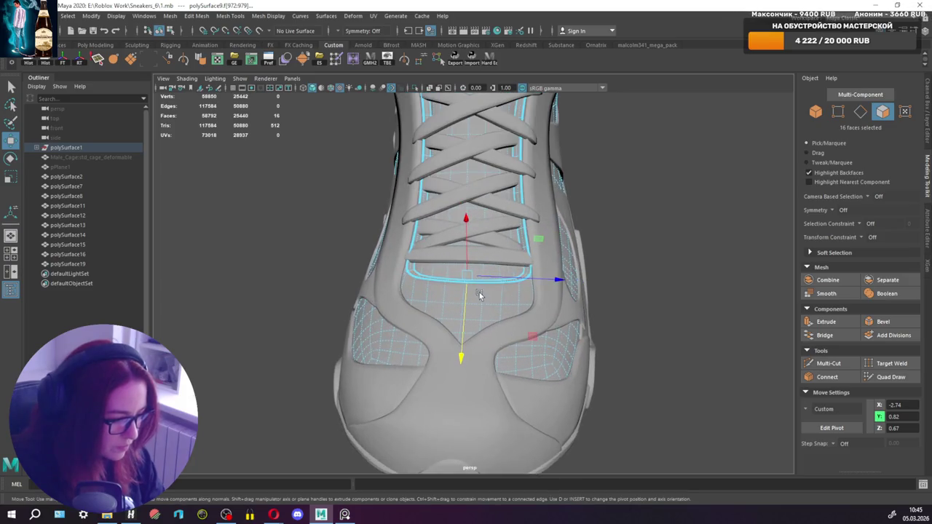
pyautogui.press('q')
pyautogui.keyDown('alt'); pyautogui.moveTo(458, 262); pyautogui.dragTo(460, 270, button='middle'); pyautogui.keyUp('alt')
pyautogui.moveTo(459, 271)
pyautogui.mouseDown(button='right')
pyautogui.moveTo(469, 270)
pyautogui.moveTo(395, 278)
pyautogui.mouseUp(button='right')
pyautogui.click(469, 269)
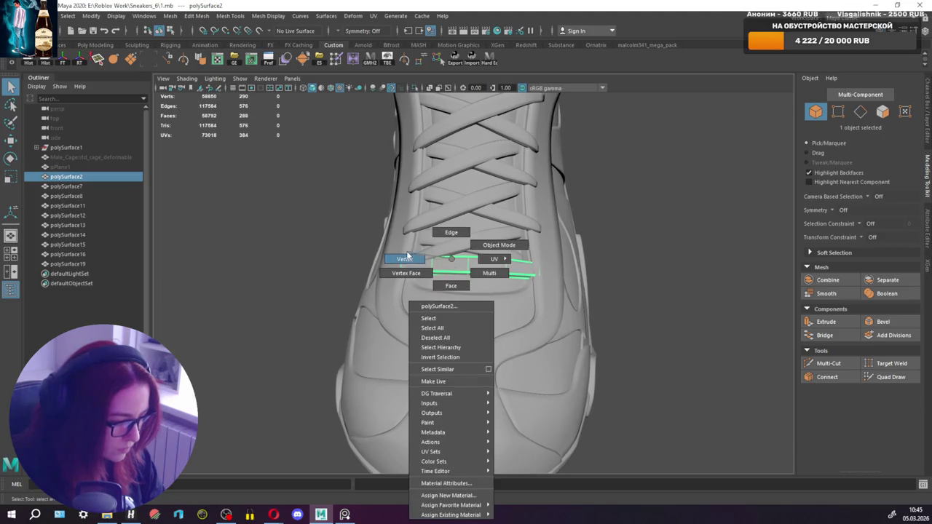
# Pull the strap's left-end vertices slightly outward.
pyautogui.moveTo(412, 305); pyautogui.dragTo(409, 285)
pyautogui.press('w')
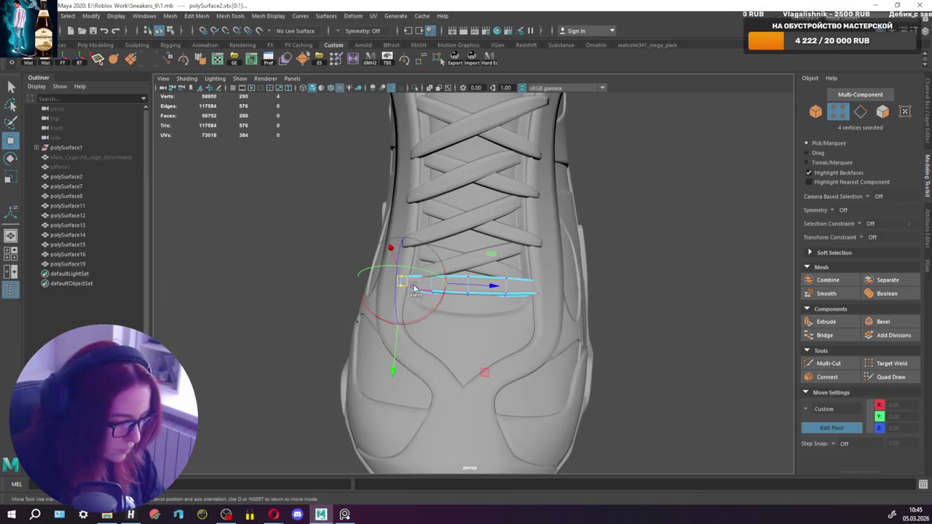
pyautogui.scroll(3, 392, 290)
pyautogui.moveTo(342, 271); pyautogui.dragTo(337, 269)
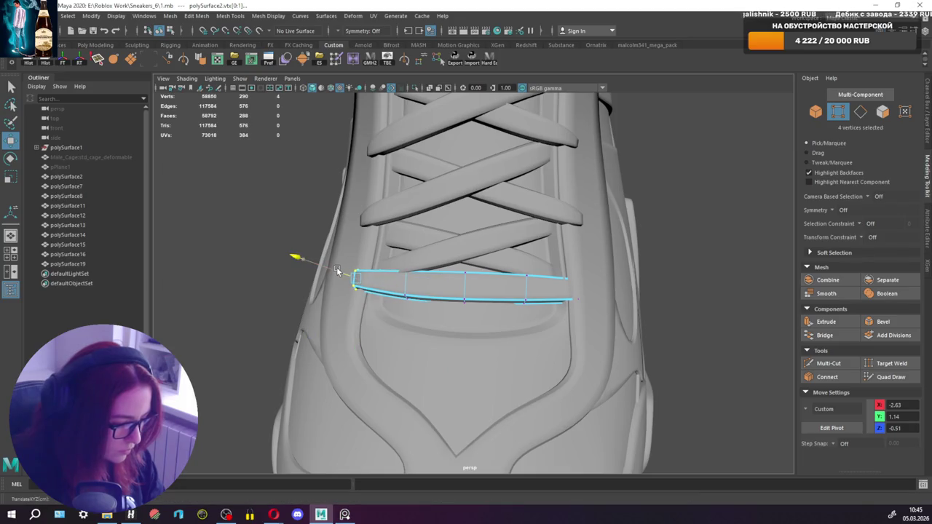
# Scale and raise the vertices at the strap's other end.
pyautogui.moveTo(557, 271)
pyautogui.mouseDown()
pyautogui.moveTo(584, 298)
pyautogui.moveTo(607, 290)
pyautogui.moveTo(480, 327)
pyautogui.moveTo(487, 335)
pyautogui.mouseUp()
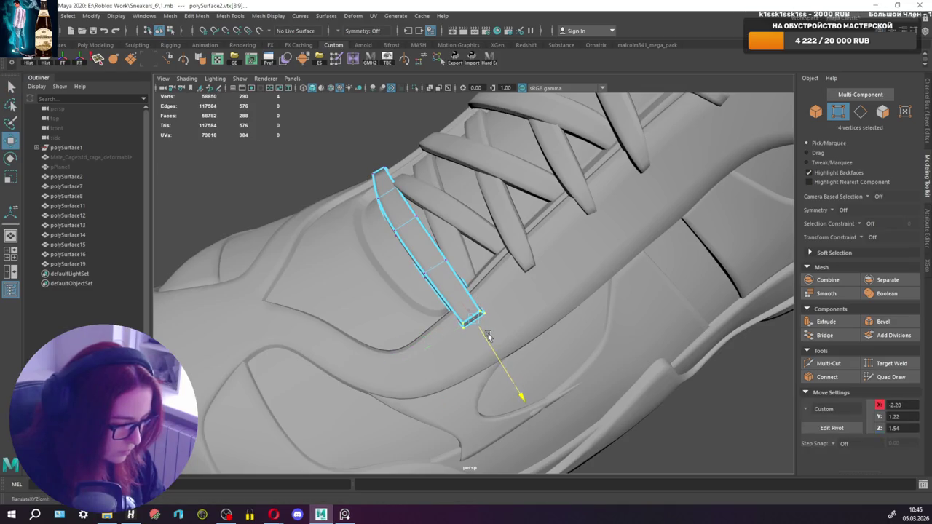
pyautogui.press('r')
pyautogui.moveTo(462, 331); pyautogui.dragTo(483, 323, button='middle')
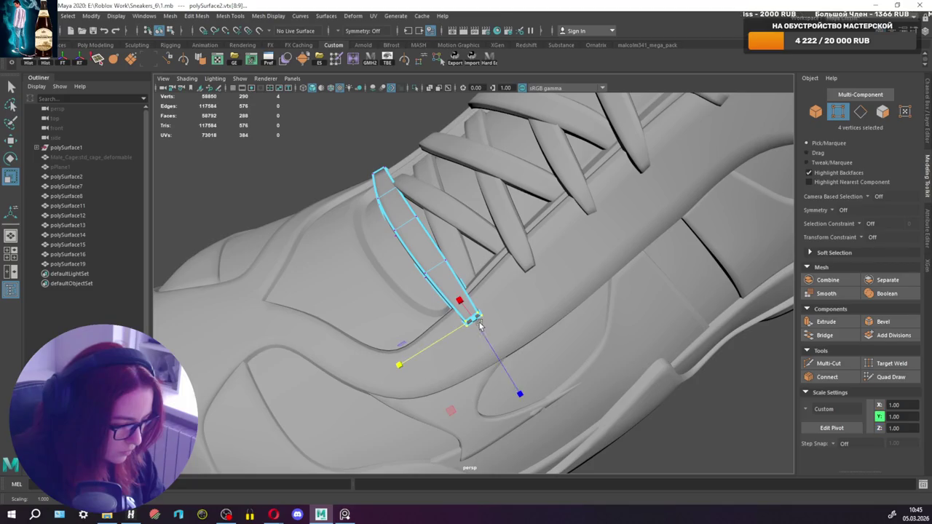
pyautogui.press('w')
pyautogui.keyDown('alt'); pyautogui.moveTo(480, 326); pyautogui.dragTo(459, 278); pyautogui.keyUp('alt')
pyautogui.moveTo(436, 170)
pyautogui.mouseDown()
pyautogui.moveTo(536, 213)
pyautogui.moveTo(504, 260)
pyautogui.mouseUp()
pyautogui.press('d')
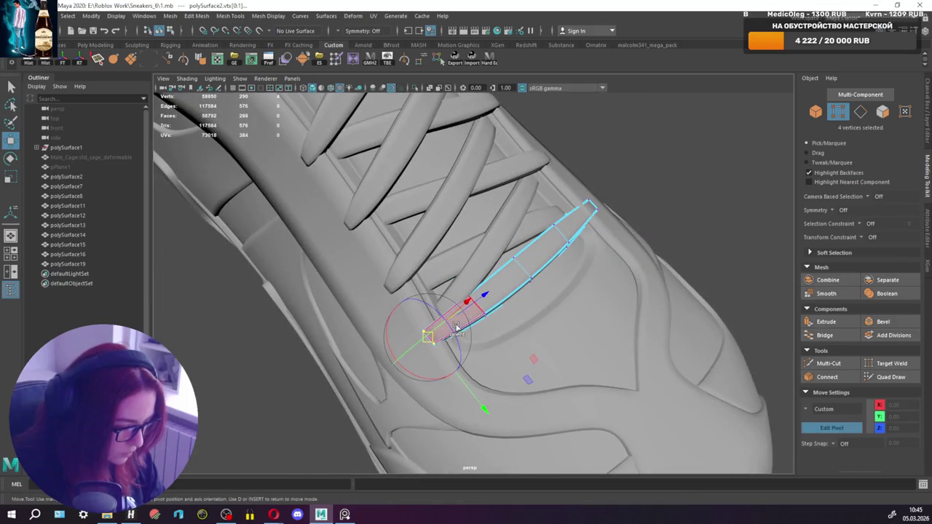
pyautogui.moveTo(430, 331)
pyautogui.keyDown('alt'); pyautogui.mouseDown()
pyautogui.moveTo(517, 279)
pyautogui.moveTo(549, 235)
pyautogui.moveTo(610, 295)
pyautogui.mouseUp(); pyautogui.keyUp('alt')
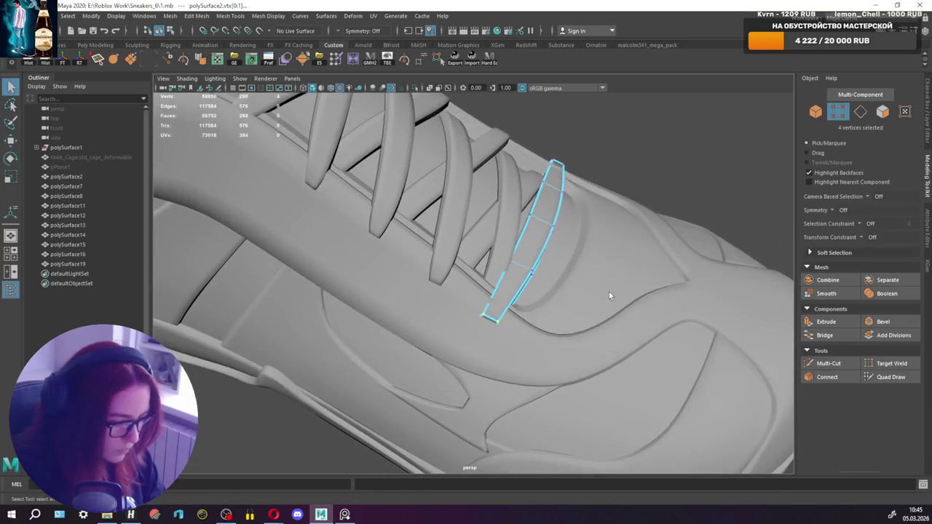
# Multi-Cut a new edge across the strap and nudge its edges.
pyautogui.hotkey('ctrl', 'shift', 'x')
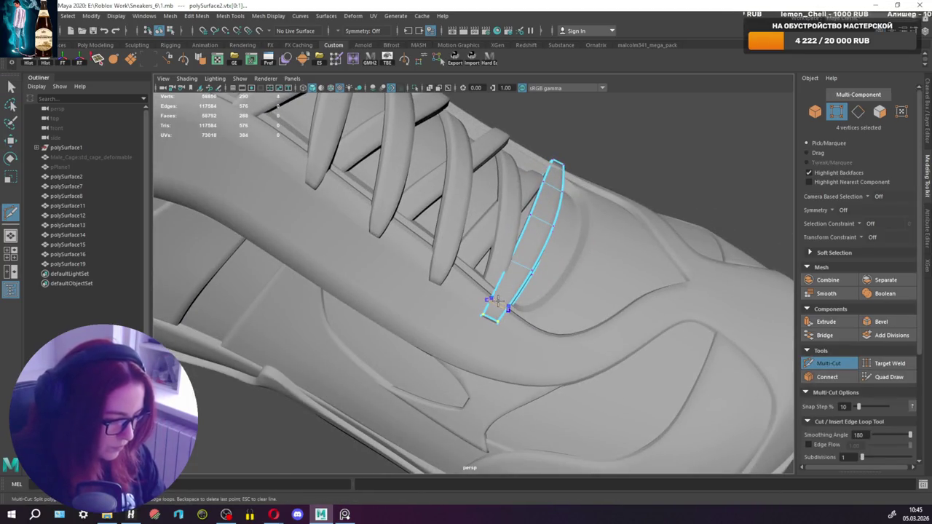
pyautogui.press('q')
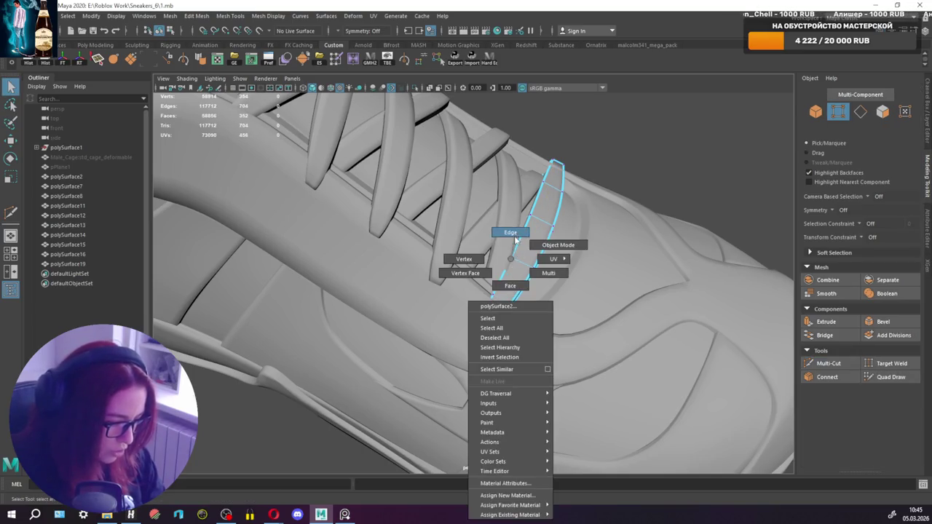
pyautogui.moveTo(511, 291); pyautogui.dragTo(510, 234, button='right')
pyautogui.press('w')
pyautogui.keyDown('alt'); pyautogui.moveTo(503, 297); pyautogui.dragTo(439, 321); pyautogui.keyUp('alt')
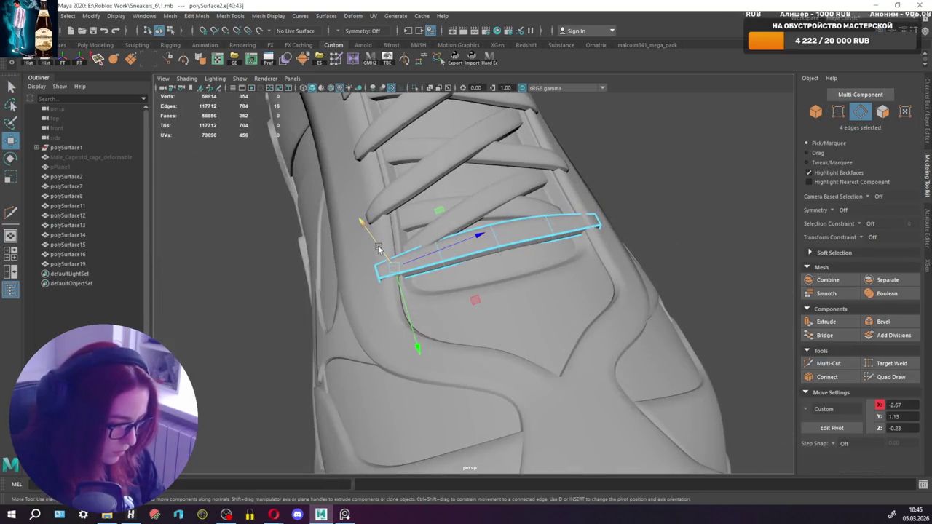
pyautogui.moveTo(373, 240); pyautogui.dragTo(370, 236)
# Insert another edge loop near the strap's right end and adjust it.
pyautogui.keyDown('alt'); pyautogui.moveTo(433, 249); pyautogui.dragTo(554, 263); pyautogui.keyUp('alt')
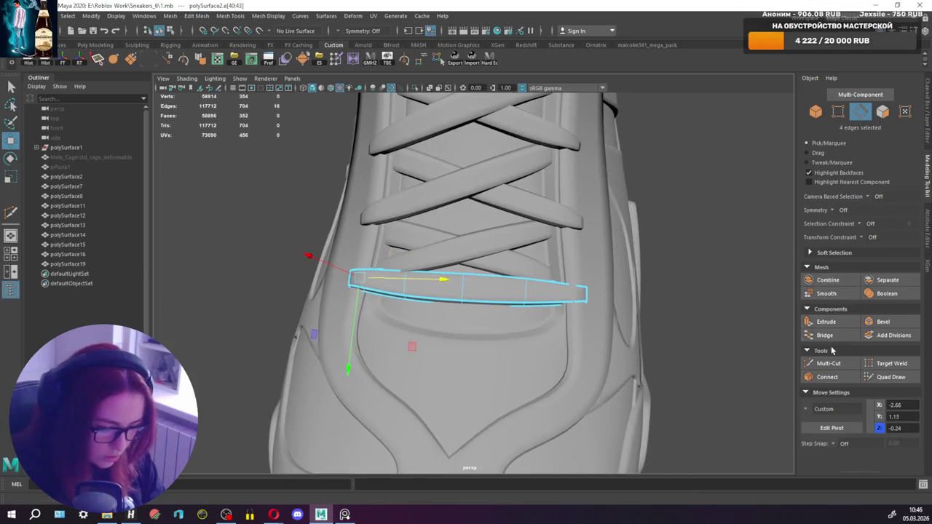
pyautogui.click(830, 363)
pyautogui.keyDown('ctrl'); pyautogui.click(573, 291); pyautogui.keyUp('ctrl')
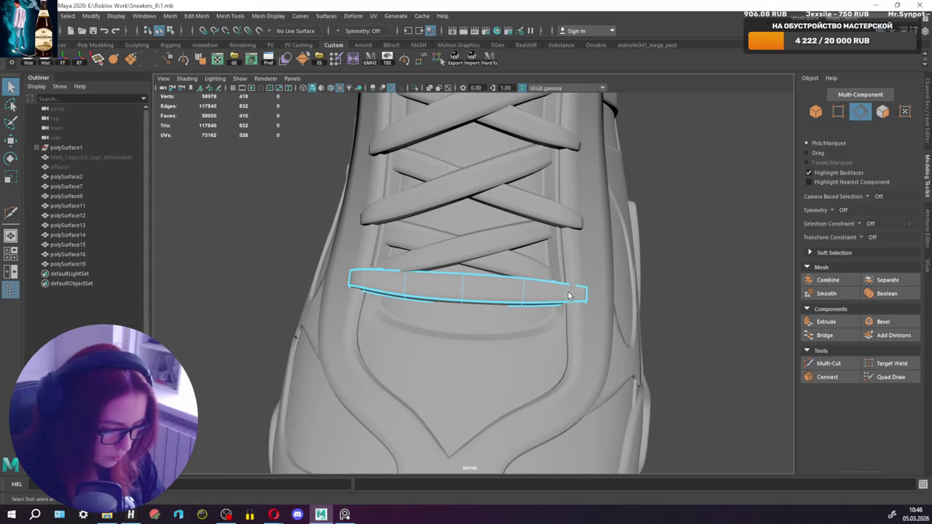
pyautogui.press('w')
pyautogui.keyDown('alt'); pyautogui.moveTo(586, 263); pyautogui.dragTo(598, 206); pyautogui.keyUp('alt')
pyautogui.press('d')
pyautogui.press('q')
pyautogui.scroll(-5, 582, 223)
pyautogui.moveTo(569, 236)
pyautogui.keyDown('alt'); pyautogui.mouseDown()
pyautogui.moveTo(550, 263)
pyautogui.moveTo(523, 272)
pyautogui.moveTo(555, 278)
pyautogui.mouseUp(); pyautogui.keyUp('alt')
pyautogui.scroll(5, 523, 272)
pyautogui.moveTo(525, 269); pyautogui.dragTo(493, 327, button='right')
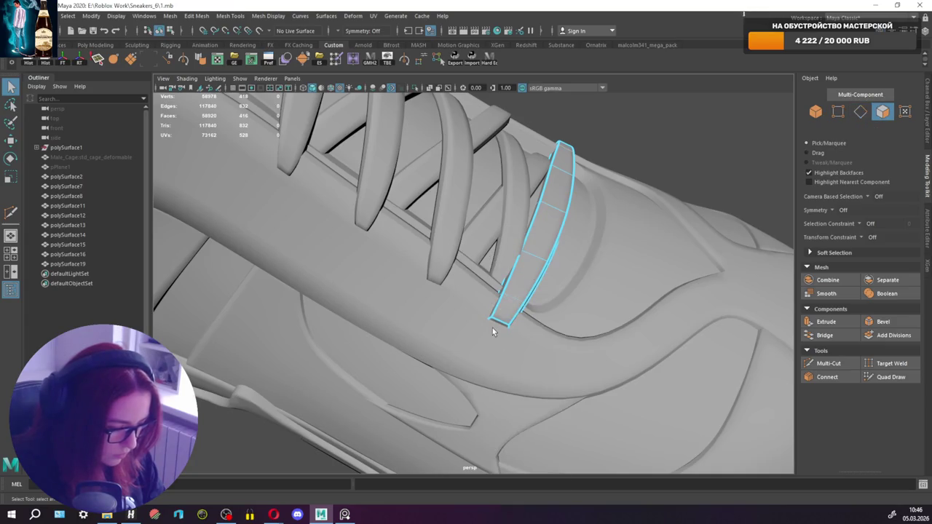
# Frame the whole shoe and orbit around it in object mode.
pyautogui.press('w')
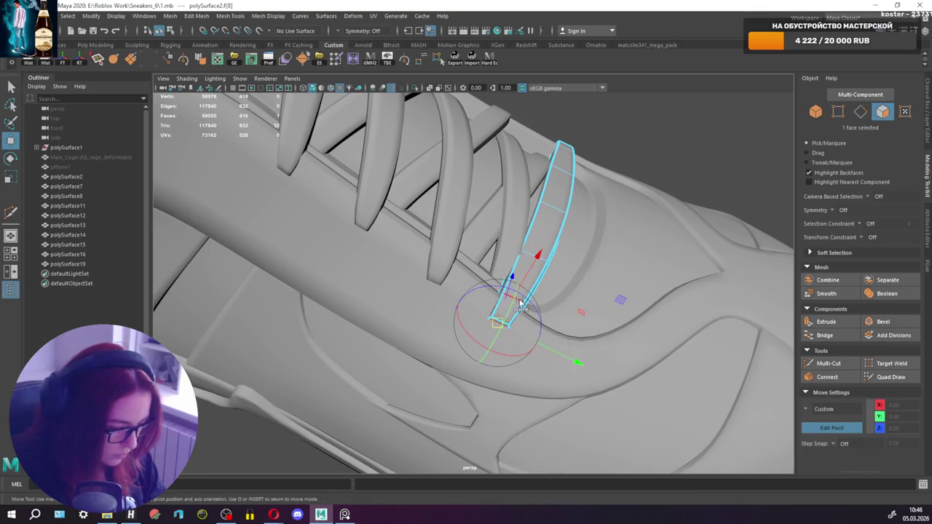
pyautogui.press('q')
pyautogui.press('a')
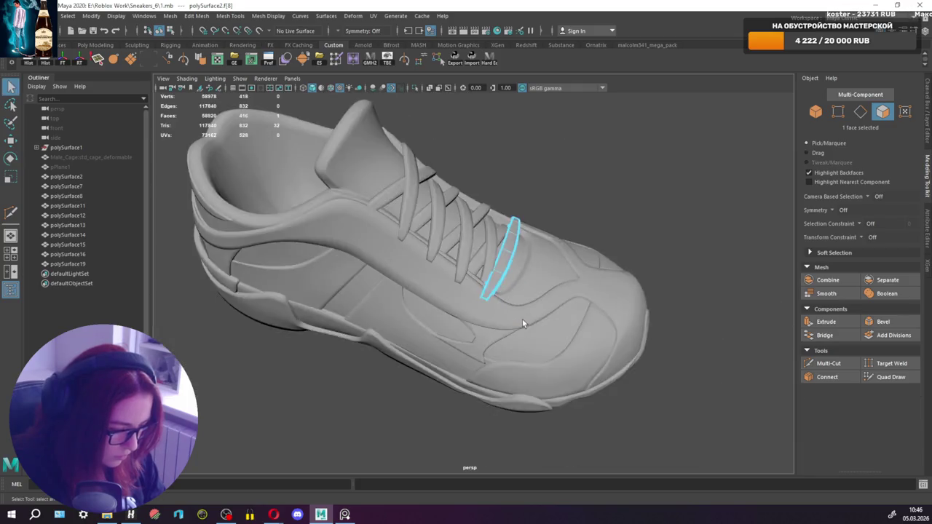
pyautogui.keyDown('alt'); pyautogui.moveTo(522, 320); pyautogui.dragTo(591, 171); pyautogui.keyUp('alt')
pyautogui.moveTo(591, 171); pyautogui.dragTo(645, 173, button='right')
pyautogui.scroll(-3, 646, 173)
pyautogui.moveTo(646, 172)
pyautogui.keyDown('alt'); pyautogui.mouseDown()
pyautogui.moveTo(541, 167)
pyautogui.moveTo(649, 189)
pyautogui.moveTo(616, 194)
pyautogui.mouseUp(); pyautogui.keyUp('alt')
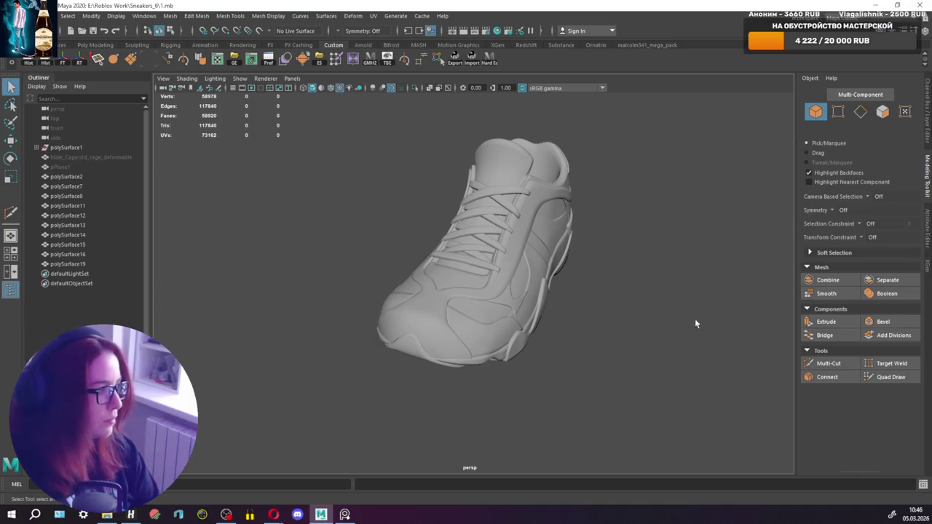
# Orbit to side views, select the sole polySurface12, and view its underside.
pyautogui.moveTo(619, 429)
pyautogui.keyDown('alt'); pyautogui.mouseDown()
pyautogui.moveTo(485, 400)
pyautogui.moveTo(495, 397)
pyautogui.mouseUp(); pyautogui.keyUp('alt')
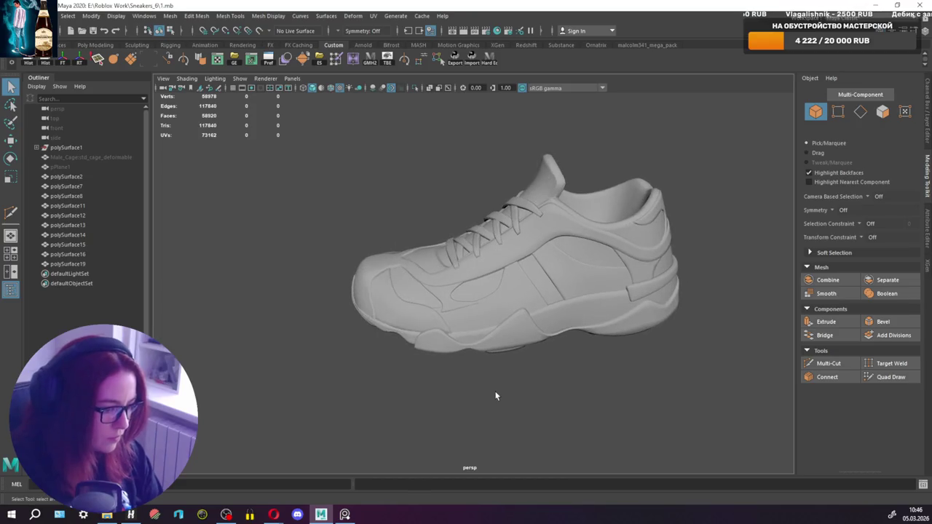
pyautogui.moveTo(481, 356)
pyautogui.keyDown('alt'); pyautogui.mouseDown()
pyautogui.moveTo(476, 338)
pyautogui.moveTo(631, 313)
pyautogui.mouseUp(); pyautogui.keyUp('alt')
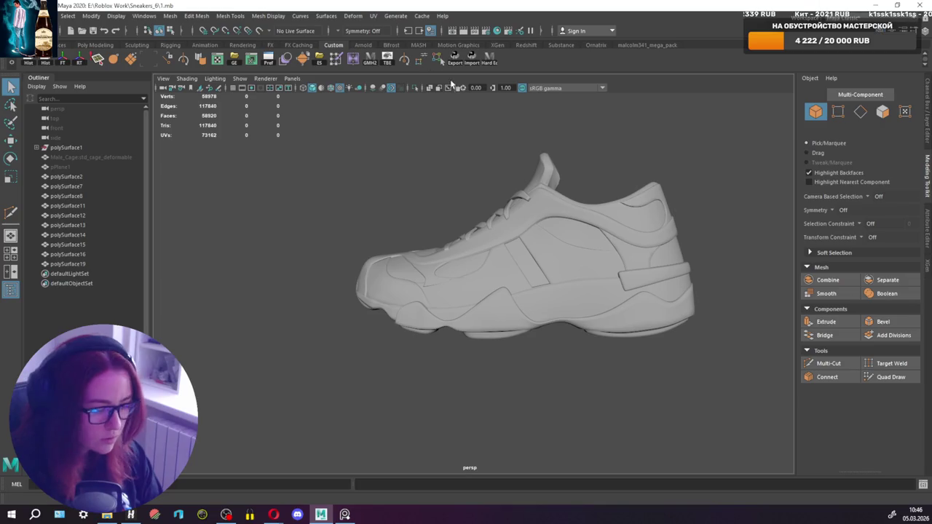
pyautogui.click(631, 293)
pyautogui.keyDown('alt'); pyautogui.moveTo(728, 276); pyautogui.dragTo(554, 211, button='middle'); pyautogui.keyUp('alt')
pyautogui.keyDown('alt'); pyautogui.moveTo(555, 210); pyautogui.dragTo(477, 169); pyautogui.keyUp('alt')
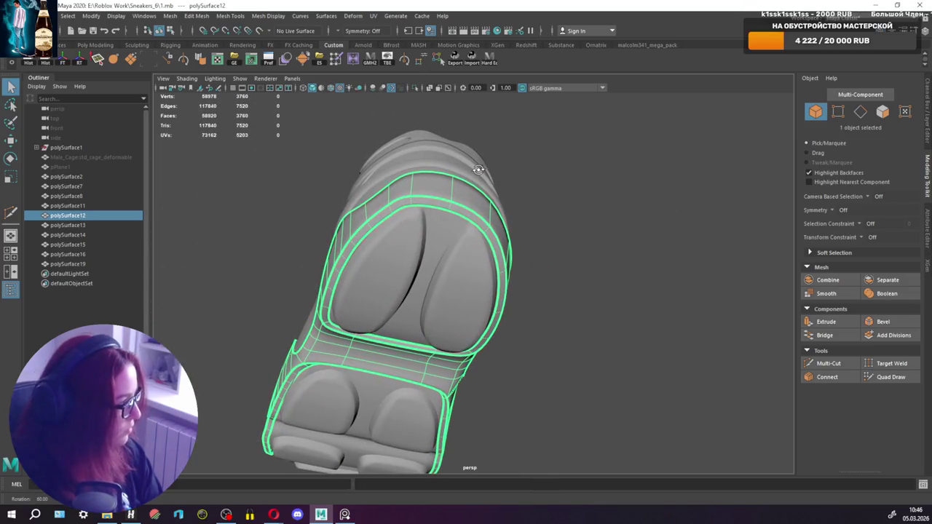
# Multi-Cut a new vertical edge through the heel band, viewed as the unsmoothed cage.
pyautogui.keyDown('alt'); pyautogui.moveTo(477, 170); pyautogui.dragTo(457, 171); pyautogui.keyUp('alt')
pyautogui.scroll(3, 446, 225)
pyautogui.keyDown('alt'); pyautogui.moveTo(446, 227); pyautogui.dragTo(420, 207); pyautogui.keyUp('alt')
pyautogui.moveTo(420, 207); pyautogui.dragTo(421, 183, button='right')
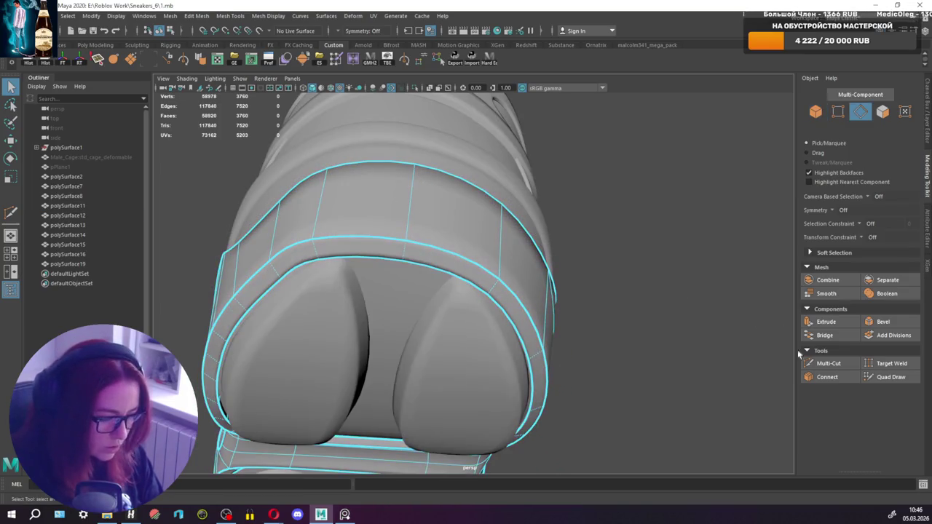
pyautogui.click(828, 363)
pyautogui.click(442, 177)
pyautogui.keyDown('ctrl'); pyautogui.click(453, 235); pyautogui.keyUp('ctrl')
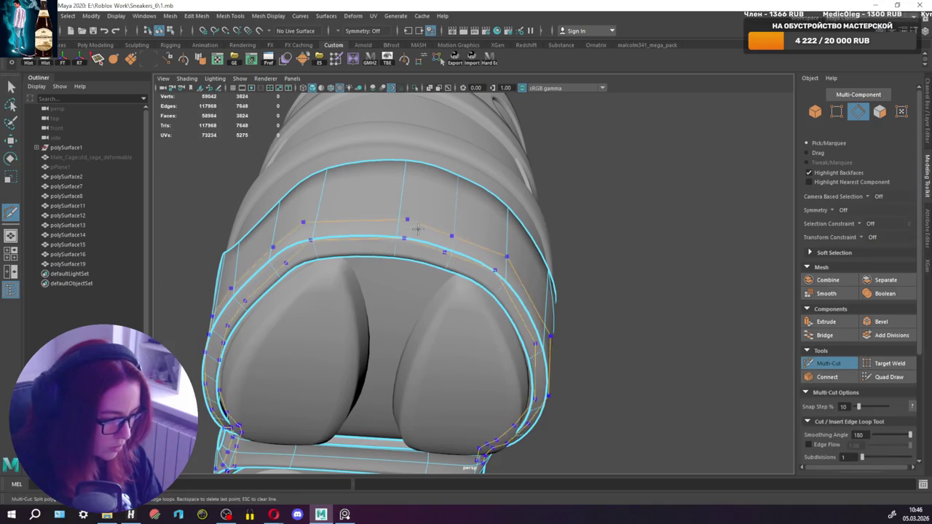
pyautogui.keyDown('ctrl'); pyautogui.click(357, 217); pyautogui.keyUp('ctrl')
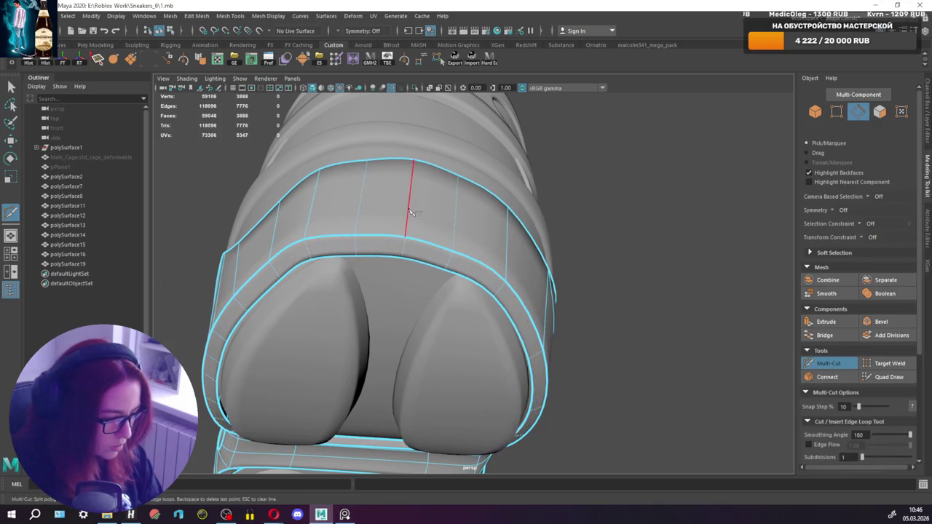
pyautogui.hotkey('ctrl', 'z')
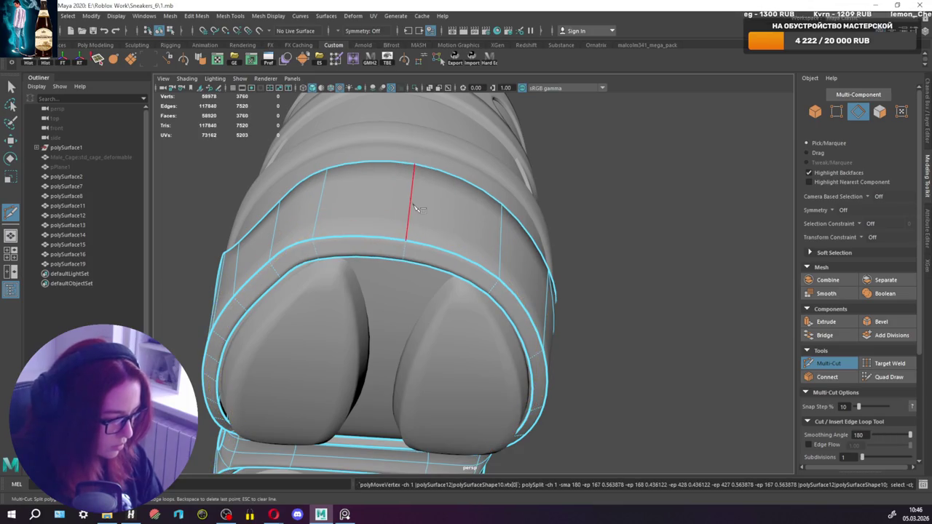
pyautogui.press('1')
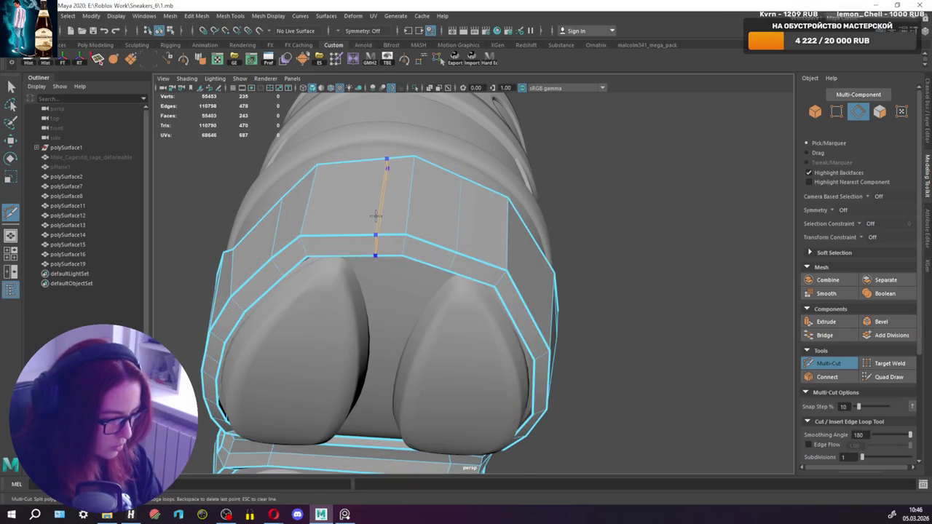
pyautogui.press('Return')
# Move the neighbouring four-edge loop along the band, with the pivot aligned to the edges.
pyautogui.press('q')
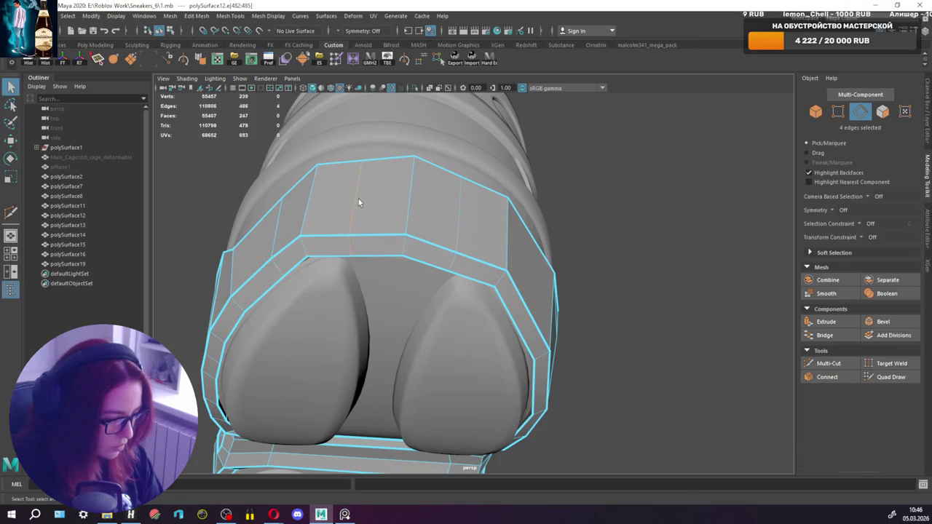
pyautogui.press('w')
pyautogui.press('d')
pyautogui.moveTo(366, 207); pyautogui.dragTo(349, 170)
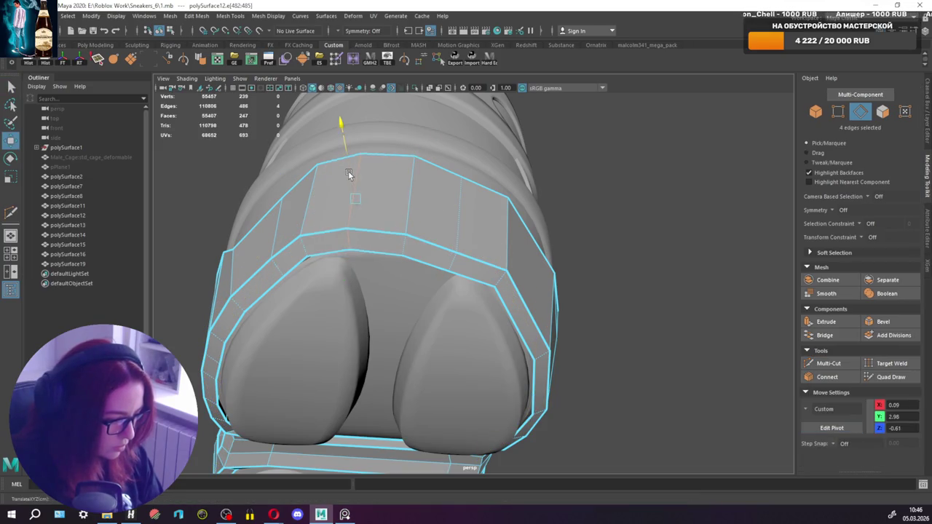
pyautogui.hotkey('ctrl', 'z')
pyautogui.doubleClick(459, 226)
pyautogui.press('d')
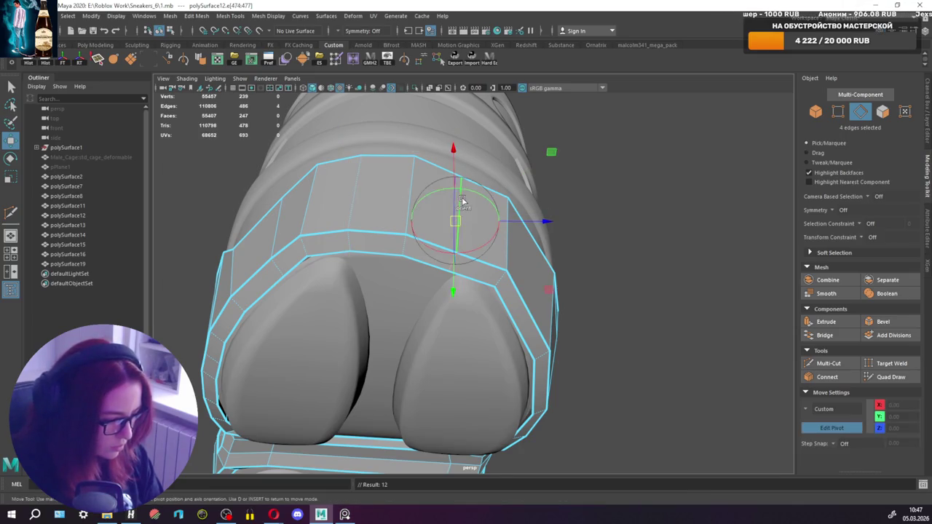
pyautogui.click(462, 201)
pyautogui.press('d')
pyautogui.moveTo(470, 196); pyautogui.dragTo(474, 184)
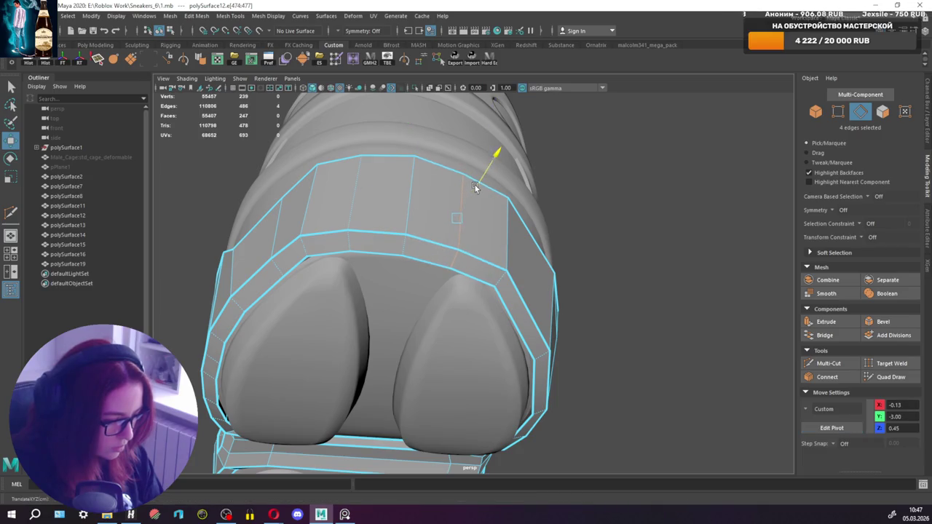
# Reposition the band's upper edge loop, pulling its dent back up.
pyautogui.doubleClick(411, 190)
pyautogui.press('d')
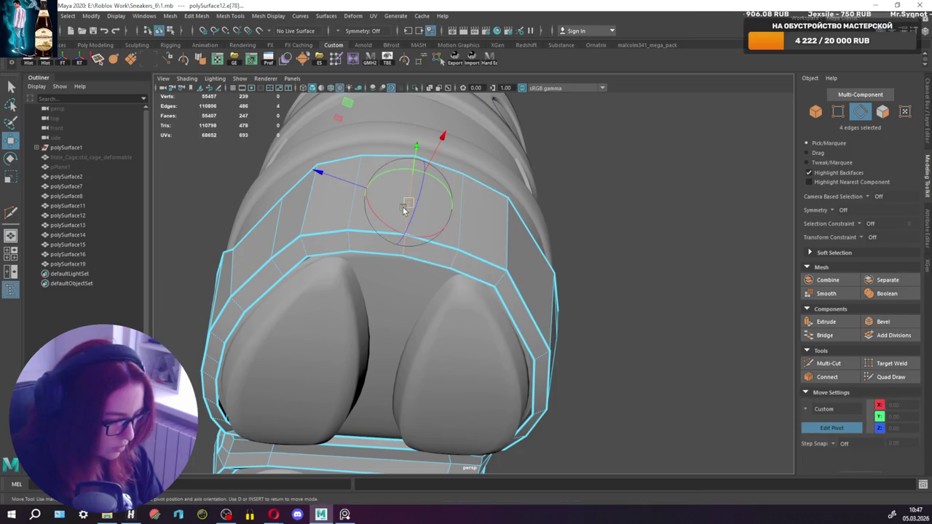
pyautogui.press('d')
pyautogui.moveTo(408, 179); pyautogui.dragTo(414, 182)
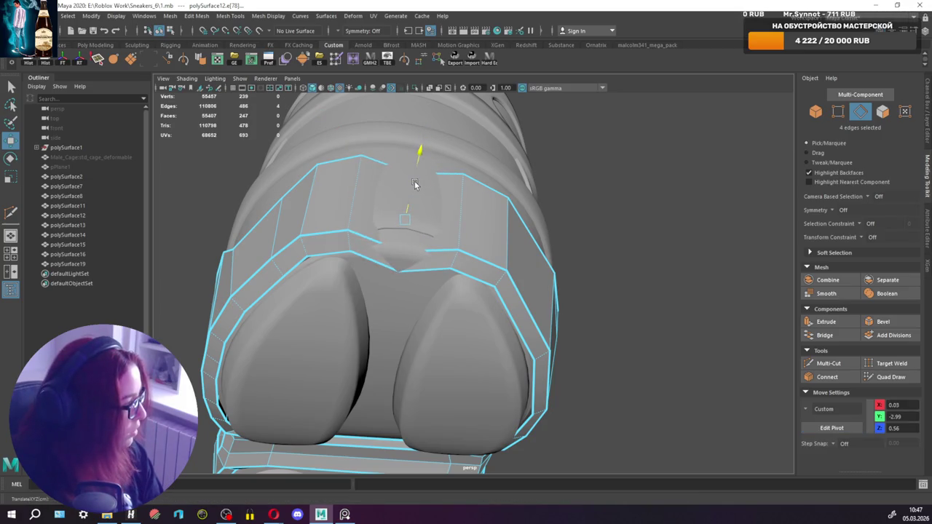
pyautogui.moveTo(414, 184); pyautogui.dragTo(423, 172)
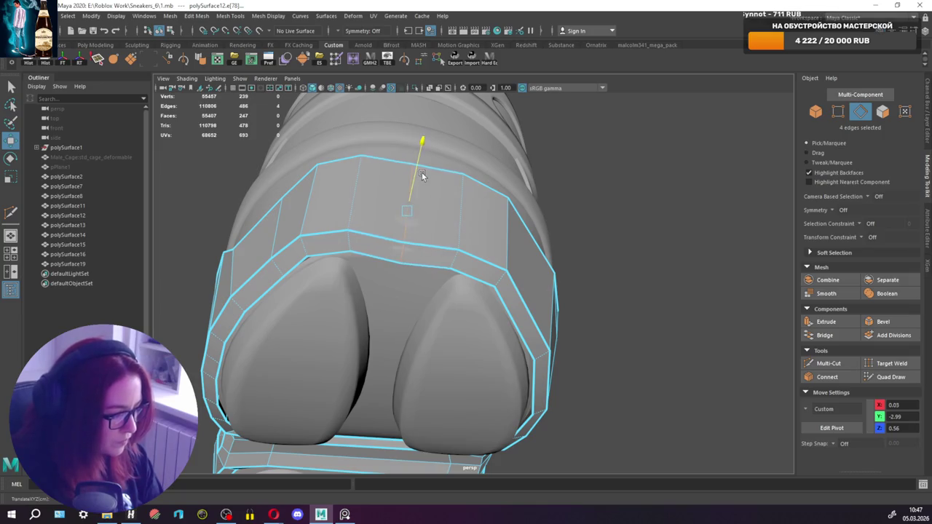
# Raise the band's upper-left face and push the right face up and outward.
pyautogui.press('q')
pyautogui.moveTo(333, 187); pyautogui.dragTo(331, 211, button='right')
pyautogui.click(334, 191)
pyautogui.press('w')
pyautogui.moveTo(339, 212); pyautogui.dragTo(320, 156)
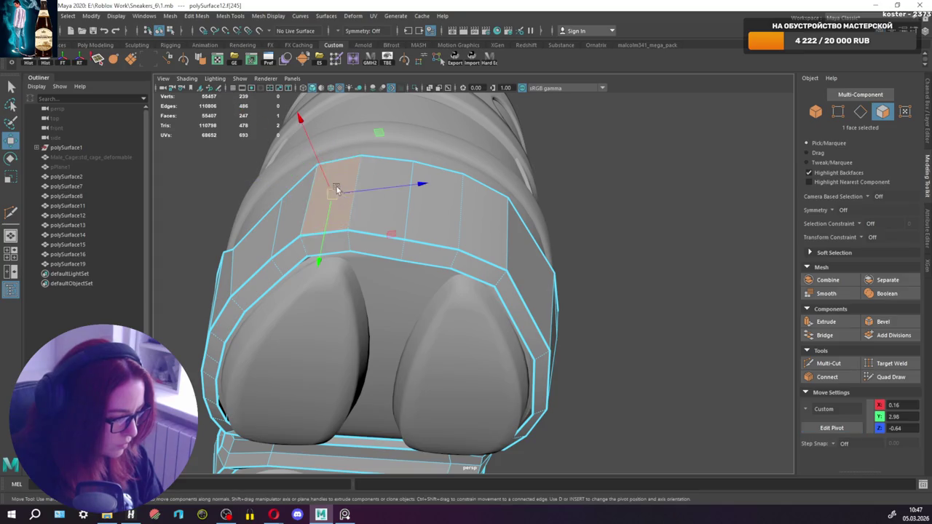
pyautogui.click(477, 227)
pyautogui.moveTo(477, 227)
pyautogui.mouseDown()
pyautogui.moveTo(546, 146)
pyautogui.moveTo(432, 229)
pyautogui.moveTo(513, 284)
pyautogui.moveTo(527, 265)
pyautogui.moveTo(492, 265)
pyautogui.mouseUp()
# Select a single edge on the heel band and view down into the heel cup.
pyautogui.hotkey('ctrl', 'F10')
pyautogui.moveTo(441, 316)
pyautogui.keyDown('alt'); pyautogui.mouseDown()
pyautogui.moveTo(419, 292)
pyautogui.moveTo(431, 313)
pyautogui.moveTo(462, 313)
pyautogui.moveTo(352, 302)
pyautogui.moveTo(484, 277)
pyautogui.moveTo(493, 298)
pyautogui.moveTo(546, 303)
pyautogui.moveTo(528, 252)
pyautogui.moveTo(474, 211)
pyautogui.moveTo(443, 200)
pyautogui.moveTo(435, 208)
pyautogui.mouseUp(); pyautogui.keyUp('alt')
pyautogui.click(416, 282)
pyautogui.press('w')
pyautogui.press('q')
pyautogui.keyDown('alt'); pyautogui.moveTo(435, 208); pyautogui.dragTo(473, 220, button='middle'); pyautogui.keyUp('alt')
# Shift a selected heel rim edge while facing the heel cup.
pyautogui.moveTo(473, 220)
pyautogui.keyDown('alt'); pyautogui.mouseDown()
pyautogui.moveTo(430, 188)
pyautogui.moveTo(454, 194)
pyautogui.mouseUp(); pyautogui.keyUp('alt')
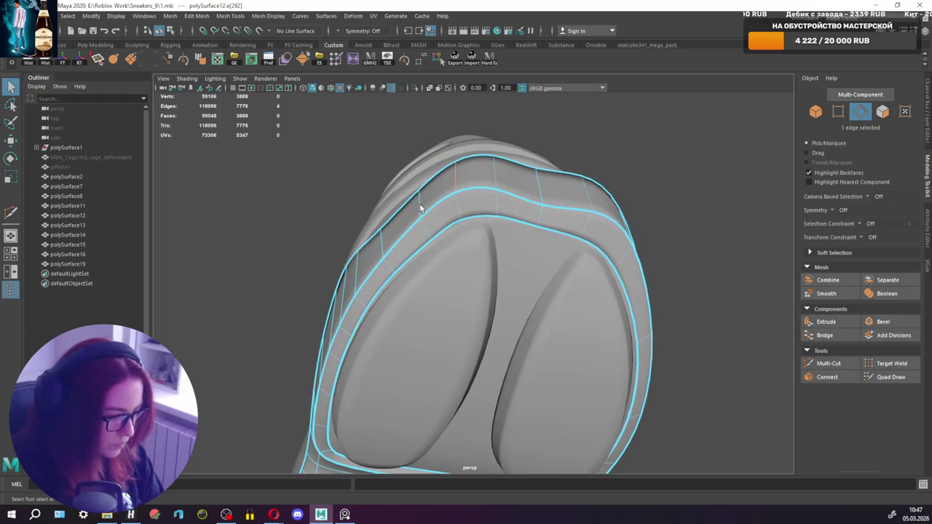
pyautogui.press('w')
pyautogui.click(416, 201)
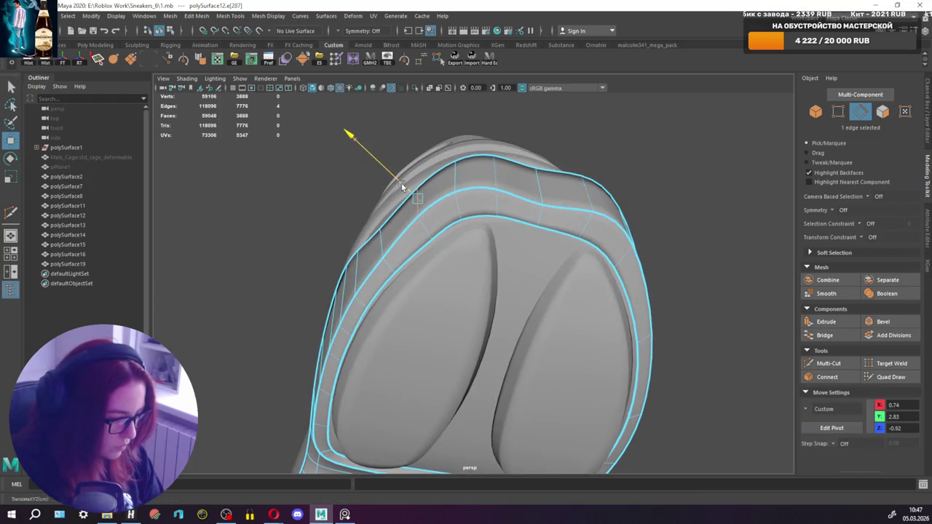
pyautogui.hotkey('ctrl', 'z')
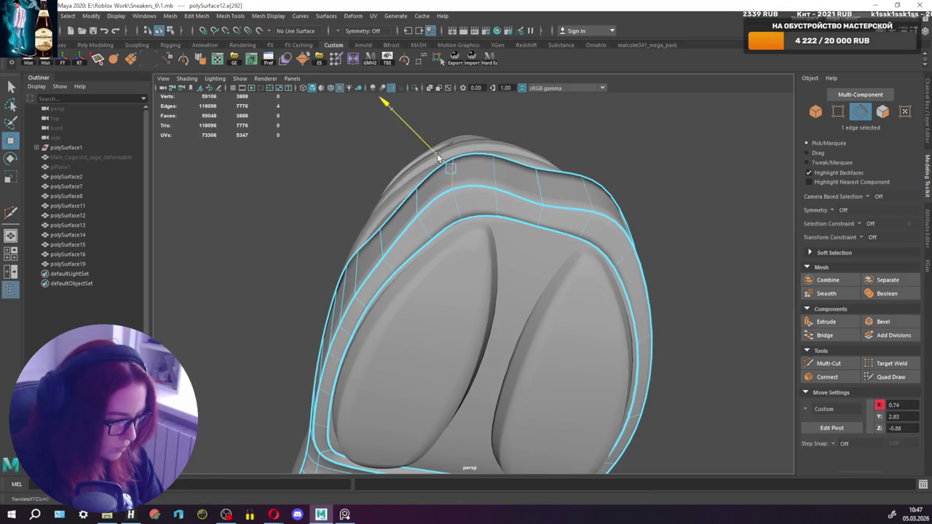
pyautogui.press('q')
pyautogui.keyDown('alt'); pyautogui.moveTo(548, 180); pyautogui.dragTo(605, 182); pyautogui.keyUp('alt')
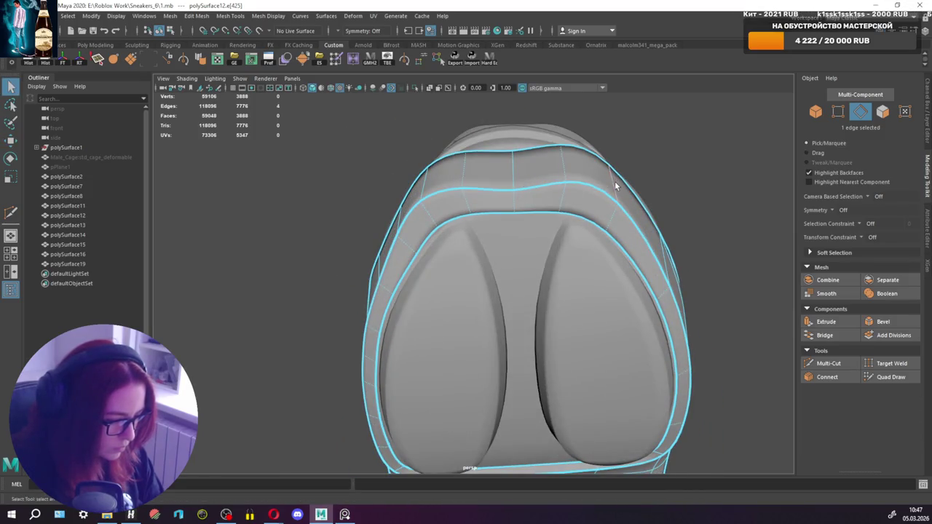
pyautogui.press('w')
pyautogui.press('d')
pyautogui.press('d')
pyautogui.moveTo(624, 156); pyautogui.dragTo(643, 155)
# Lower the rim edge at the back centre, with the move pivot aligned to the edge.
pyautogui.click(509, 168)
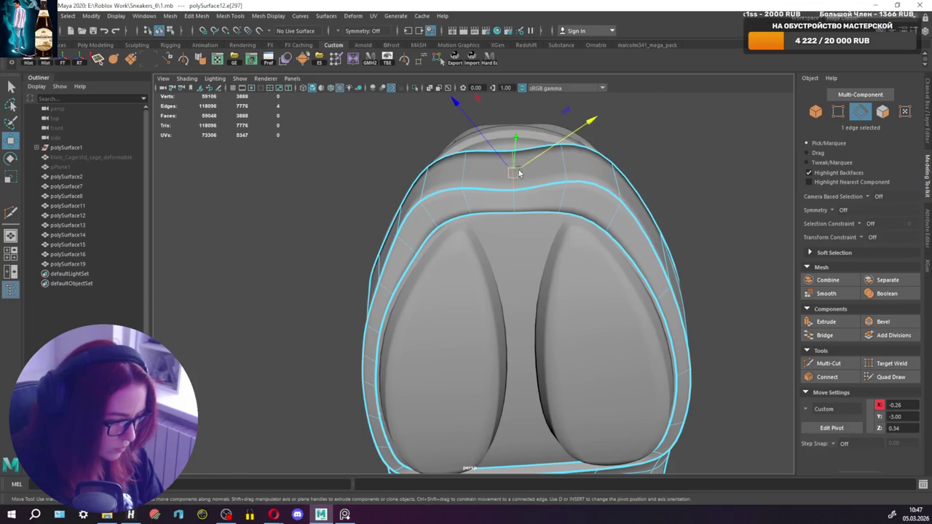
pyautogui.press('d')
pyautogui.click(513, 186)
pyautogui.press('d')
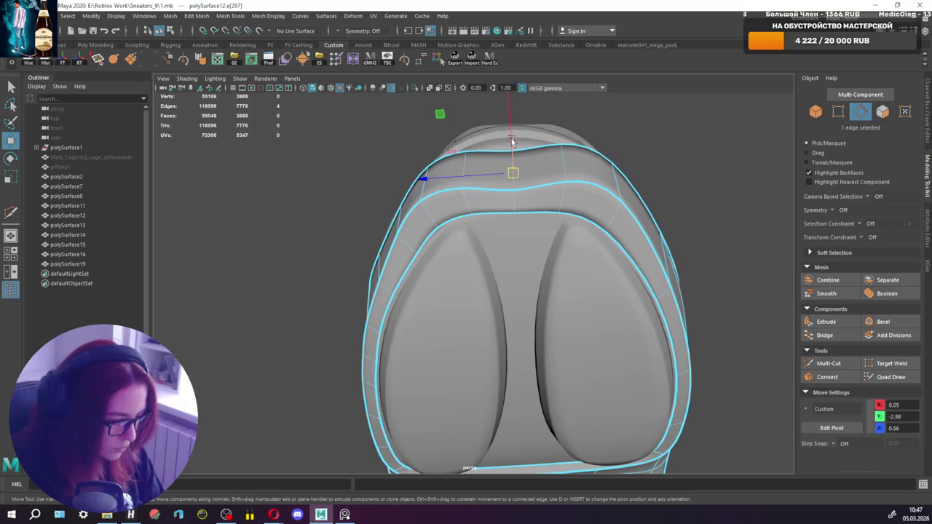
pyautogui.moveTo(510, 121); pyautogui.dragTo(510, 131)
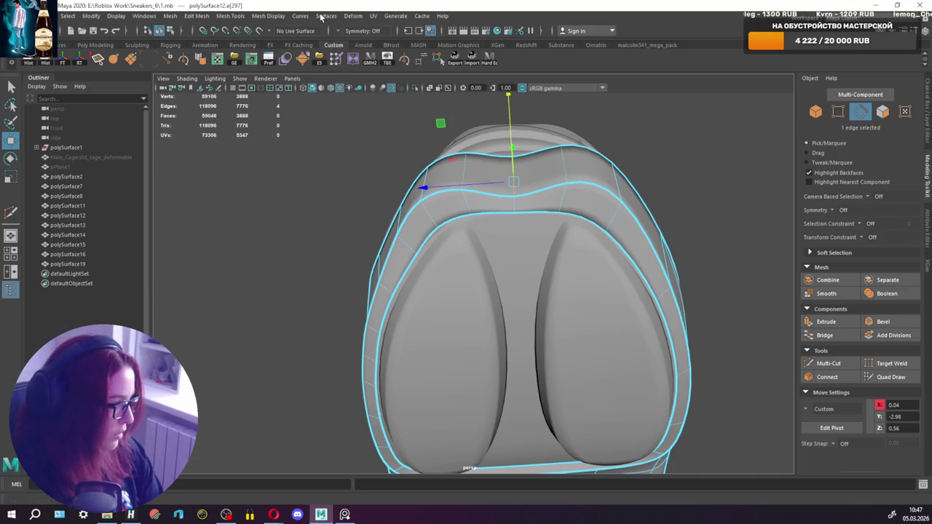
pyautogui.keyDown('alt'); pyautogui.moveTo(390, 102); pyautogui.dragTo(512, 245); pyautogui.keyUp('alt')
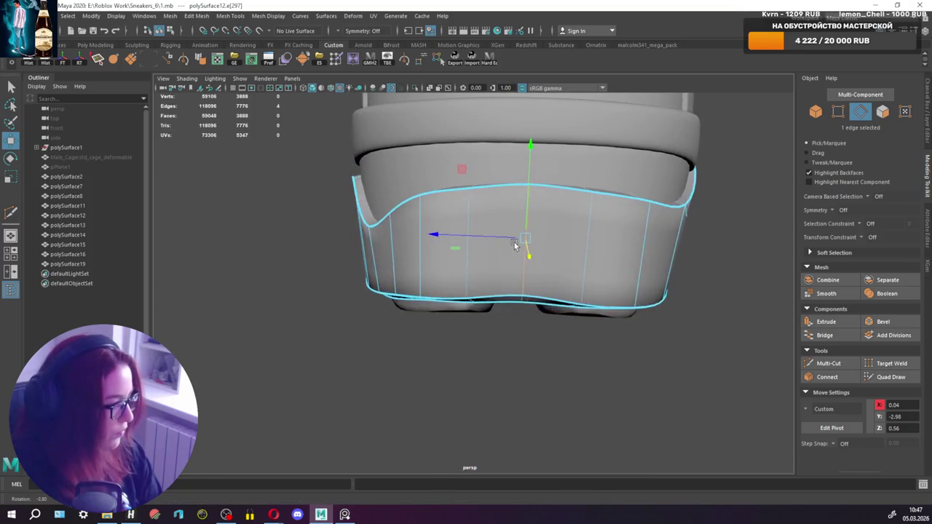
# Select two rim vertices and pull them down into a dip.
pyautogui.press('q')
pyautogui.moveTo(533, 219); pyautogui.dragTo(484, 206, button='right')
pyautogui.moveTo(535, 203); pyautogui.dragTo(536, 202)
pyautogui.press('w')
pyautogui.moveTo(536, 203)
pyautogui.keyDown('alt'); pyautogui.mouseDown()
pyautogui.moveTo(649, 204)
pyautogui.moveTo(536, 220)
pyautogui.mouseUp(); pyautogui.keyUp('alt')
pyautogui.moveTo(537, 175); pyautogui.dragTo(540, 231)
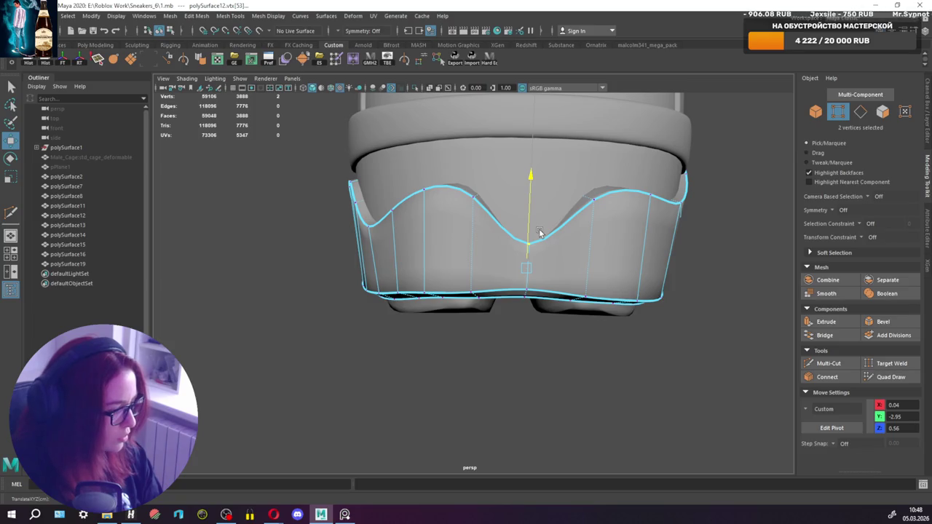
pyautogui.moveTo(538, 224)
pyautogui.keyDown('alt'); pyautogui.mouseDown()
pyautogui.moveTo(624, 219)
pyautogui.moveTo(620, 197)
pyautogui.moveTo(495, 205)
pyautogui.moveTo(510, 146)
pyautogui.moveTo(487, 208)
pyautogui.mouseUp(); pyautogui.keyUp('alt')
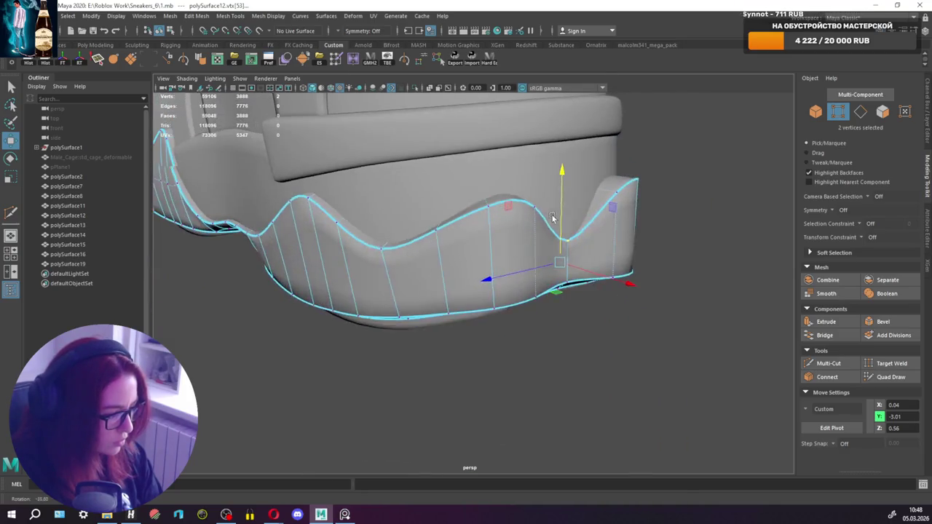
# Move another pair of rim vertices vertically, then pull a third pair down into a dip.
pyautogui.press('q')
pyautogui.keyDown('shift'); pyautogui.click(536, 211); pyautogui.keyUp('shift')
pyautogui.press('w')
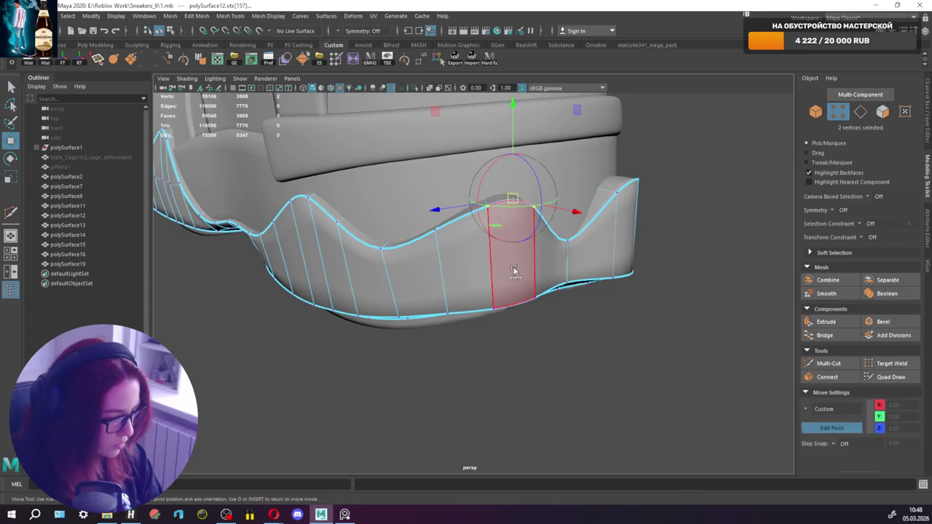
pyautogui.moveTo(511, 206); pyautogui.dragTo(512, 190)
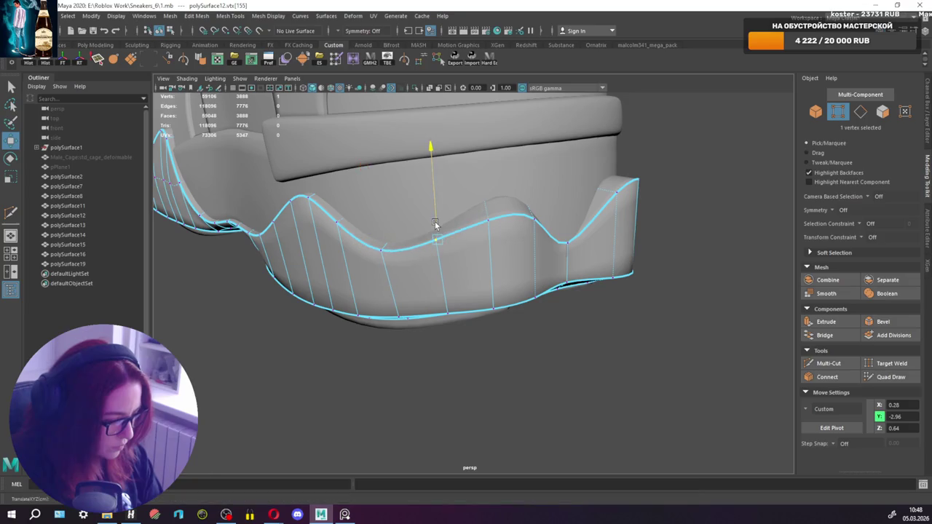
pyautogui.keyDown('alt'); pyautogui.moveTo(435, 222); pyautogui.dragTo(546, 219); pyautogui.keyUp('alt')
pyautogui.click(567, 223)
pyautogui.keyDown('shift'); pyautogui.click(635, 221); pyautogui.keyUp('shift')
pyautogui.moveTo(602, 190)
pyautogui.mouseDown()
pyautogui.moveTo(601, 212)
pyautogui.moveTo(701, 219)
pyautogui.mouseUp()
# Nudge the selected rim vertex down and check the rim from behind and the side.
pyautogui.press('q')
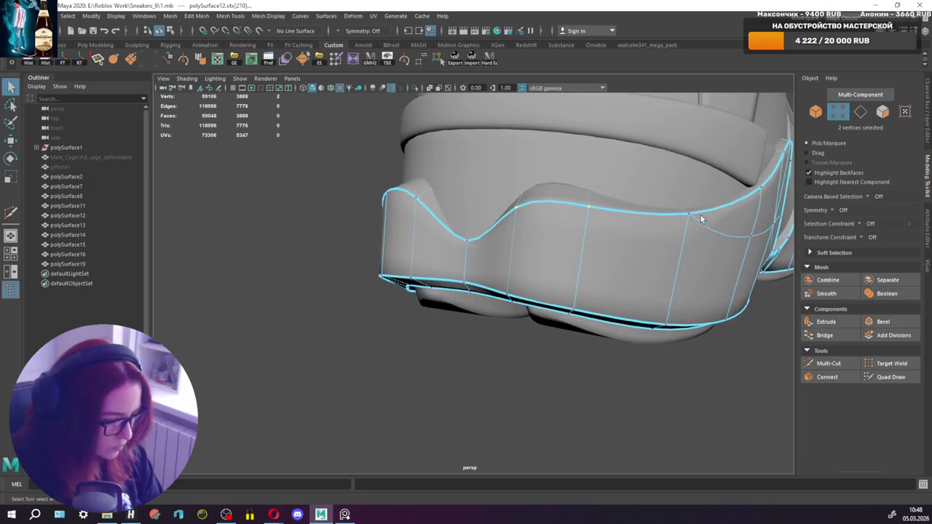
pyautogui.press('w')
pyautogui.moveTo(685, 252); pyautogui.dragTo(684, 264)
pyautogui.press('q')
pyautogui.moveTo(621, 233)
pyautogui.keyDown('alt'); pyautogui.mouseDown()
pyautogui.moveTo(670, 221)
pyautogui.moveTo(625, 223)
pyautogui.moveTo(637, 221)
pyautogui.mouseUp(); pyautogui.keyUp('alt')
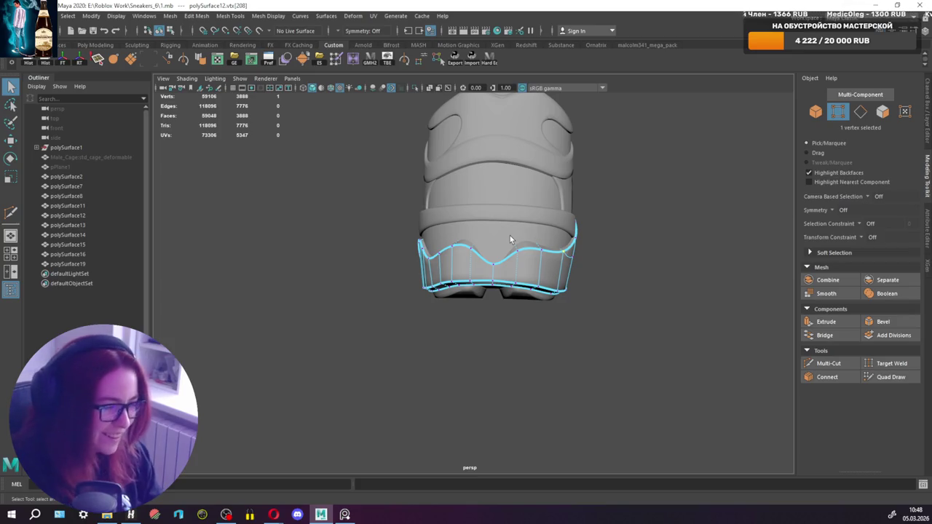
pyautogui.scroll(3, 486, 239)
pyautogui.keyDown('alt'); pyautogui.moveTo(486, 239); pyautogui.dragTo(482, 249); pyautogui.keyUp('alt')
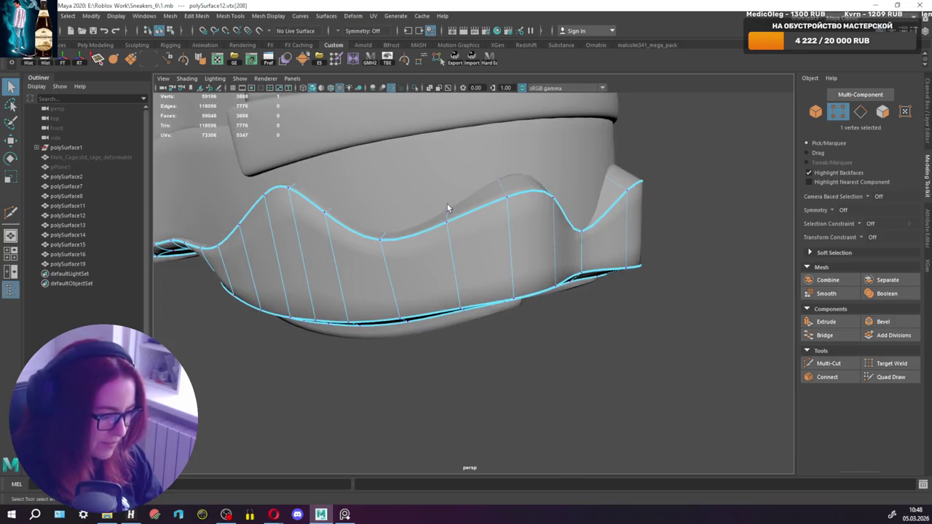
# Raise a vertex on the rim's wave.
pyautogui.press('w')
pyautogui.click(448, 213)
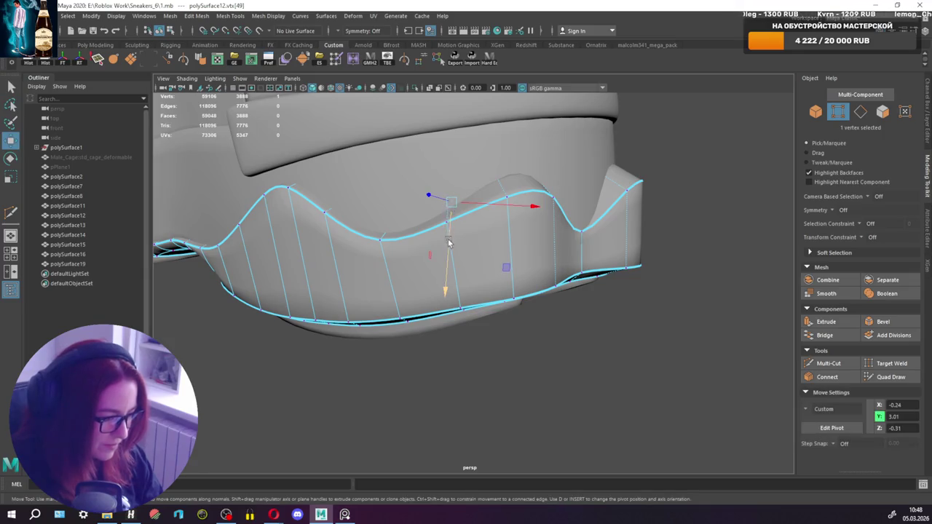
pyautogui.moveTo(449, 243)
pyautogui.mouseDown()
pyautogui.moveTo(446, 166)
pyautogui.moveTo(427, 226)
pyautogui.mouseUp()
pyautogui.press('q')
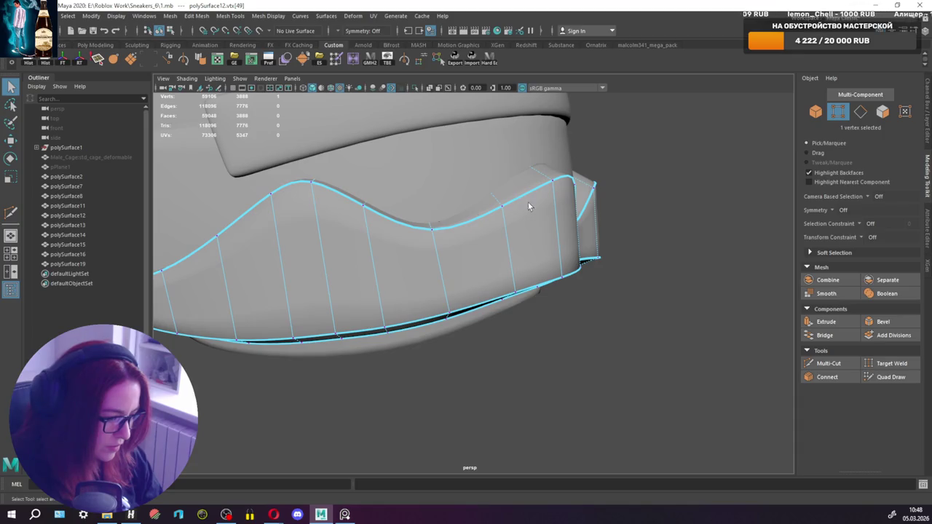
pyautogui.keyDown('alt'); pyautogui.moveTo(529, 207); pyautogui.dragTo(569, 208); pyautogui.keyUp('alt')
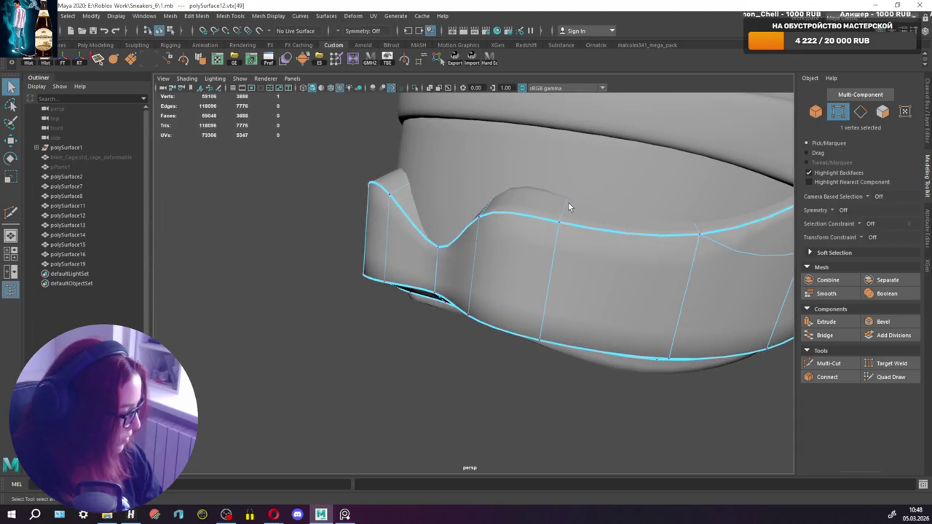
# Switch the heel band to vertex editing and pick its centre rim vertex.
pyautogui.press('F8')
pyautogui.click(569, 198)
pyautogui.click(570, 193)
pyautogui.press('F8')
pyautogui.click(572, 193)
pyautogui.press('w')
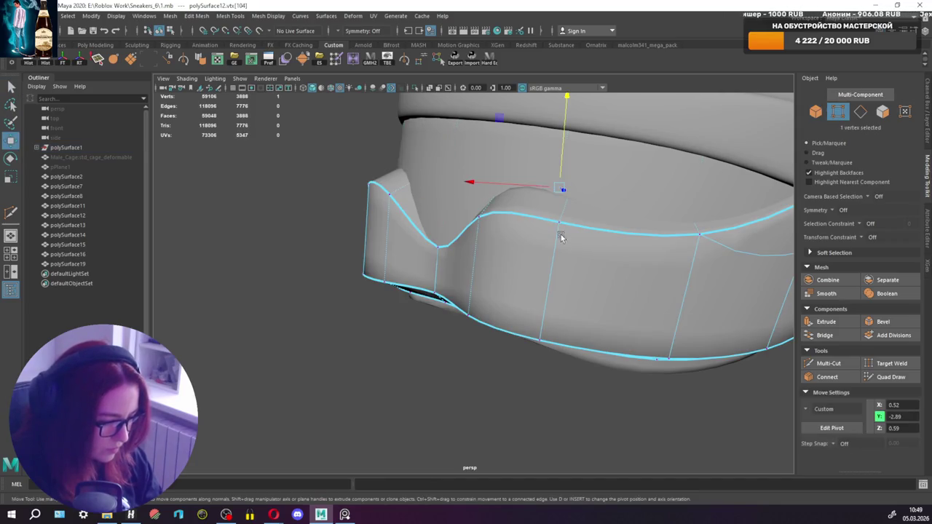
pyautogui.press('q')
pyautogui.moveTo(567, 145)
pyautogui.keyDown('alt'); pyautogui.mouseDown()
pyautogui.moveTo(560, 166)
pyautogui.moveTo(718, 169)
pyautogui.mouseUp(); pyautogui.keyUp('alt')
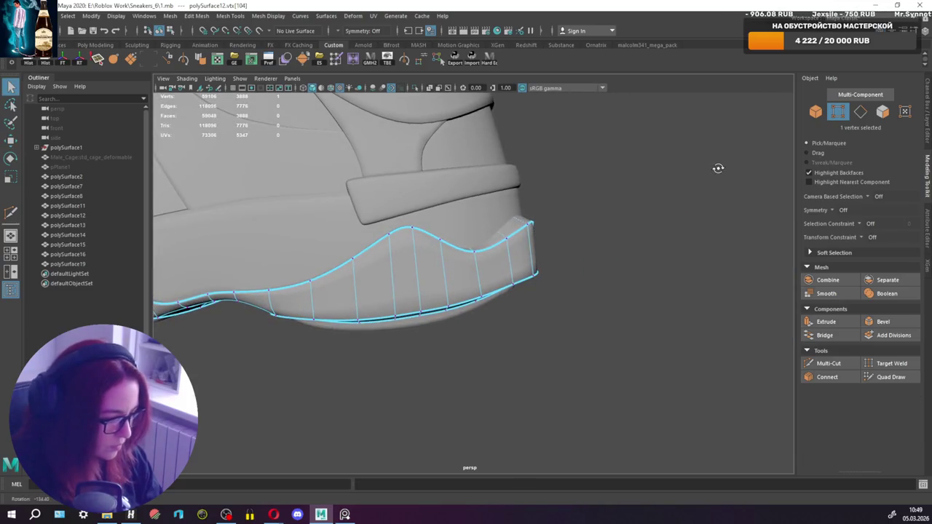
pyautogui.moveTo(718, 168)
pyautogui.keyDown('alt'); pyautogui.mouseDown()
pyautogui.moveTo(588, 167)
pyautogui.moveTo(603, 174)
pyautogui.mouseUp(); pyautogui.keyUp('alt')
# Pull the centre vertex down to deepen the dip, then nudge it slightly back up.
pyautogui.scroll(2, 501, 277)
pyautogui.press('w')
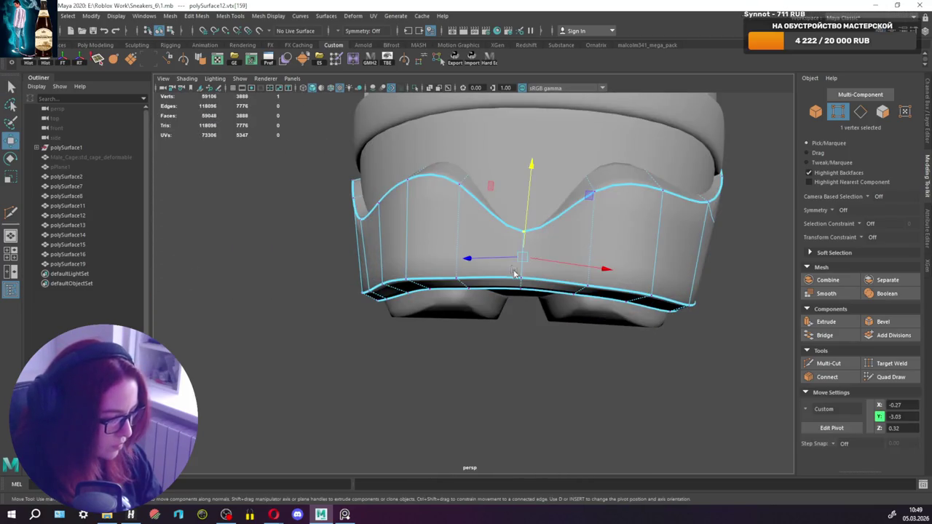
pyautogui.moveTo(522, 251)
pyautogui.mouseDown()
pyautogui.moveTo(525, 230)
pyautogui.moveTo(547, 383)
pyautogui.moveTo(522, 399)
pyautogui.mouseUp()
pyautogui.press('q')
pyautogui.press('w')
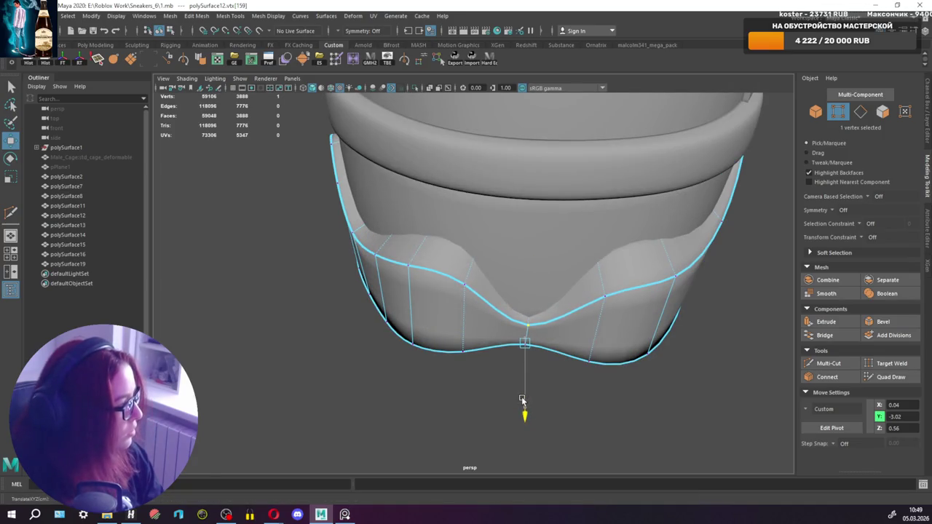
pyautogui.moveTo(521, 399); pyautogui.dragTo(520, 395)
pyautogui.press('q')
pyautogui.moveTo(556, 264)
pyautogui.keyDown('alt'); pyautogui.mouseDown()
pyautogui.moveTo(555, 239)
pyautogui.moveTo(636, 249)
pyautogui.mouseUp(); pyautogui.keyUp('alt')
pyautogui.click(828, 362)
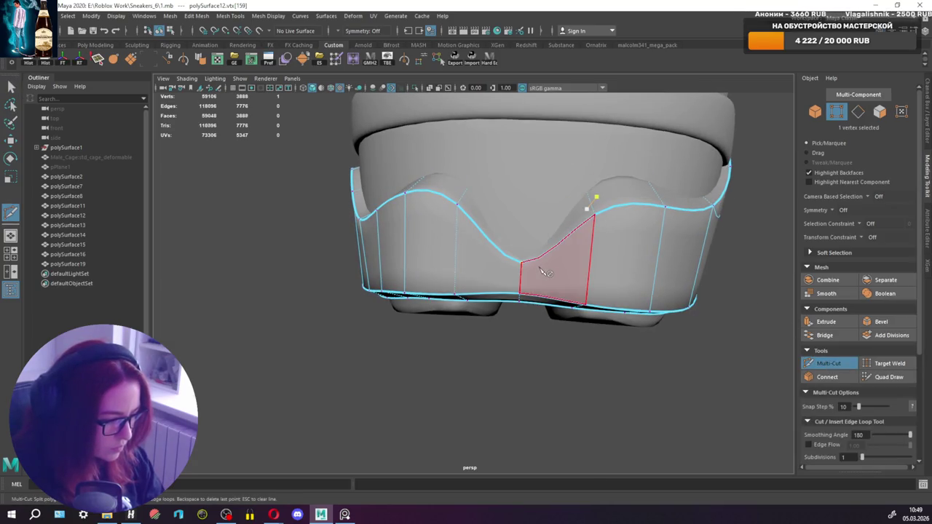
# In the low-poly cage view, raise the vertex beside the V-shaped dip.
pyautogui.press('1')
pyautogui.moveTo(567, 264)
pyautogui.keyDown('alt'); pyautogui.mouseDown()
pyautogui.moveTo(604, 208)
pyautogui.moveTo(618, 206)
pyautogui.mouseUp(); pyautogui.keyUp('alt')
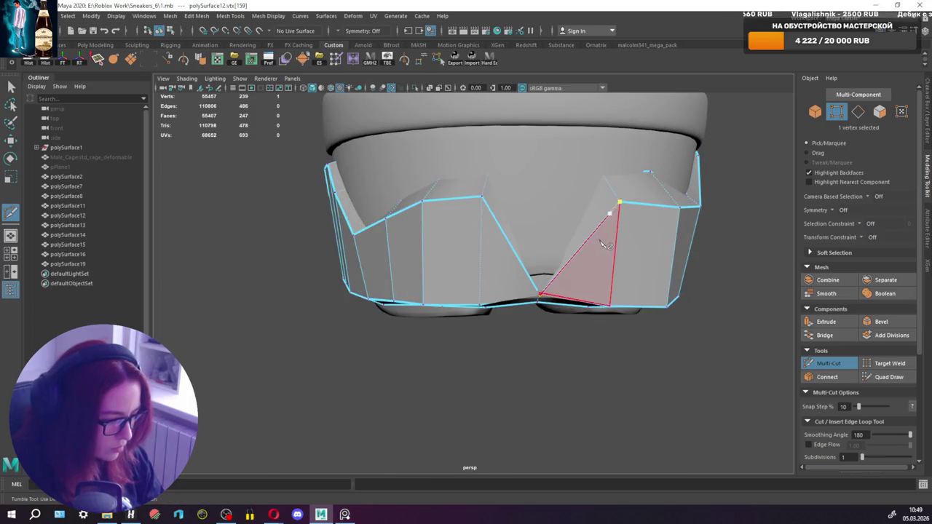
pyautogui.press('w')
pyautogui.moveTo(550, 260)
pyautogui.mouseDown()
pyautogui.moveTo(545, 242)
pyautogui.moveTo(553, 257)
pyautogui.mouseUp()
pyautogui.moveTo(561, 349)
pyautogui.keyDown('alt'); pyautogui.mouseDown()
pyautogui.moveTo(552, 287)
pyautogui.moveTo(530, 253)
pyautogui.moveTo(558, 262)
pyautogui.moveTo(579, 318)
pyautogui.moveTo(555, 288)
pyautogui.moveTo(579, 266)
pyautogui.mouseUp(); pyautogui.keyUp('alt')
pyautogui.press('q')
pyautogui.press('w')
# Compare the smoothed and cage views of the heel, briefly trying Multi-Cut before exiting.
pyautogui.press('3')
pyautogui.press('1')
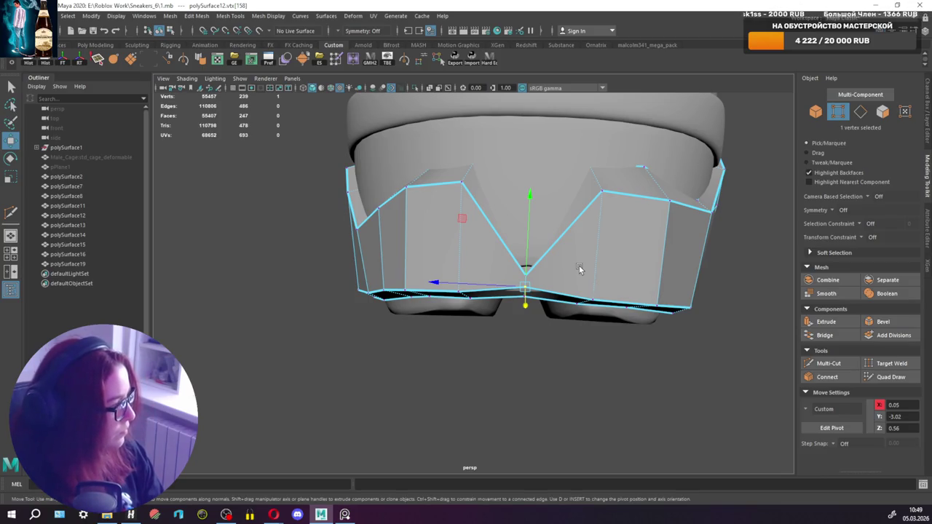
pyautogui.press('3')
pyautogui.moveTo(544, 280)
pyautogui.keyDown('alt'); pyautogui.mouseDown()
pyautogui.moveTo(561, 268)
pyautogui.moveTo(553, 277)
pyautogui.moveTo(547, 257)
pyautogui.moveTo(630, 234)
pyautogui.mouseUp(); pyautogui.keyUp('alt')
pyautogui.click(828, 362)
pyautogui.press('q')
pyautogui.moveTo(676, 206)
pyautogui.keyDown('alt'); pyautogui.mouseDown()
pyautogui.moveTo(624, 296)
pyautogui.moveTo(558, 270)
pyautogui.moveTo(531, 246)
pyautogui.moveTo(528, 267)
pyautogui.moveTo(454, 254)
pyautogui.moveTo(464, 245)
pyautogui.mouseUp(); pyautogui.keyUp('alt')
pyautogui.scroll(-5, 554, 262)
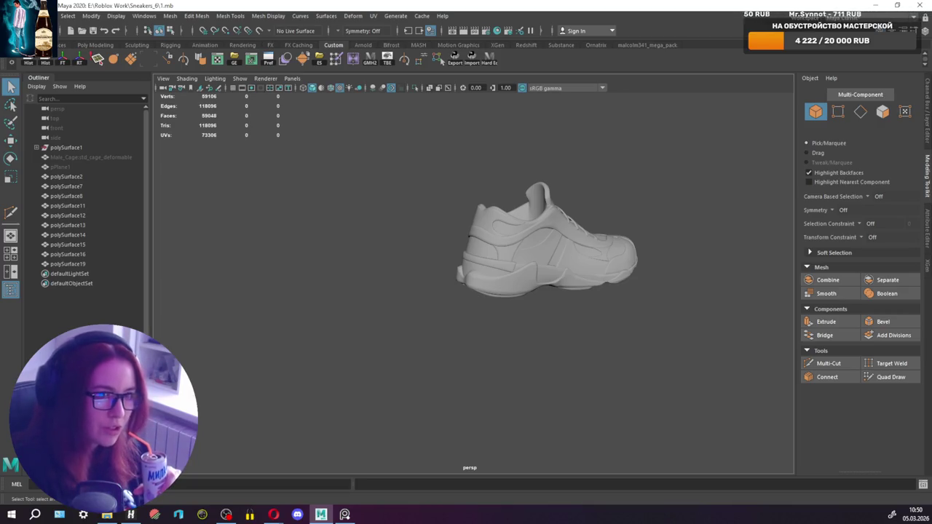
pyautogui.hotkey('alt', 'Tab')
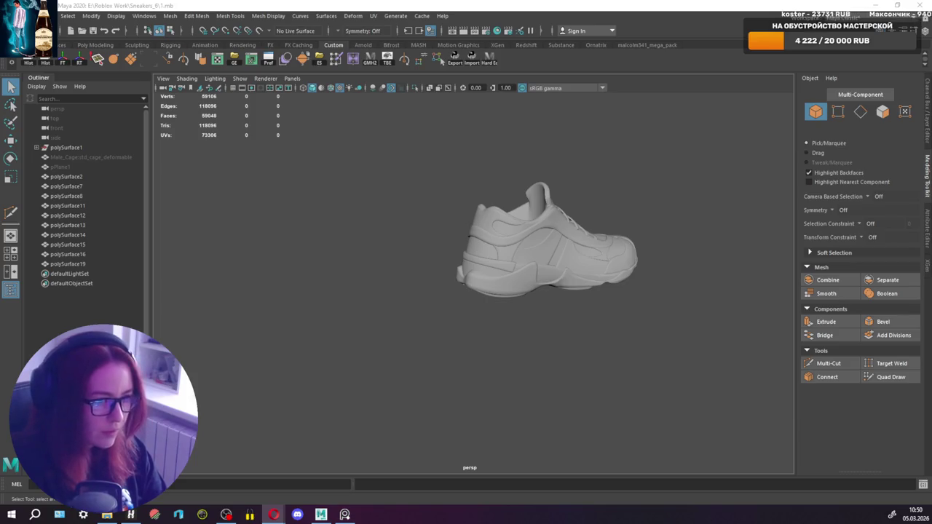
pyautogui.moveTo(502, 255)
pyautogui.keyDown('alt'); pyautogui.mouseDown()
pyautogui.moveTo(580, 262)
pyautogui.moveTo(557, 253)
pyautogui.mouseUp(); pyautogui.keyUp('alt')
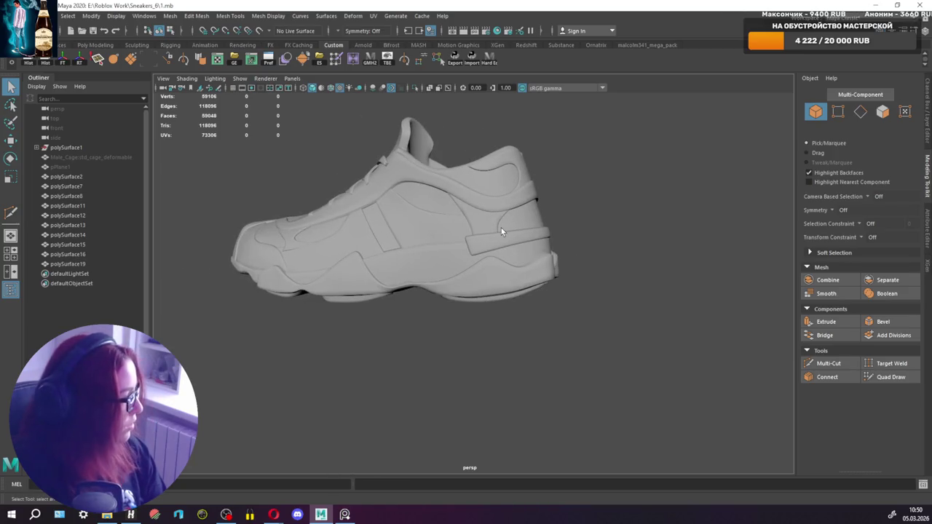
pyautogui.moveTo(492, 249)
pyautogui.keyDown('alt'); pyautogui.mouseDown()
pyautogui.moveTo(511, 288)
pyautogui.moveTo(503, 284)
pyautogui.mouseUp(); pyautogui.keyUp('alt')
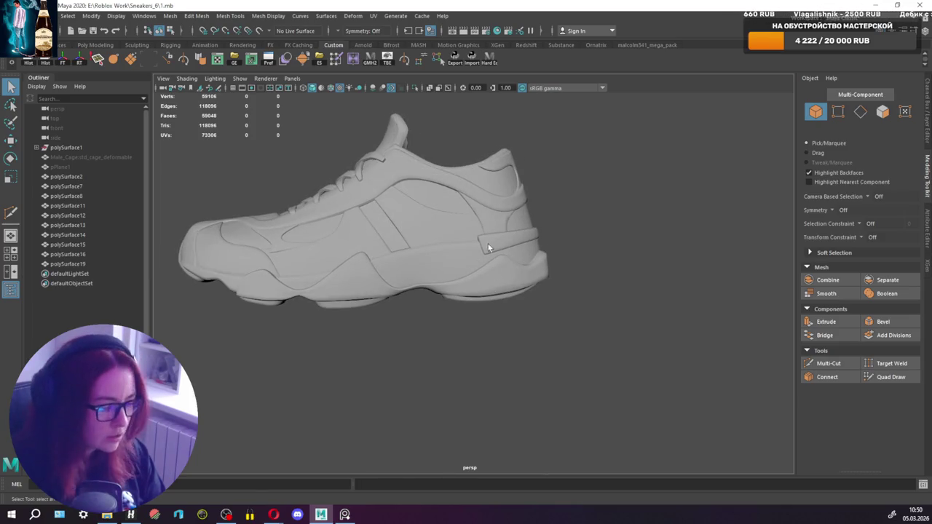
pyautogui.click(526, 241)
pyautogui.scroll(1, 510, 241)
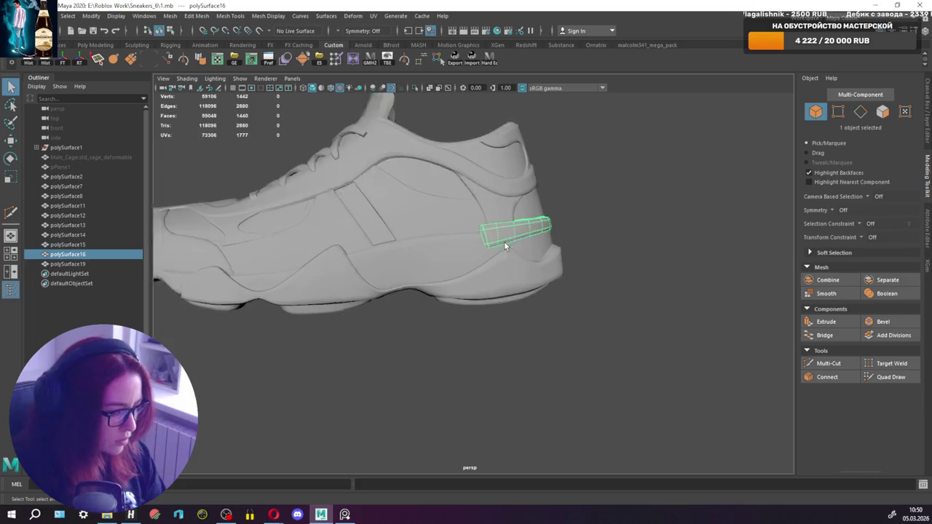
# Pull the vertices at the heel strap's front end down toward the heel.
pyautogui.scroll(3, 504, 241)
pyautogui.scroll(2, 499, 222)
pyautogui.press('F9')
pyautogui.click(469, 220)
pyautogui.scroll(2, 480, 237)
pyautogui.press('w')
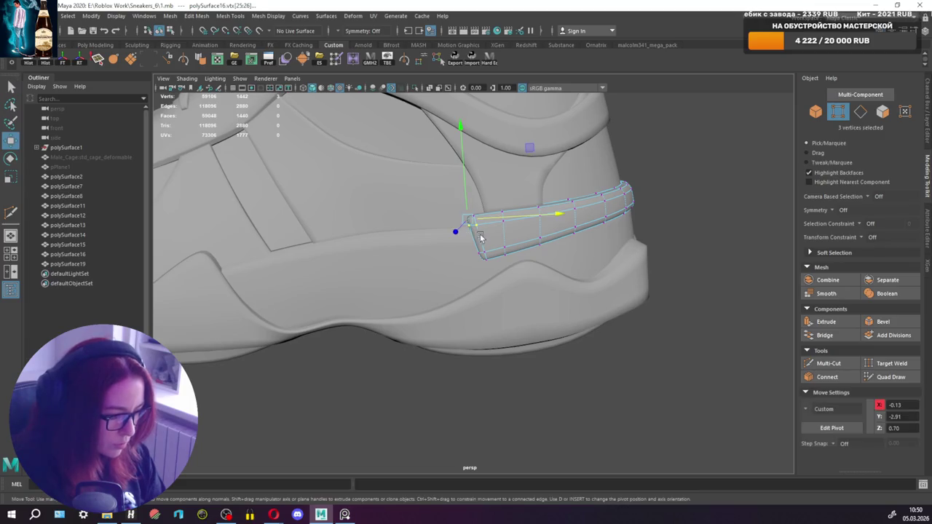
pyautogui.keyDown('shift'); pyautogui.moveTo(459, 212); pyautogui.dragTo(477, 263); pyautogui.keyUp('shift')
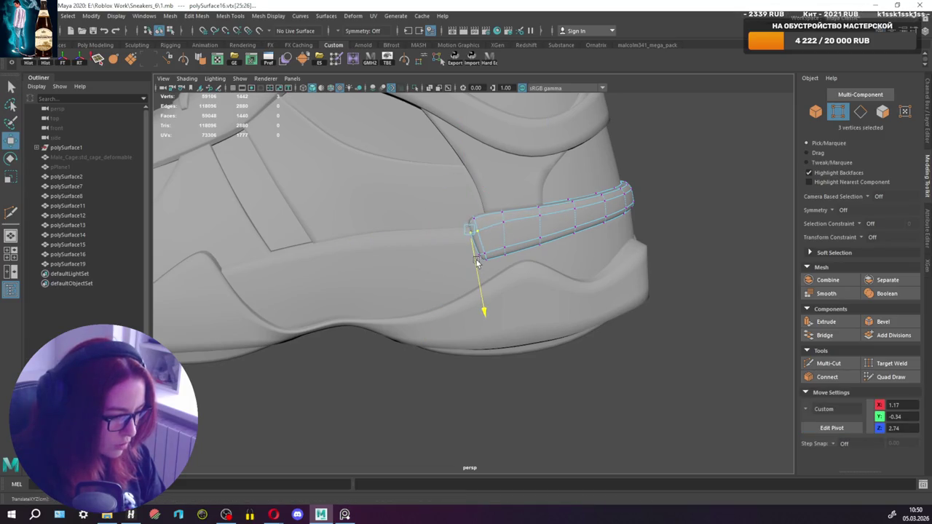
pyautogui.press('q')
# Select the two tip vertices of the strap and adjust their move pivot.
pyautogui.click(502, 224)
pyautogui.press('w')
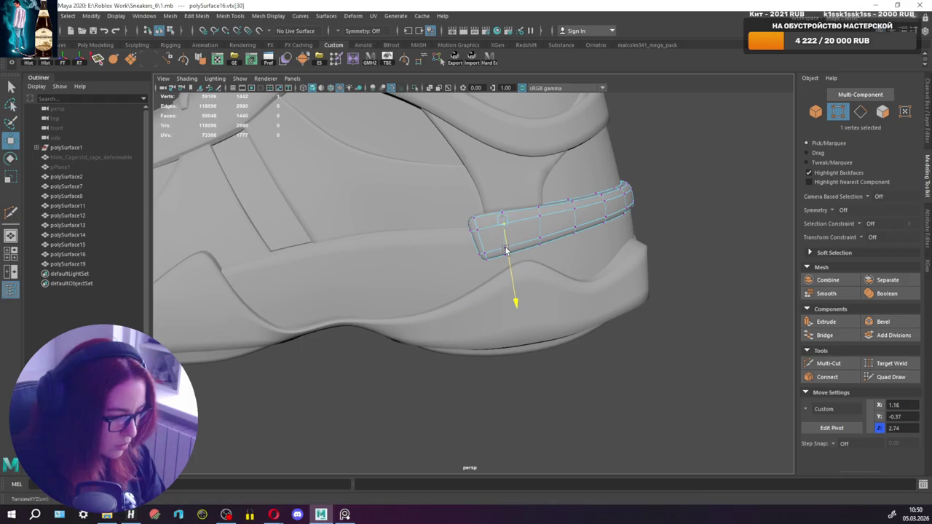
pyautogui.press('q')
pyautogui.press('w')
pyautogui.moveTo(479, 227)
pyautogui.keyDown('shift'); pyautogui.mouseDown()
pyautogui.moveTo(540, 220)
pyautogui.moveTo(344, 216)
pyautogui.moveTo(489, 271)
pyautogui.moveTo(510, 293)
pyautogui.mouseUp(); pyautogui.keyUp('shift')
pyautogui.press('q')
pyautogui.press('w')
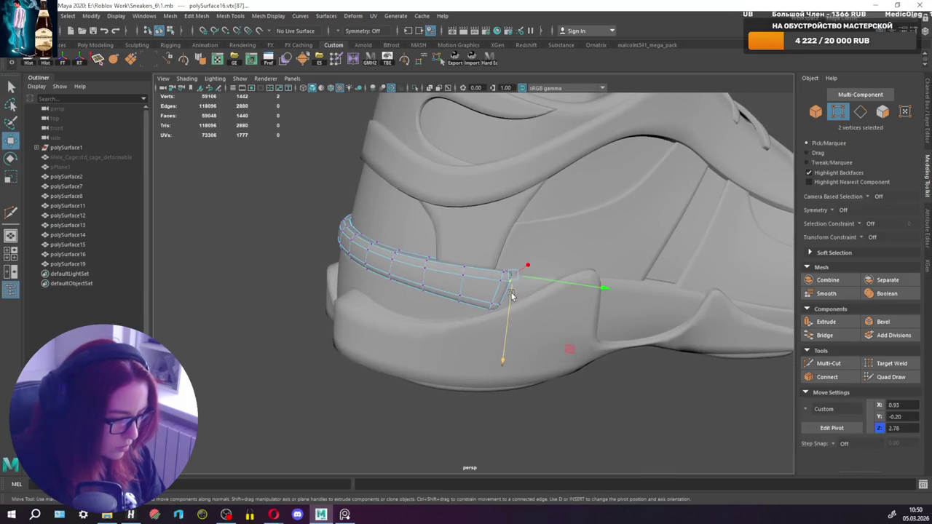
pyautogui.press('d')
pyautogui.press('d')
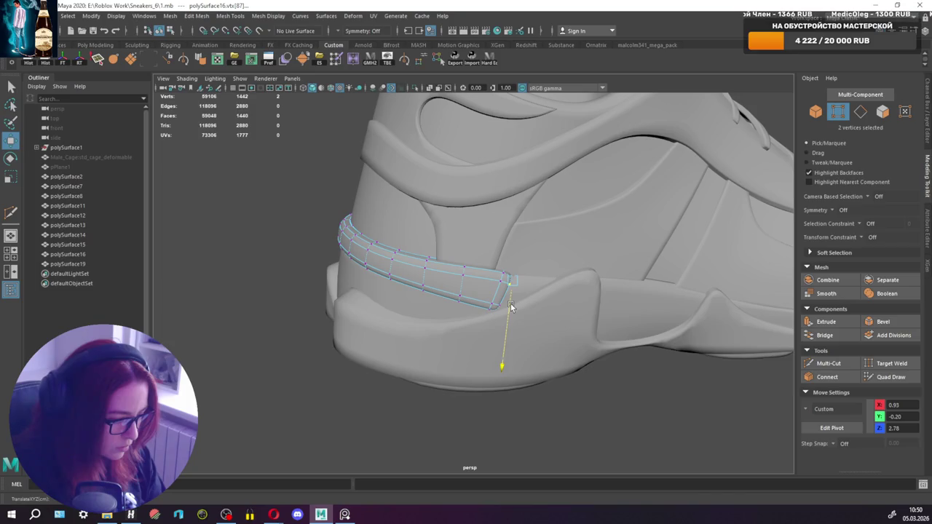
pyautogui.press('q')
pyautogui.press('w')
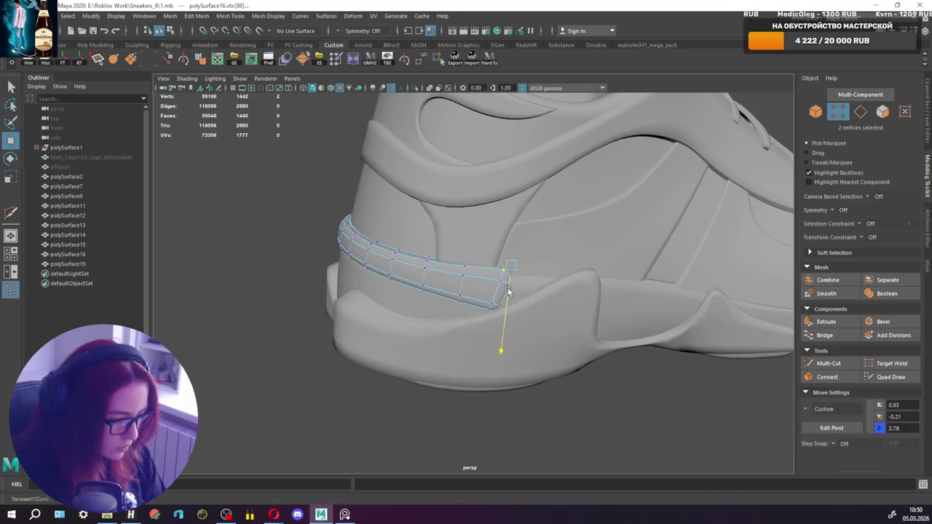
pyautogui.press('q')
# Orbit around the shoe to check the reshaped strap tip, then select the sole piece.
pyautogui.moveTo(509, 292)
pyautogui.keyDown('alt'); pyautogui.mouseDown()
pyautogui.moveTo(681, 271)
pyautogui.moveTo(491, 266)
pyautogui.mouseUp(); pyautogui.keyUp('alt')
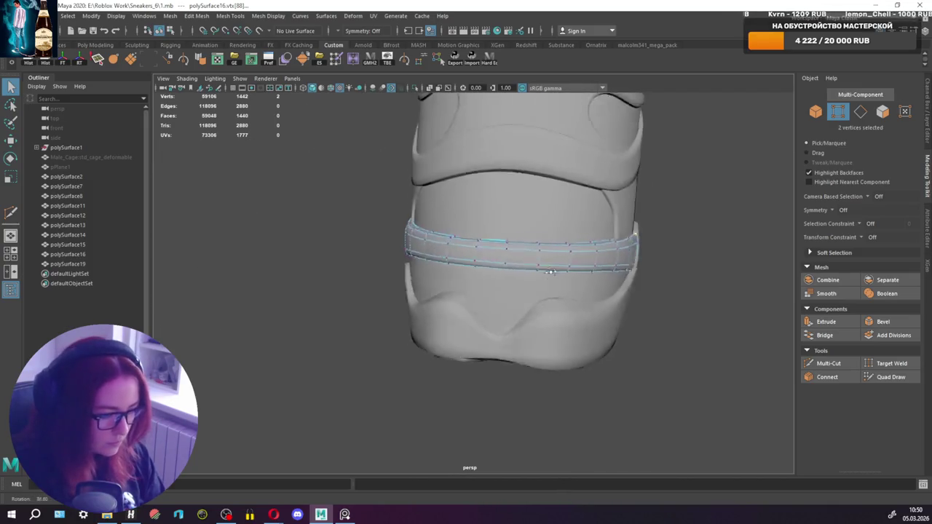
pyautogui.press('w')
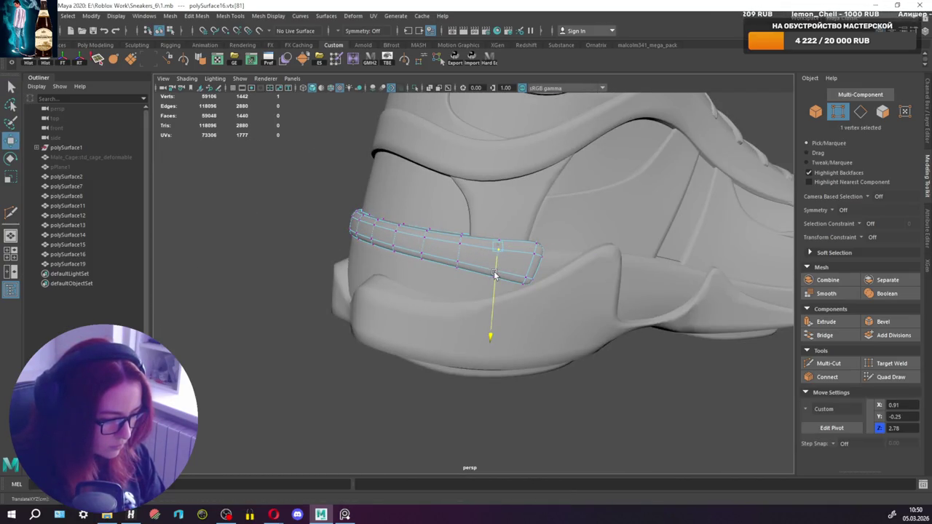
pyautogui.press('q')
pyautogui.click(493, 248)
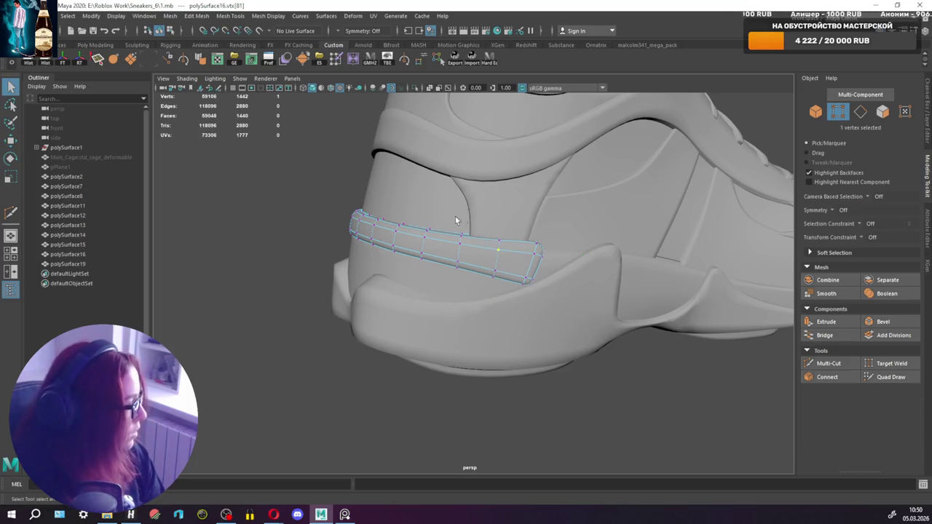
pyautogui.keyDown('alt'); pyautogui.moveTo(444, 233); pyautogui.dragTo(648, 226); pyautogui.keyUp('alt')
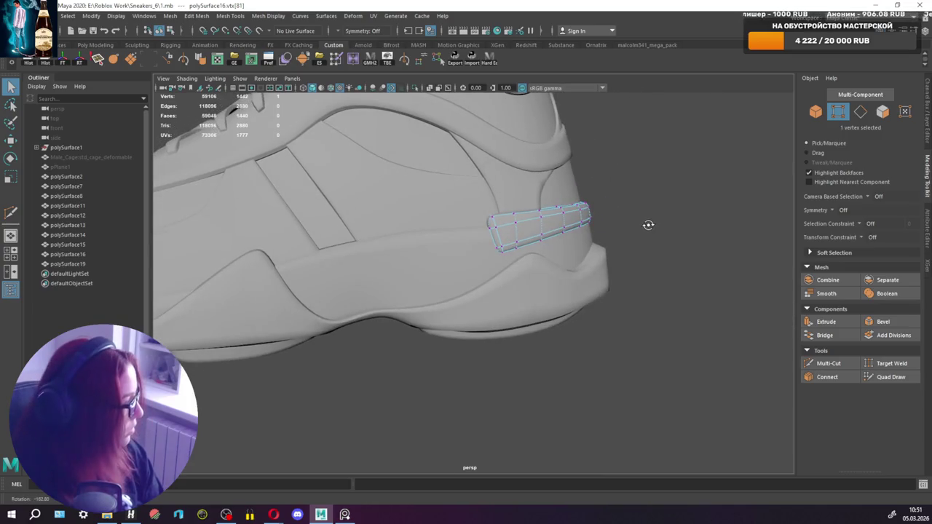
pyautogui.moveTo(581, 267)
pyautogui.keyDown('alt'); pyautogui.mouseDown()
pyautogui.moveTo(474, 294)
pyautogui.moveTo(646, 279)
pyautogui.mouseUp(); pyautogui.keyUp('alt')
pyautogui.keyDown('alt'); pyautogui.moveTo(645, 280); pyautogui.dragTo(471, 284, button='right'); pyautogui.keyUp('alt')
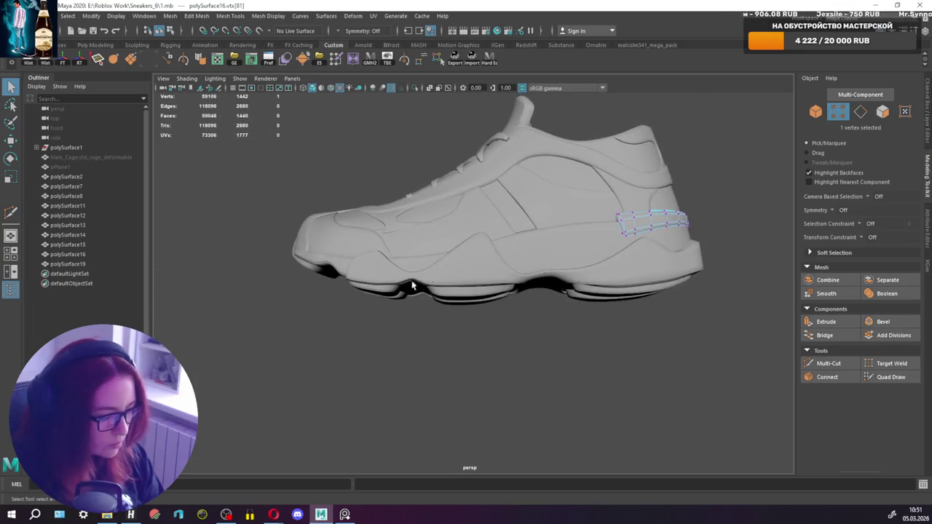
pyautogui.press('F8')
pyautogui.click(385, 295)
# Zoom in beneath the sole and switch it to face selection.
pyautogui.scroll(1, 383, 296)
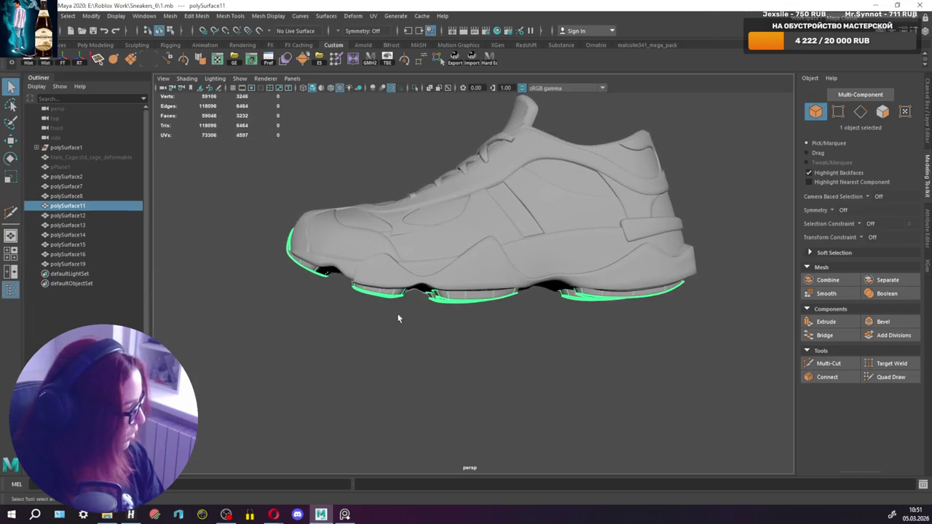
pyautogui.scroll(1, 386, 299)
pyautogui.scroll(1, 389, 302)
pyautogui.scroll(1, 393, 302)
pyautogui.scroll(1, 456, 294)
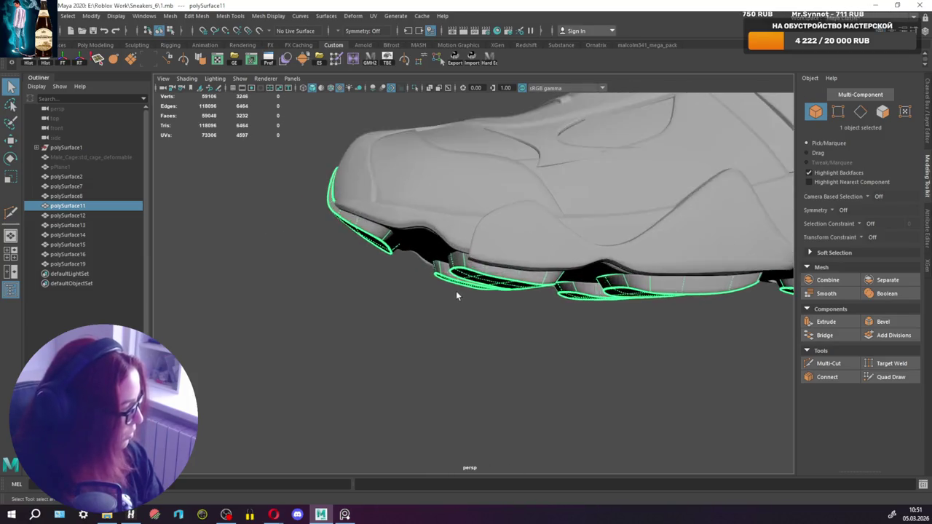
pyautogui.scroll(2, 456, 291)
pyautogui.keyDown('alt'); pyautogui.moveTo(456, 291); pyautogui.dragTo(493, 278); pyautogui.keyUp('alt')
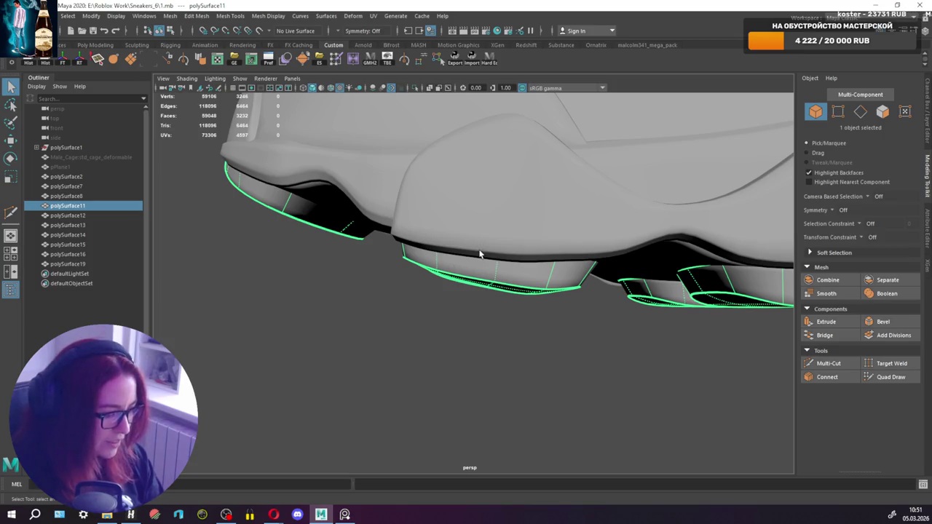
pyautogui.keyDown('alt'); pyautogui.moveTo(479, 254); pyautogui.dragTo(495, 248); pyautogui.keyUp('alt')
pyautogui.moveTo(495, 242); pyautogui.dragTo(494, 217, button='right')
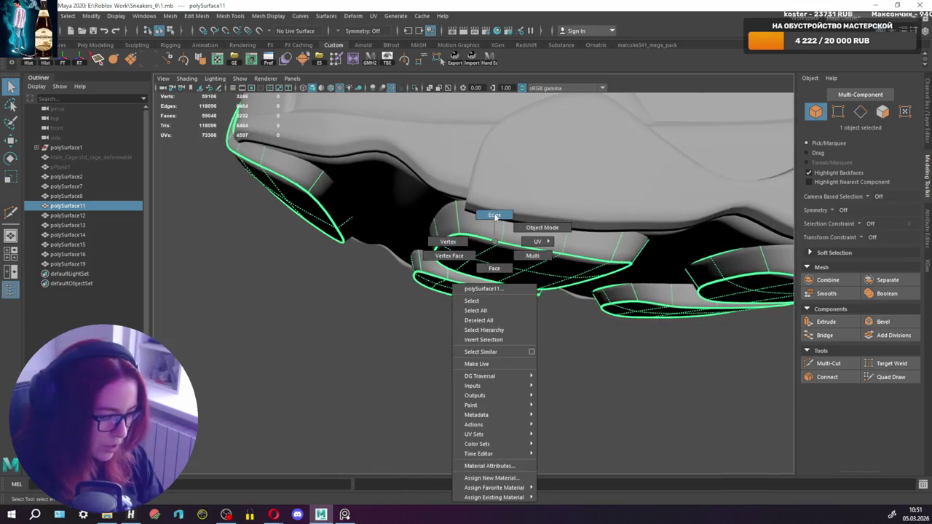
pyautogui.click(466, 249)
pyautogui.moveTo(469, 250); pyautogui.dragTo(462, 271, button='right')
# Move two sole-pad faces vertically, then select a face on the small front pad.
pyautogui.click(453, 260)
pyautogui.keyDown('shift'); pyautogui.click(469, 252); pyautogui.keyUp('shift')
pyautogui.press('w')
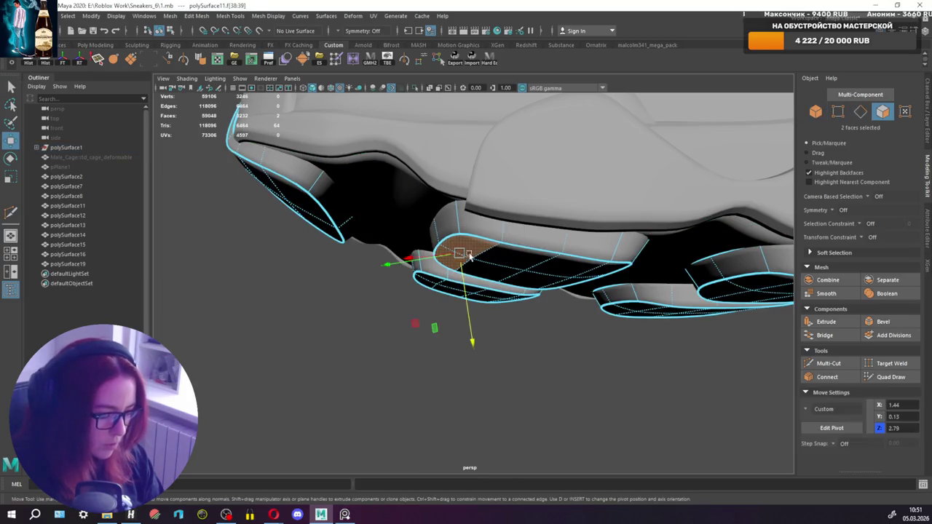
pyautogui.moveTo(487, 271)
pyautogui.keyDown('alt'); pyautogui.mouseDown()
pyautogui.moveTo(442, 299)
pyautogui.moveTo(427, 287)
pyautogui.mouseUp(); pyautogui.keyUp('alt')
pyautogui.press('q')
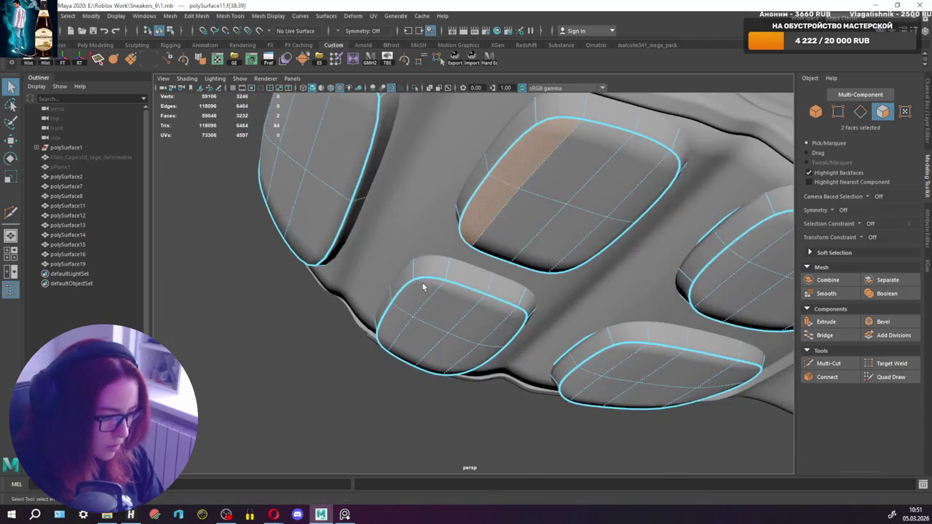
pyautogui.click(394, 318)
pyautogui.press('w')
pyautogui.keyDown('alt'); pyautogui.moveTo(407, 323); pyautogui.dragTo(409, 327); pyautogui.keyUp('alt')
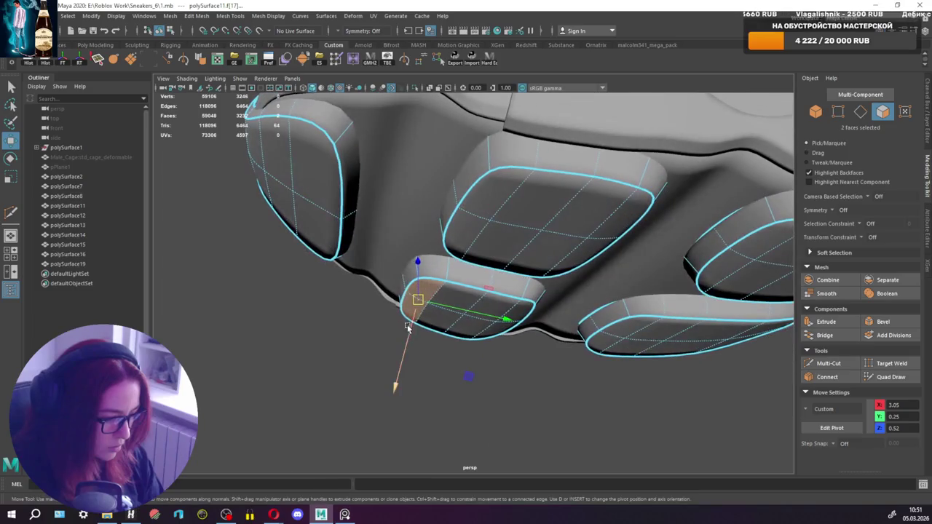
# Select two edge loops on the sole pods and move them.
pyautogui.press('q')
pyautogui.moveTo(476, 303); pyautogui.dragTo(475, 233, button='right')
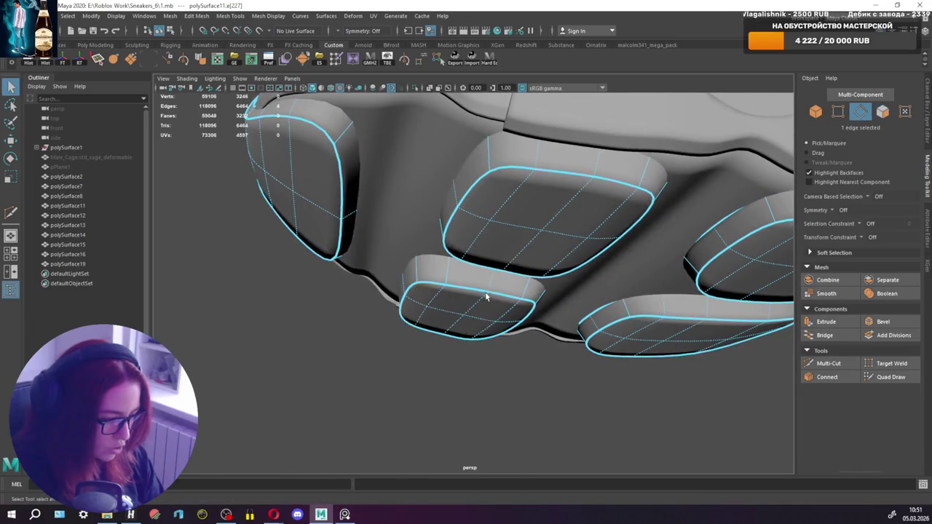
pyautogui.keyDown('shift'); pyautogui.click(459, 323); pyautogui.keyUp('shift')
pyautogui.press('w')
pyautogui.moveTo(469, 318)
pyautogui.keyDown('alt'); pyautogui.mouseDown()
pyautogui.moveTo(472, 333)
pyautogui.moveTo(508, 269)
pyautogui.moveTo(510, 286)
pyautogui.mouseUp(); pyautogui.keyUp('alt')
pyautogui.press('q')
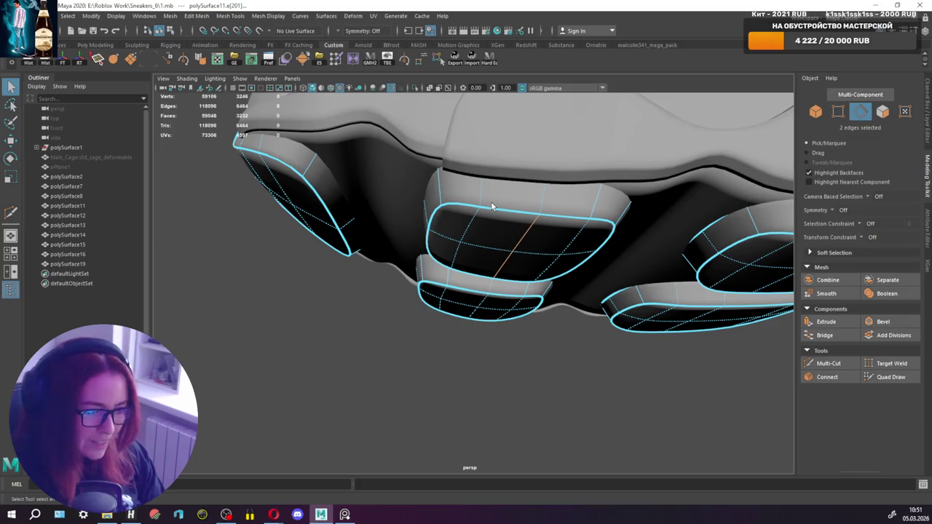
pyautogui.keyDown('alt'); pyautogui.moveTo(493, 208); pyautogui.dragTo(524, 188); pyautogui.keyUp('alt')
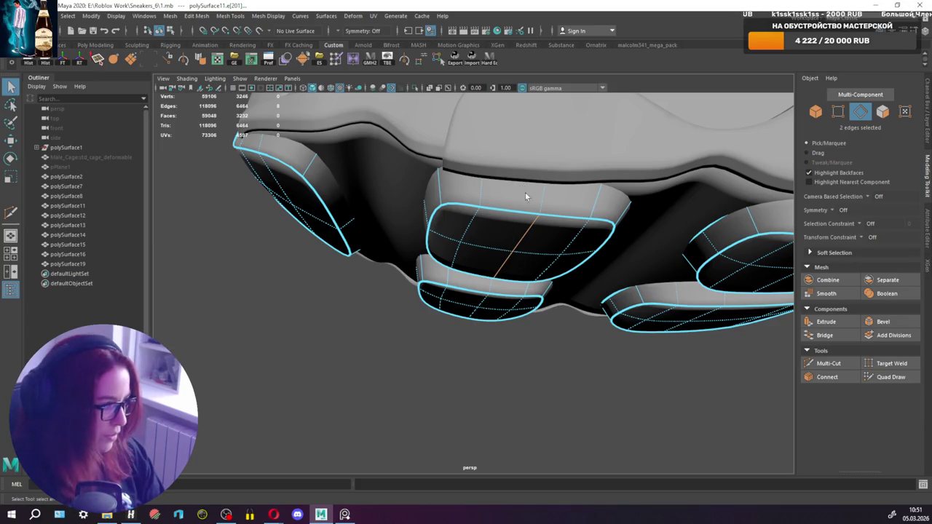
pyautogui.moveTo(582, 264)
pyautogui.keyDown('alt'); pyautogui.mouseDown()
pyautogui.moveTo(631, 289)
pyautogui.moveTo(573, 264)
pyautogui.moveTo(578, 254)
pyautogui.moveTo(564, 267)
pyautogui.moveTo(672, 262)
pyautogui.moveTo(625, 235)
pyautogui.moveTo(607, 209)
pyautogui.moveTo(566, 229)
pyautogui.moveTo(585, 249)
pyautogui.moveTo(676, 245)
pyautogui.moveTo(656, 281)
pyautogui.mouseUp(); pyautogui.keyUp('alt')
pyautogui.scroll(5, 566, 229)
pyautogui.scroll(-5, 663, 251)
# Nudge a single corner vertex on a sole pod, adjusting its move pivot.
pyautogui.rightClick(614, 260)
pyautogui.click(568, 259)
pyautogui.click(575, 247)
pyautogui.press('w')
pyautogui.press('d')
pyautogui.click(602, 293)
pyautogui.press('d')
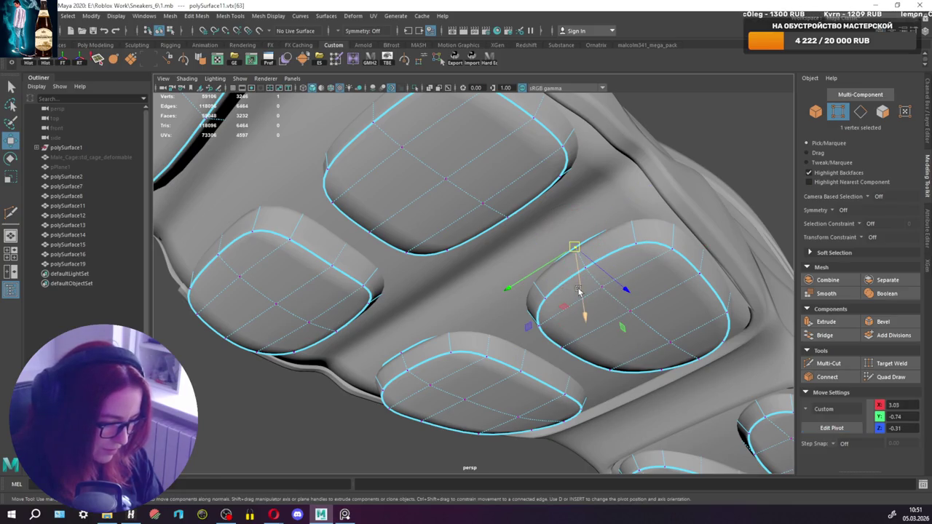
pyautogui.press('q')
pyautogui.press('w')
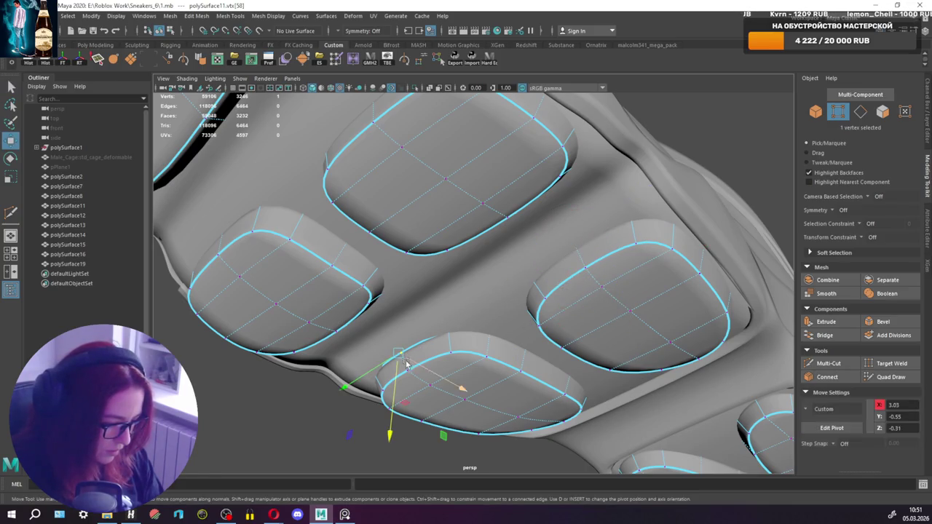
pyautogui.press('q')
pyautogui.keyDown('alt'); pyautogui.moveTo(397, 370); pyautogui.dragTo(327, 253); pyautogui.keyUp('alt')
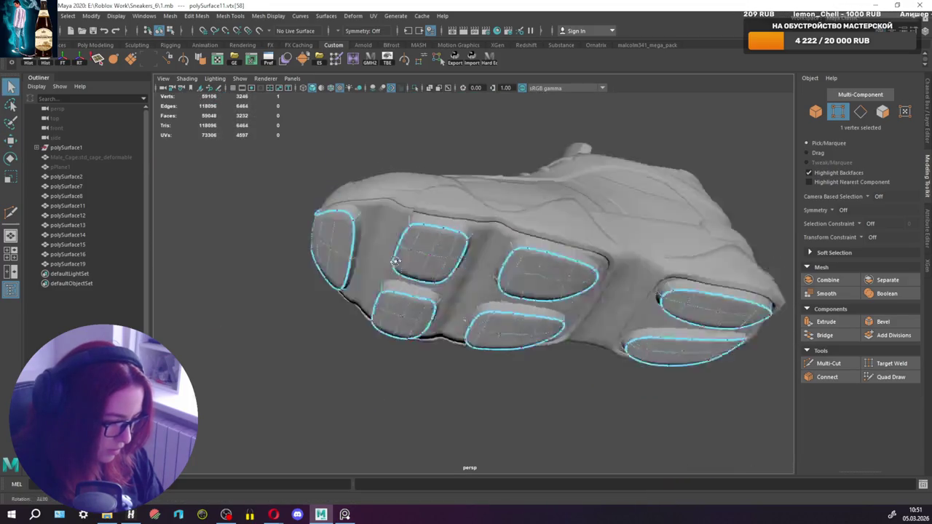
# Orbit around the sneaker to inspect the sole pods, then save the scene as 1.mb.
pyautogui.keyDown('alt'); pyautogui.moveTo(546, 231); pyautogui.dragTo(580, 238); pyautogui.keyUp('alt')
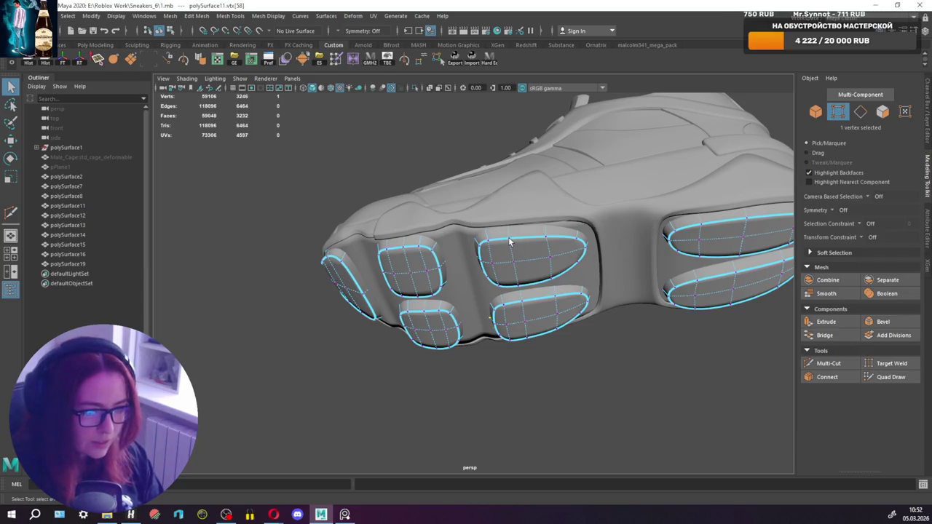
pyautogui.moveTo(527, 243)
pyautogui.keyDown('alt'); pyautogui.mouseDown()
pyautogui.moveTo(548, 282)
pyautogui.moveTo(536, 267)
pyautogui.mouseUp(); pyautogui.keyUp('alt')
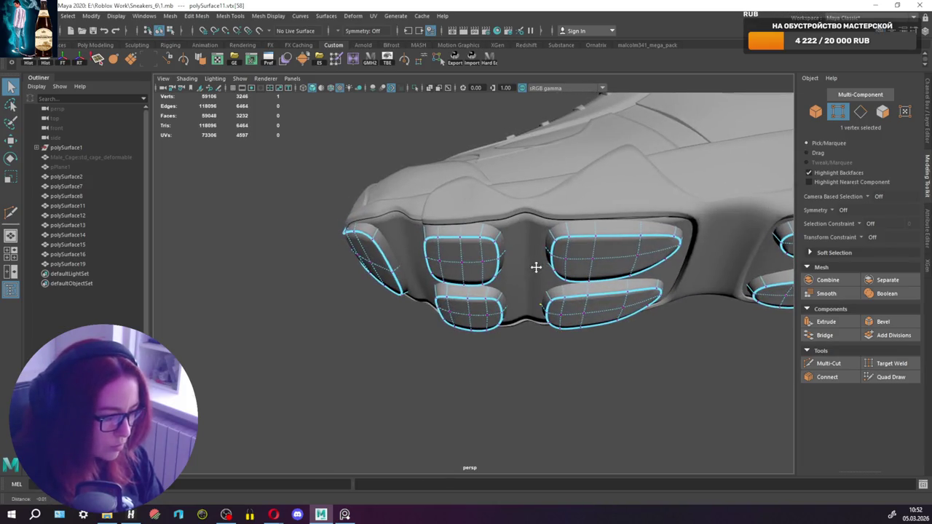
pyautogui.scroll(3, 481, 258)
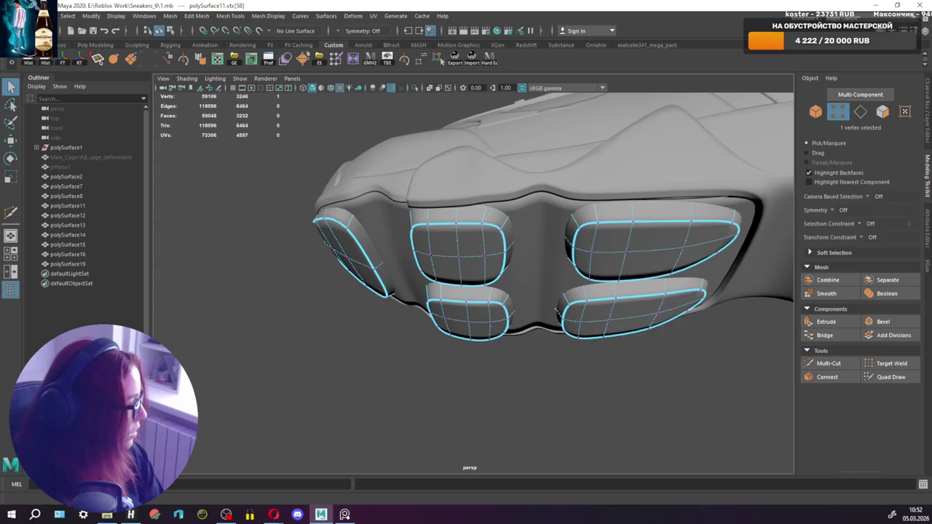
pyautogui.keyDown('alt'); pyautogui.moveTo(594, 135); pyautogui.dragTo(429, 210); pyautogui.keyUp('alt')
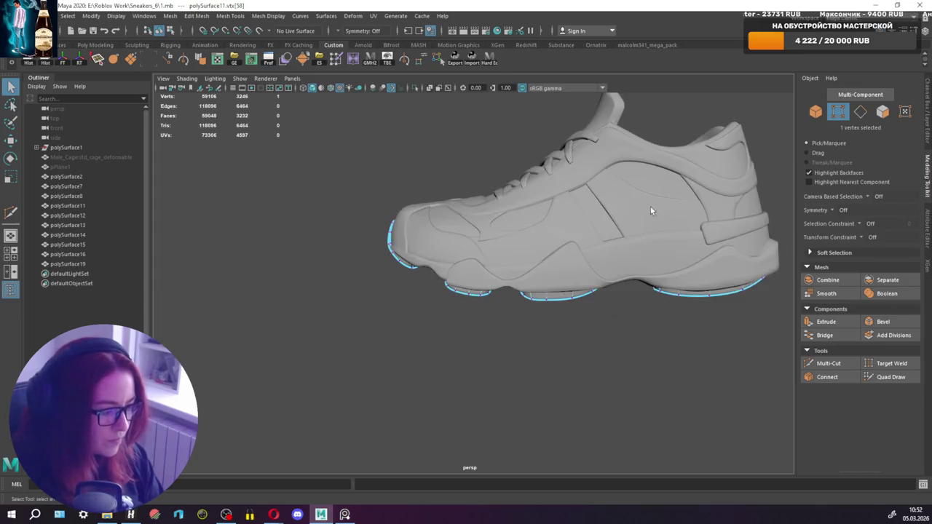
pyautogui.hotkey('ctrl', 's')
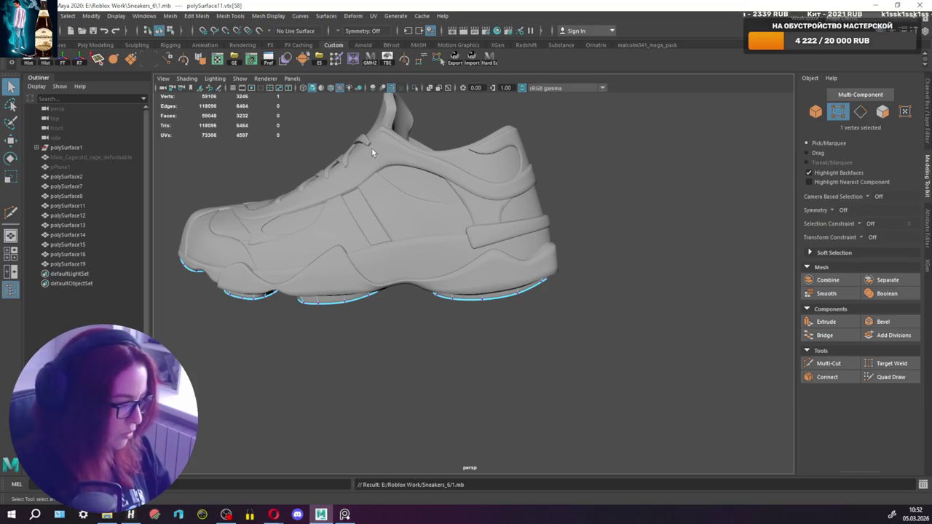
# Select polySurface12 and pick its heel-end edges in edge mode, orbiting to check them.
pyautogui.press('F8')
pyautogui.click(539, 267)
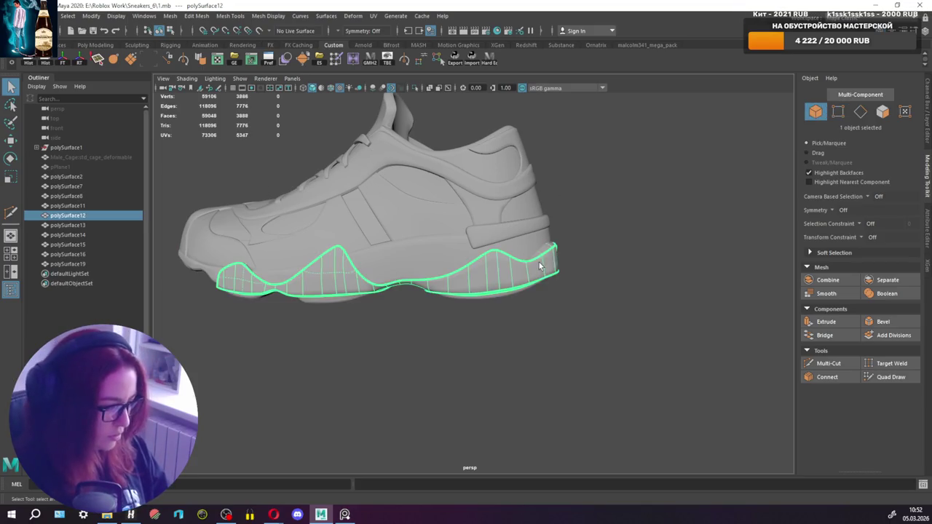
pyautogui.scroll(5, 493, 201)
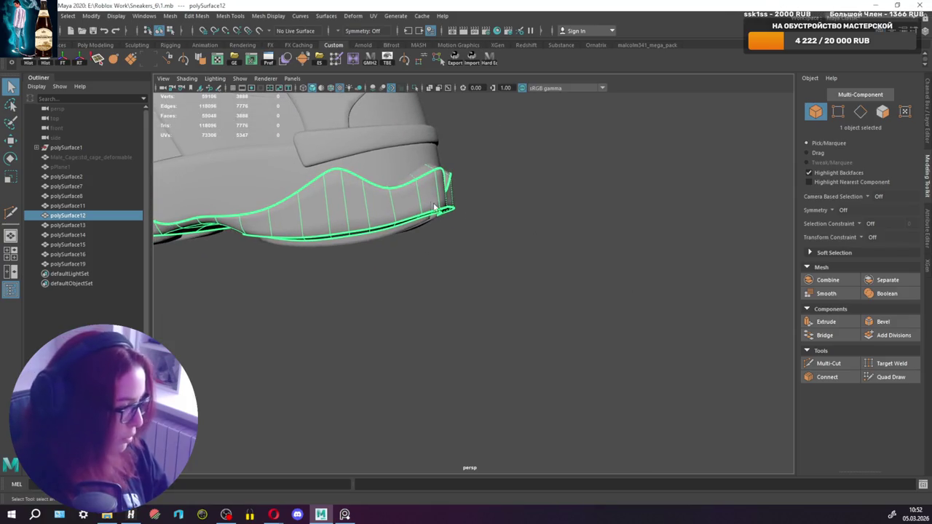
pyautogui.moveTo(497, 205)
pyautogui.keyDown('alt'); pyautogui.mouseDown()
pyautogui.moveTo(453, 227)
pyautogui.moveTo(479, 212)
pyautogui.moveTo(474, 206)
pyautogui.mouseUp(); pyautogui.keyUp('alt')
pyautogui.moveTo(566, 181); pyautogui.dragTo(564, 155, button='right')
pyautogui.keyDown('alt'); pyautogui.moveTo(566, 154); pyautogui.dragTo(520, 178); pyautogui.keyUp('alt')
pyautogui.click(435, 221)
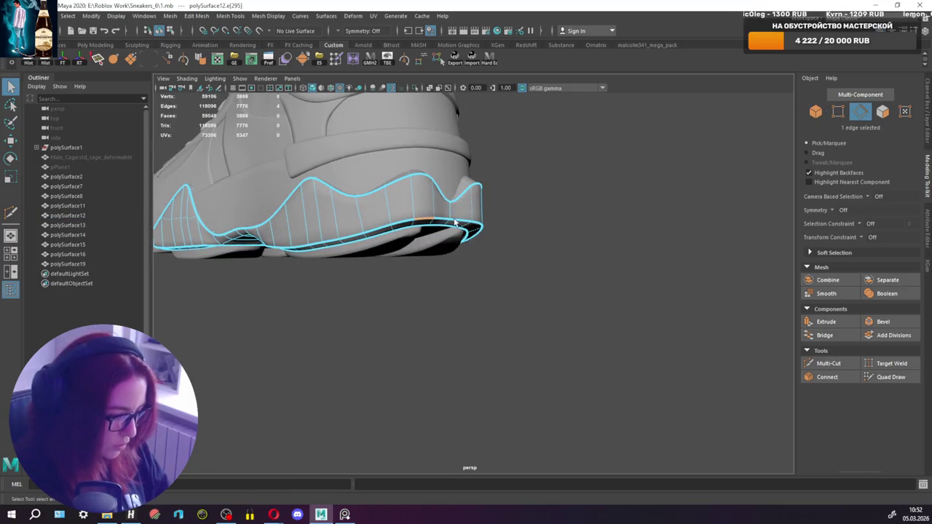
pyautogui.keyDown('alt'); pyautogui.moveTo(479, 228); pyautogui.dragTo(392, 236); pyautogui.keyUp('alt')
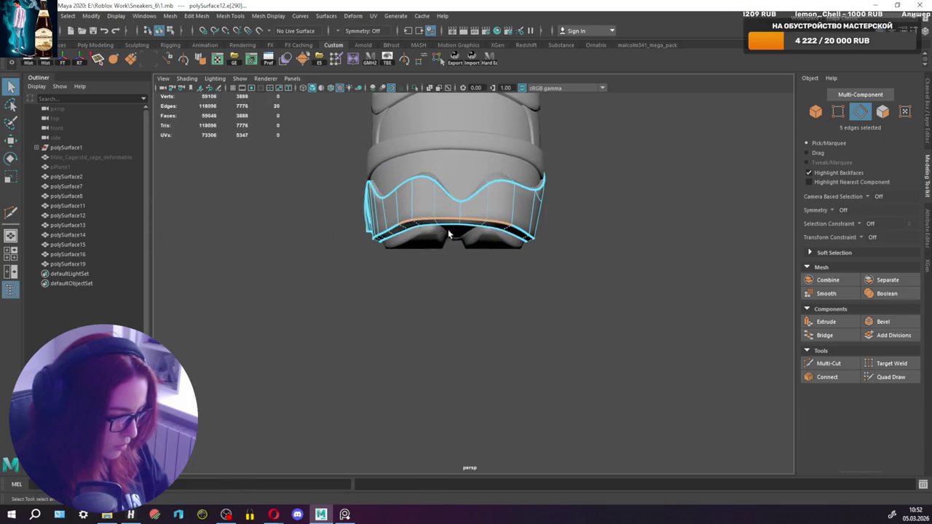
pyautogui.keyDown('alt'); pyautogui.moveTo(449, 234); pyautogui.dragTo(573, 225); pyautogui.keyUp('alt')
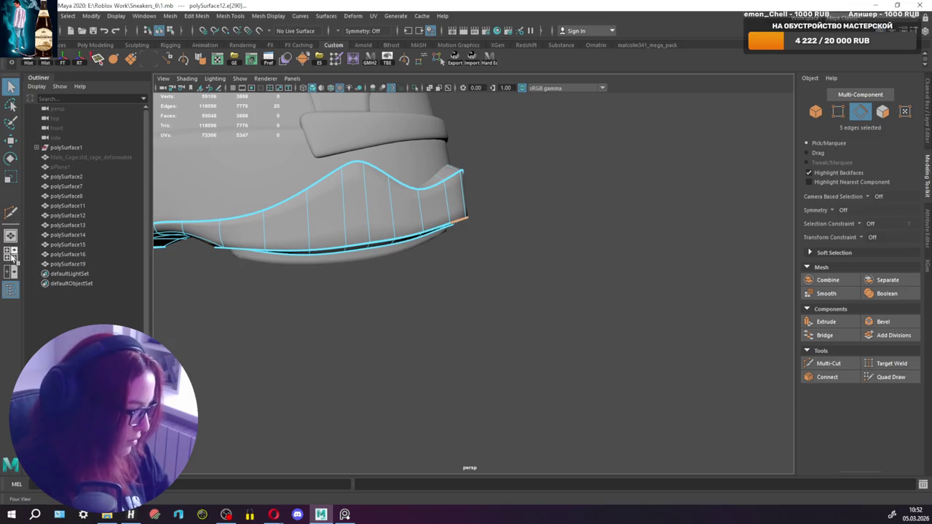
# Maximize the side view looking along X and unhide the reference plane pPlane1.
pyautogui.click(11, 257)
pyautogui.press('space')
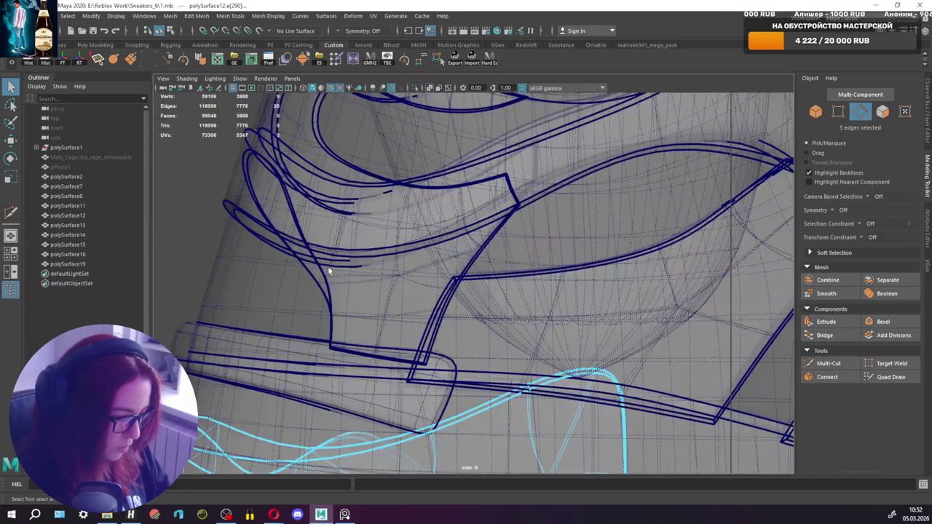
pyautogui.press('a')
pyautogui.scroll(5, 504, 290)
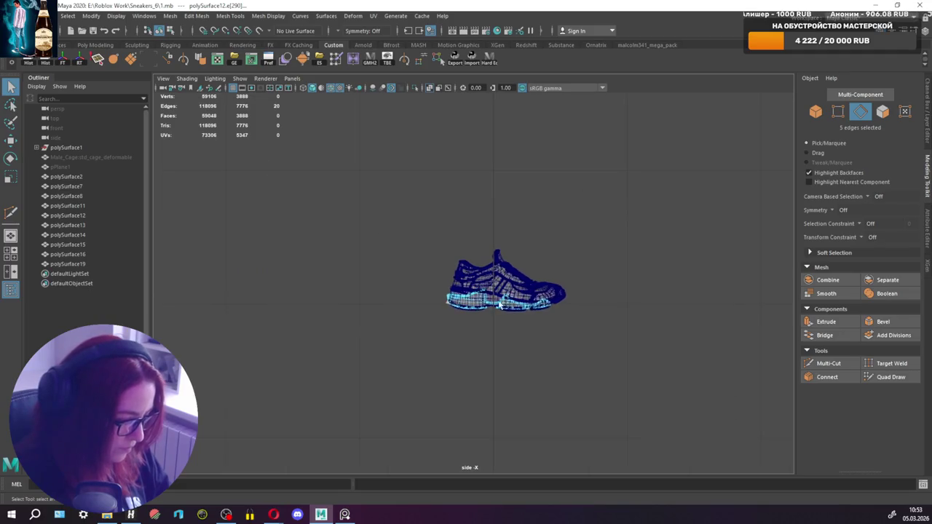
pyautogui.click(163, 79)
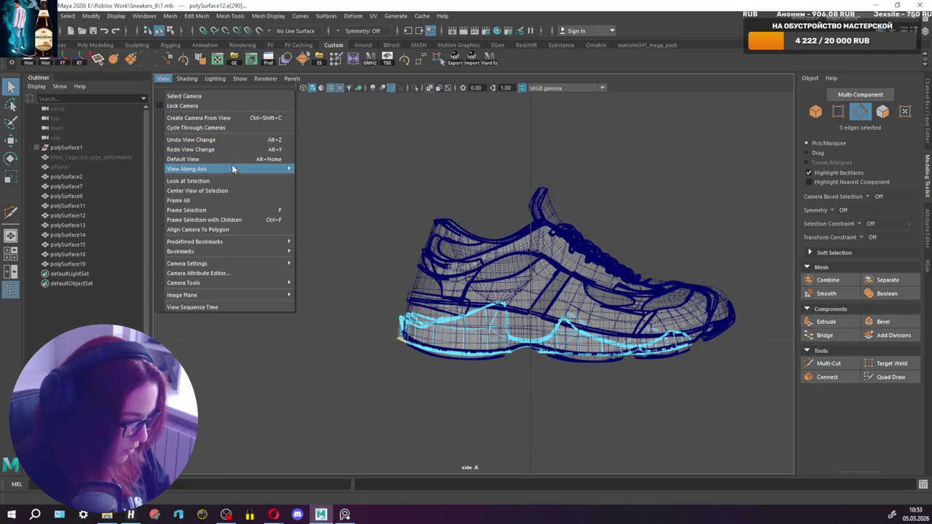
pyautogui.moveTo(188, 169)
pyautogui.click(319, 170)
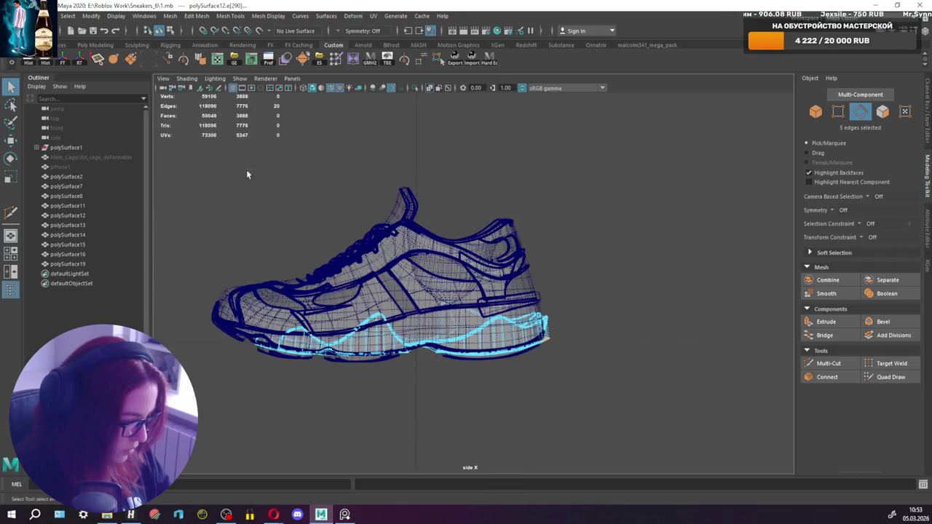
pyautogui.click(89, 169)
pyautogui.press('h')
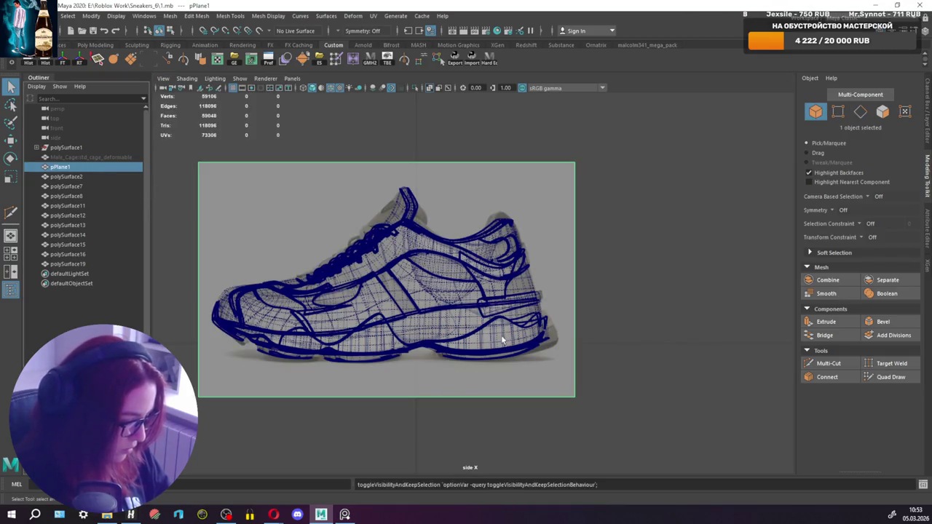
# Push the sole strip's heel-end edges back along X to match the reference outline.
pyautogui.click(548, 344)
pyautogui.moveTo(618, 259); pyautogui.dragTo(619, 231, button='right')
pyautogui.scroll(2, 527, 320)
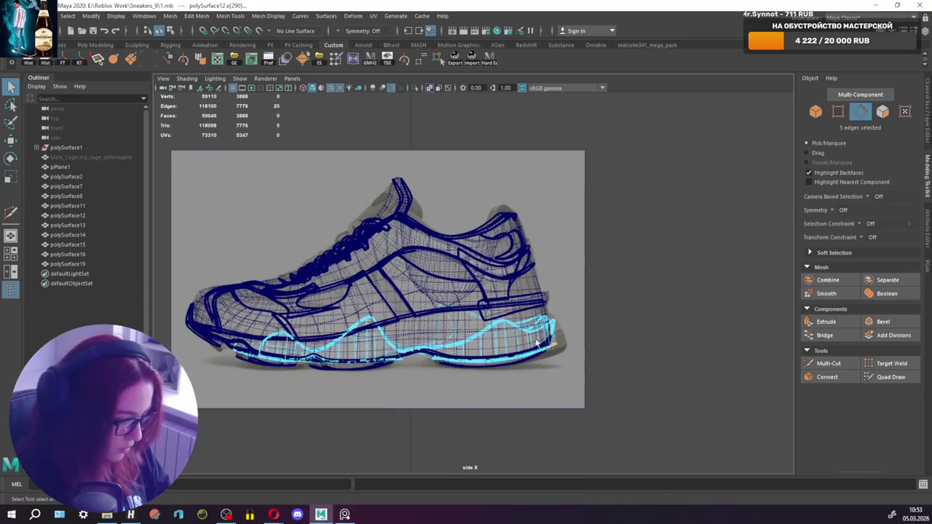
pyautogui.scroll(2, 653, 369)
pyautogui.scroll(2, 590, 317)
pyautogui.scroll(2, 589, 329)
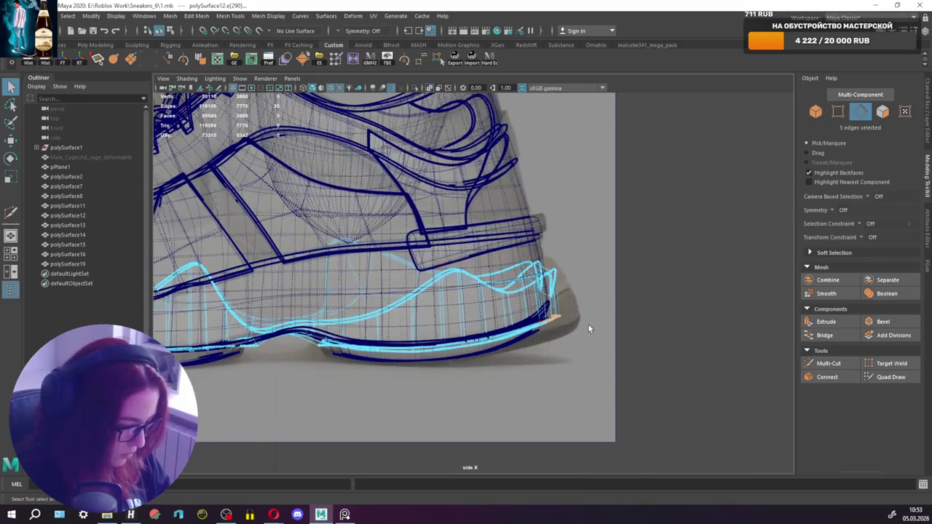
pyautogui.press('w')
pyautogui.moveTo(586, 319); pyautogui.dragTo(613, 318)
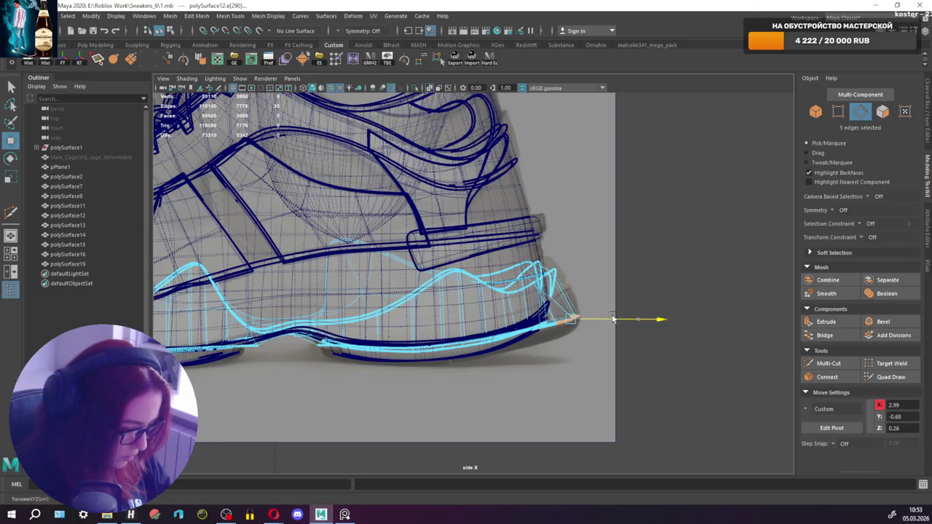
pyautogui.press('q')
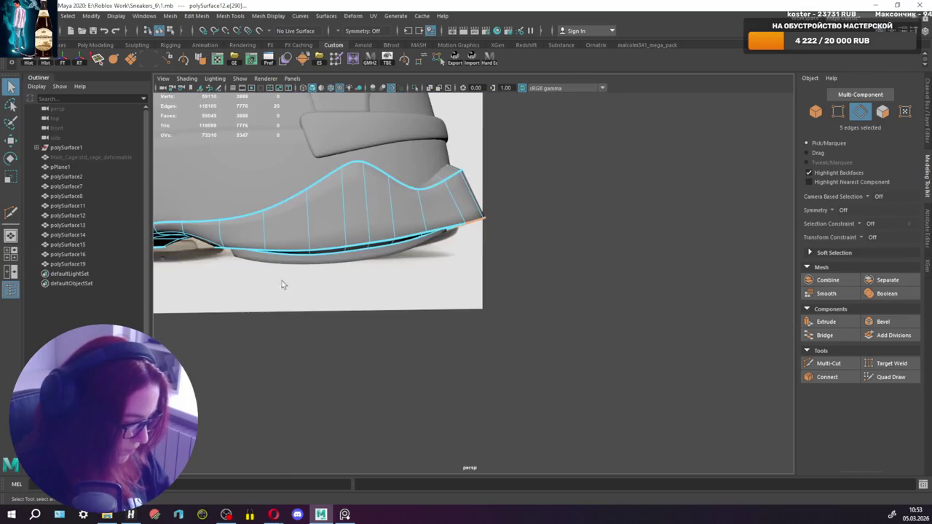
# Hide the reference plane pPlane1 again and reselect the sole strip.
pyautogui.moveTo(368, 242)
pyautogui.keyDown('alt'); pyautogui.mouseDown()
pyautogui.moveTo(420, 243)
pyautogui.moveTo(468, 265)
pyautogui.moveTo(620, 202)
pyautogui.moveTo(561, 277)
pyautogui.moveTo(529, 256)
pyautogui.mouseUp(); pyautogui.keyUp('alt')
pyautogui.click(620, 199)
pyautogui.hotkey('ctrl', 'h')
pyautogui.click(472, 297)
# Select the edge loop along the sole strip's heel rim, then return to object mode.
pyautogui.keyDown('alt'); pyautogui.moveTo(472, 297); pyautogui.dragTo(521, 301); pyautogui.keyUp('alt')
pyautogui.scroll(3, 522, 284)
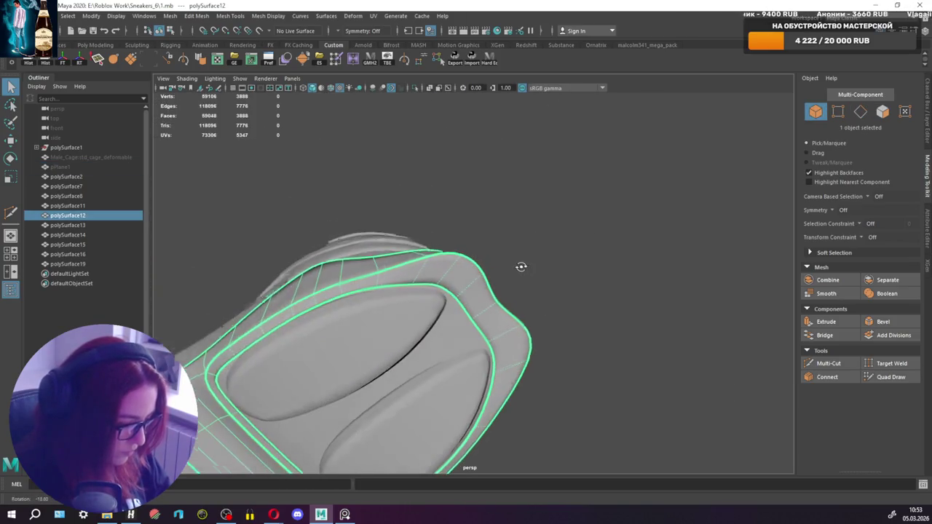
pyautogui.press('F10')
pyautogui.click(424, 287)
pyautogui.press('w')
pyautogui.keyDown('shift'); pyautogui.doubleClick(500, 306); pyautogui.keyUp('shift')
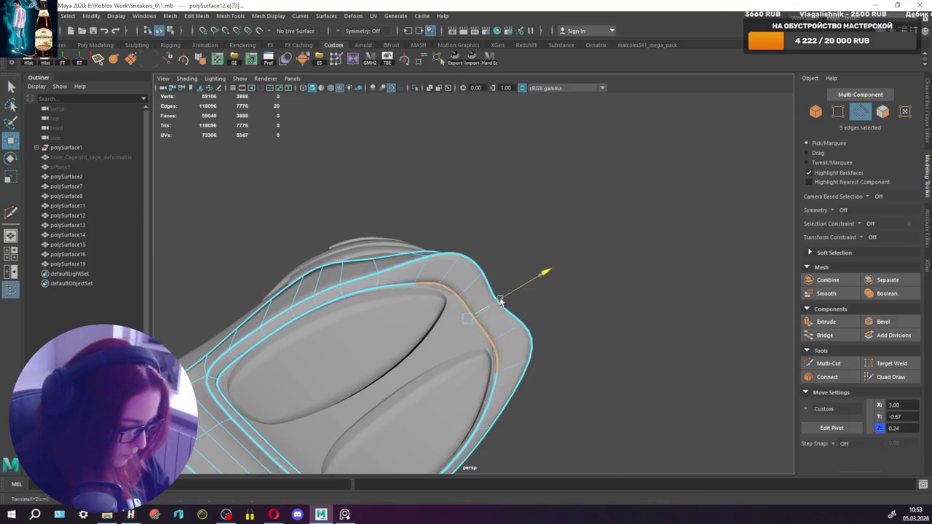
pyautogui.press('q')
pyautogui.press('F8')
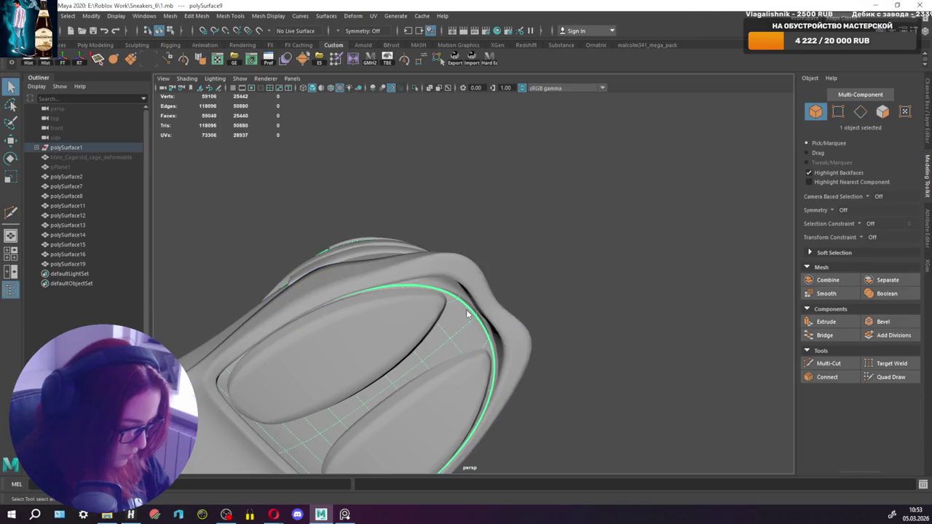
pyautogui.moveTo(466, 260); pyautogui.dragTo(438, 260, button='right')
pyautogui.click(438, 260)
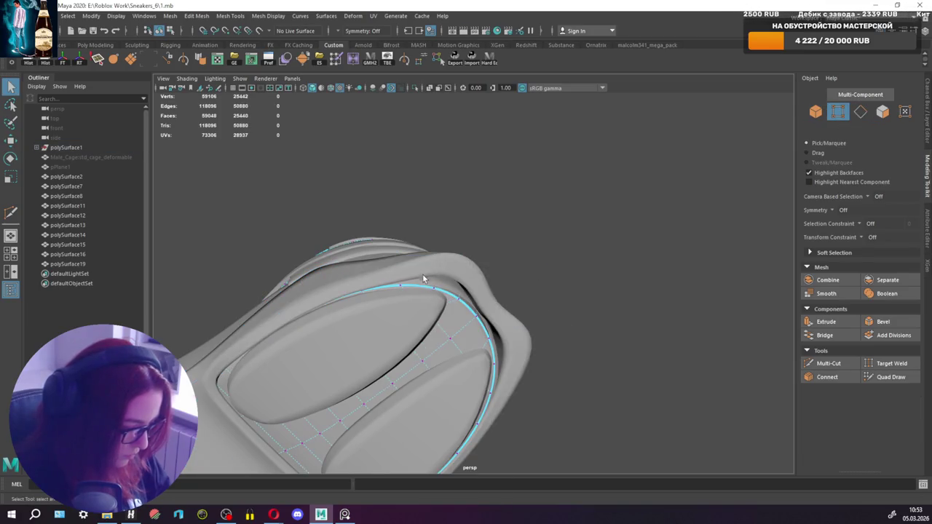
pyautogui.press('F8')
# Put the heel mesh in edge mode and frame a single lining edge for moving.
pyautogui.moveTo(470, 307)
pyautogui.keyDown('alt'); pyautogui.mouseDown()
pyautogui.moveTo(478, 412)
pyautogui.moveTo(559, 369)
pyautogui.moveTo(469, 316)
pyautogui.mouseUp(); pyautogui.keyUp('alt')
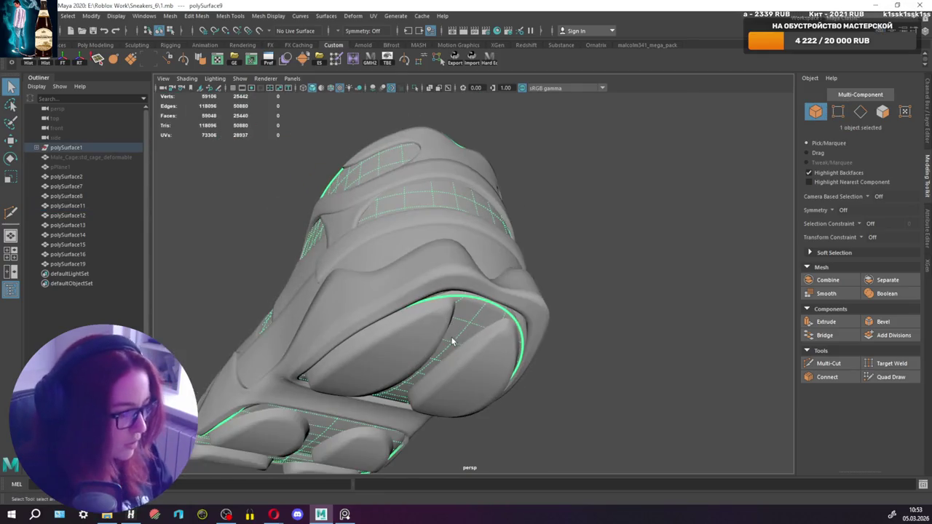
pyautogui.scroll(3, 481, 318)
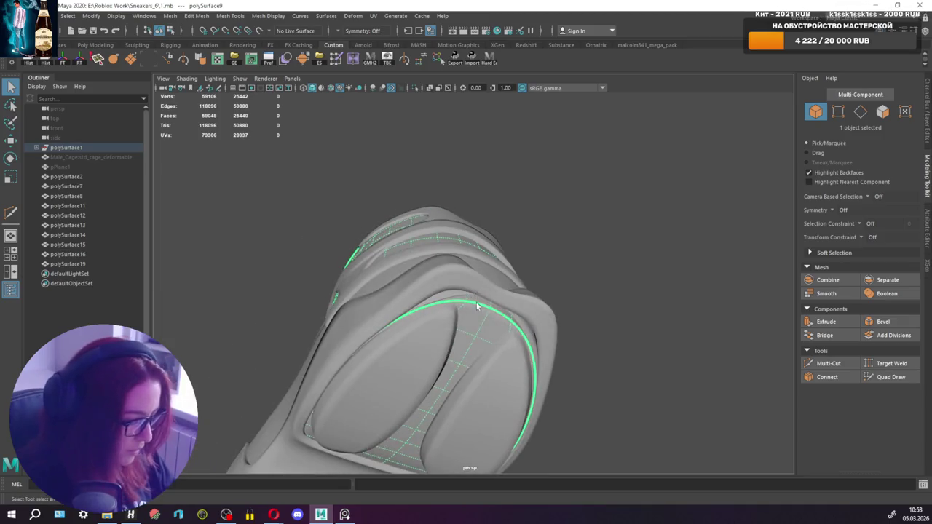
pyautogui.rightClick(477, 322)
pyautogui.moveTo(477, 322)
pyautogui.mouseDown(button='right')
pyautogui.moveTo(445, 292)
pyautogui.moveTo(465, 285)
pyautogui.mouseUp(button='right')
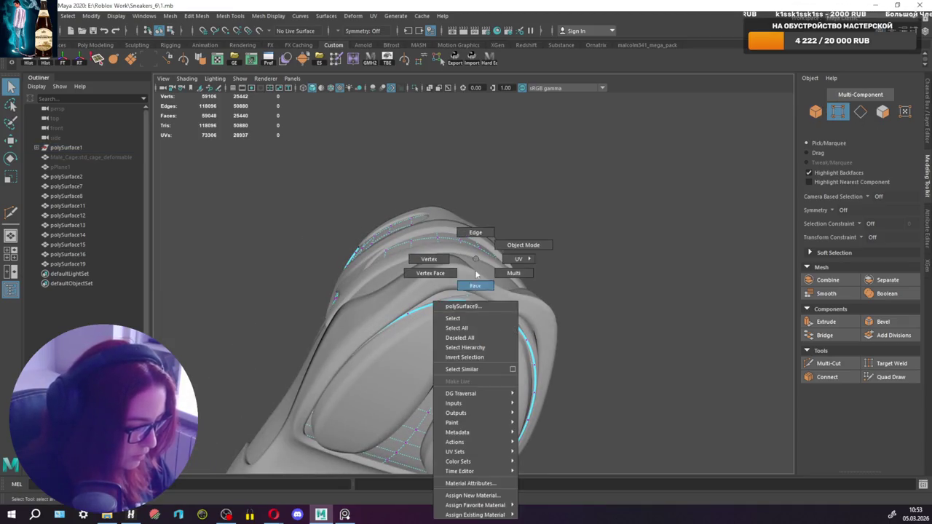
pyautogui.click(468, 300)
pyautogui.press('f')
pyautogui.press('w')
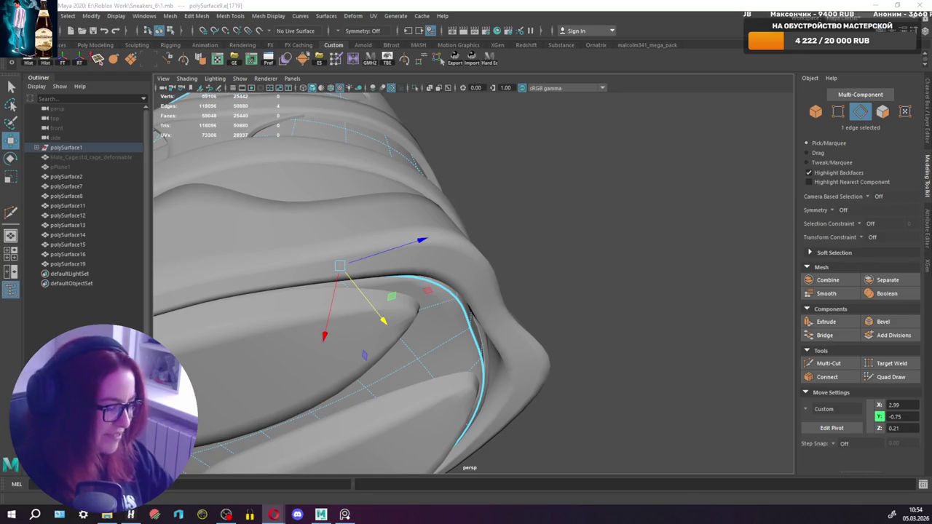
# Nudge two edges along the heel collar curve into a smoother arc.
pyautogui.keyDown('alt'); pyautogui.moveTo(488, 274); pyautogui.dragTo(389, 350); pyautogui.keyUp('alt')
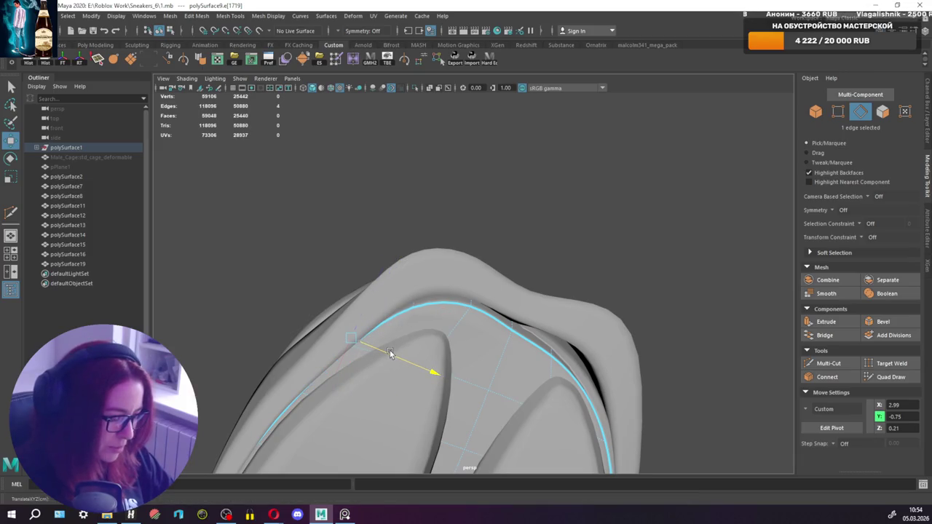
pyautogui.moveTo(430, 313)
pyautogui.keyDown('alt'); pyautogui.mouseDown()
pyautogui.moveTo(416, 307)
pyautogui.moveTo(416, 291)
pyautogui.mouseUp(); pyautogui.keyUp('alt')
pyautogui.click(475, 301)
pyautogui.moveTo(474, 300); pyautogui.dragTo(476, 296)
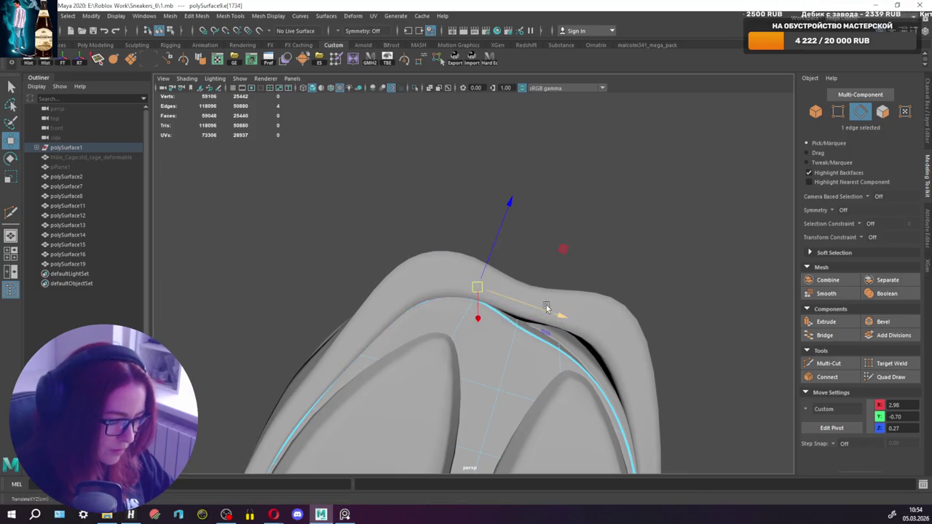
# Select successive edges along the heel curve, briefly trying an edge-loop selection.
pyautogui.keyDown('alt'); pyautogui.moveTo(547, 308); pyautogui.dragTo(371, 296); pyautogui.keyUp('alt')
pyautogui.click(361, 307)
pyautogui.click(357, 291)
pyautogui.click(408, 321)
pyautogui.click(401, 317)
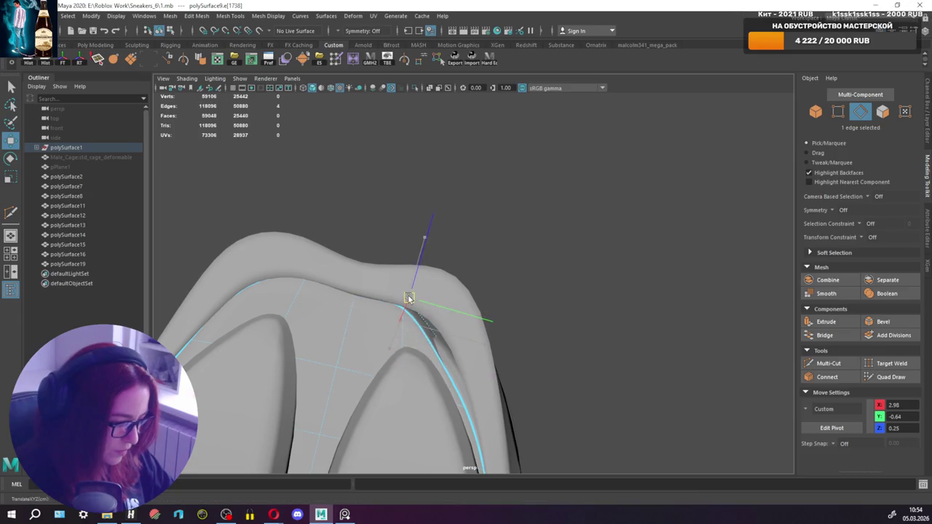
pyautogui.doubleClick(450, 344)
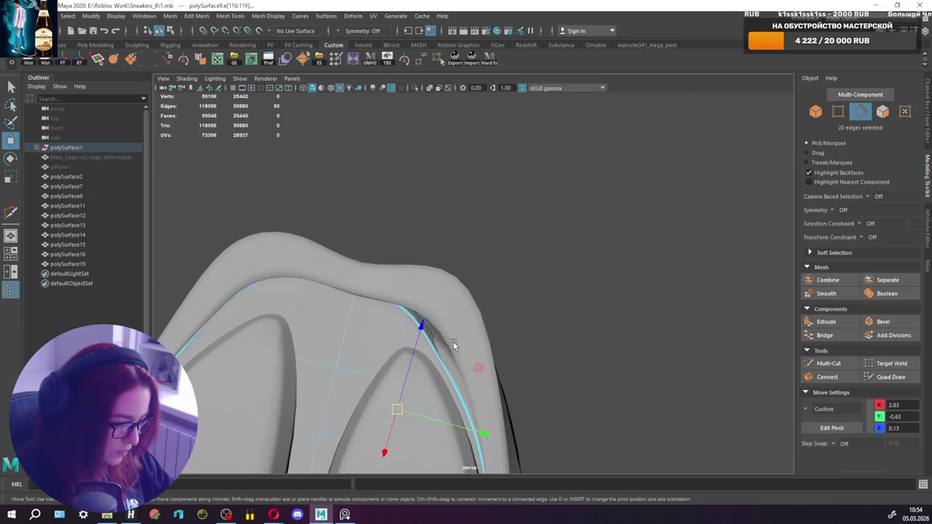
pyautogui.click(443, 354)
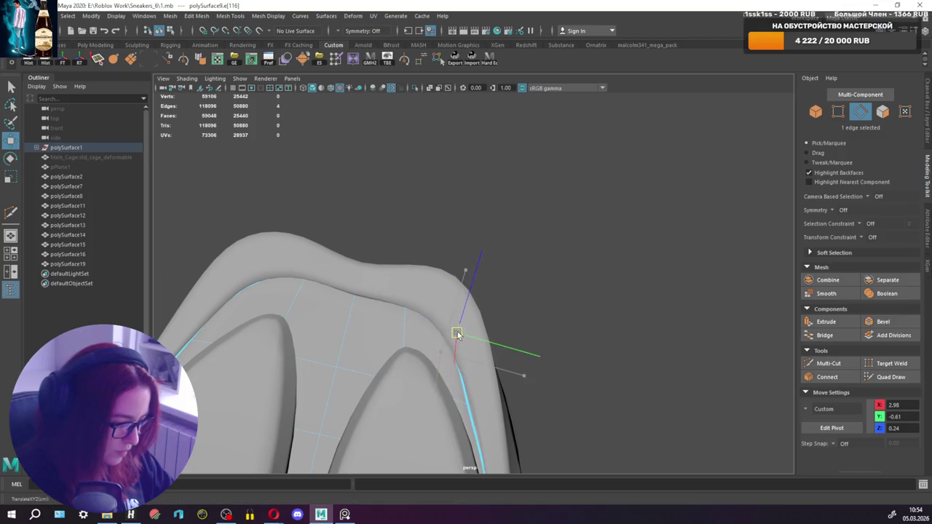
# Pick edges higher on the heel curve, then return to object mode and select the two oval heel pads.
pyautogui.moveTo(484, 355)
pyautogui.keyDown('alt'); pyautogui.mouseDown()
pyautogui.moveTo(433, 275)
pyautogui.moveTo(446, 258)
pyautogui.mouseUp(); pyautogui.keyUp('alt')
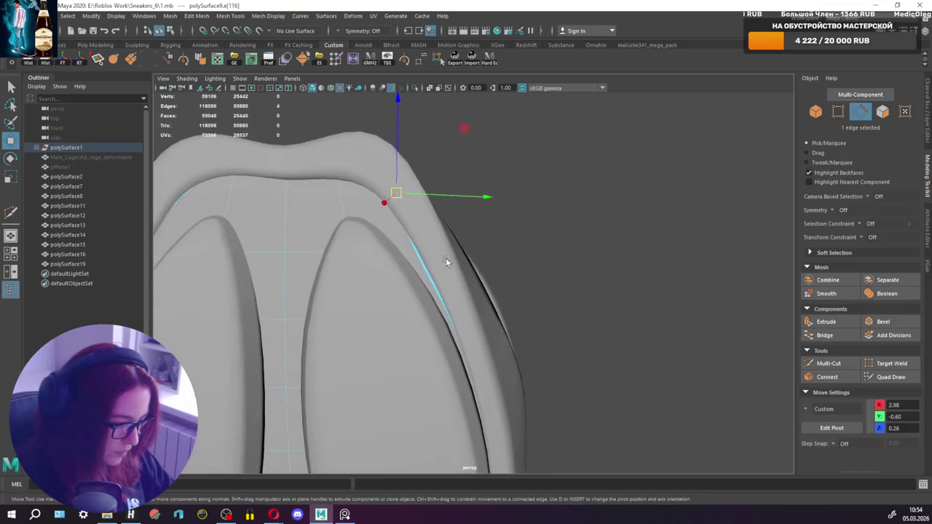
pyautogui.click(426, 255)
pyautogui.click(424, 255)
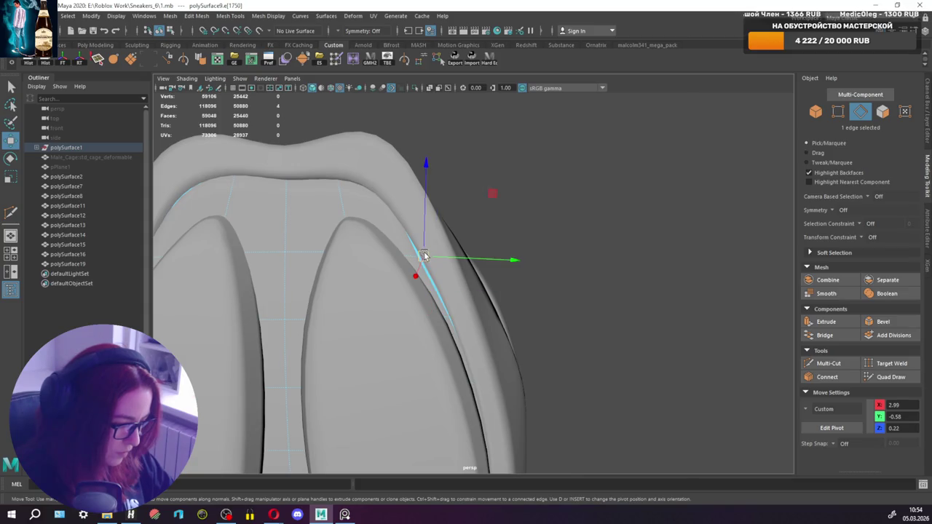
pyautogui.keyDown('alt'); pyautogui.moveTo(425, 254); pyautogui.dragTo(571, 283, button='middle'); pyautogui.keyUp('alt')
pyautogui.scroll(-5, 571, 283)
pyautogui.moveTo(537, 255)
pyautogui.keyDown('alt'); pyautogui.mouseDown()
pyautogui.moveTo(578, 277)
pyautogui.moveTo(480, 251)
pyautogui.moveTo(437, 251)
pyautogui.mouseUp(); pyautogui.keyUp('alt')
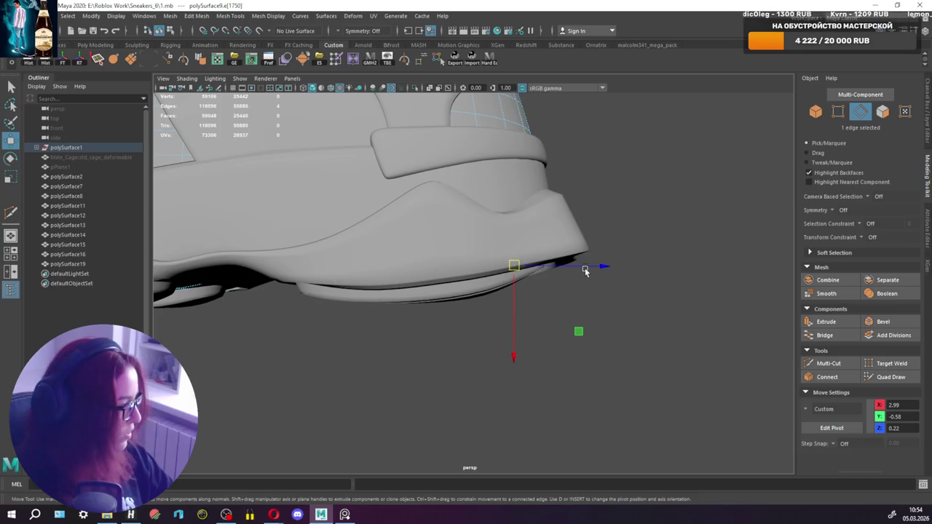
pyautogui.moveTo(437, 252); pyautogui.dragTo(456, 260, button='right')
pyautogui.click(456, 259)
pyautogui.moveTo(456, 259)
pyautogui.keyDown('alt'); pyautogui.mouseDown()
pyautogui.moveTo(483, 249)
pyautogui.moveTo(558, 281)
pyautogui.moveTo(555, 262)
pyautogui.mouseUp(); pyautogui.keyUp('alt')
# Select the top vertices of both oval heel pads, undoing an accidental move.
pyautogui.moveTo(555, 263); pyautogui.dragTo(508, 259, button='right')
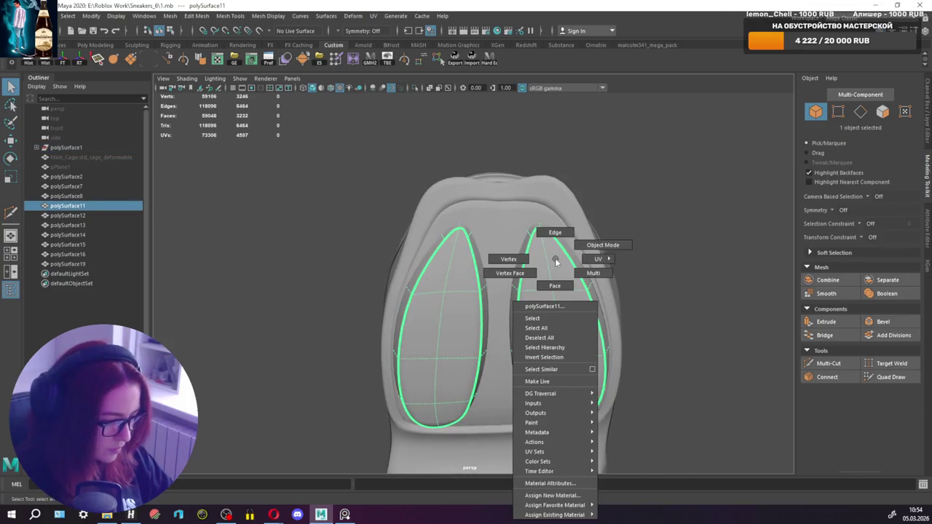
pyautogui.moveTo(517, 218)
pyautogui.mouseDown()
pyautogui.moveTo(535, 250)
pyautogui.moveTo(519, 210)
pyautogui.mouseUp()
pyautogui.press('w')
pyautogui.hotkey('ctrl', 'z')
pyautogui.moveTo(518, 198)
pyautogui.mouseDown()
pyautogui.moveTo(537, 212)
pyautogui.moveTo(549, 252)
pyautogui.mouseUp()
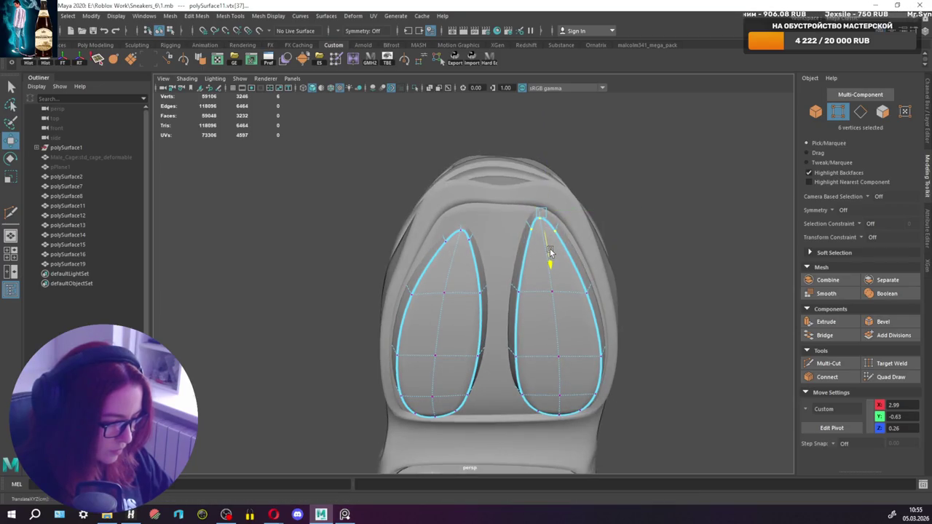
pyautogui.press('q')
pyautogui.press('w')
# Raise the tip vertices of the two oval pads.
pyautogui.moveTo(482, 247)
pyautogui.mouseDown()
pyautogui.moveTo(466, 209)
pyautogui.moveTo(468, 260)
pyautogui.moveTo(470, 220)
pyautogui.mouseUp()
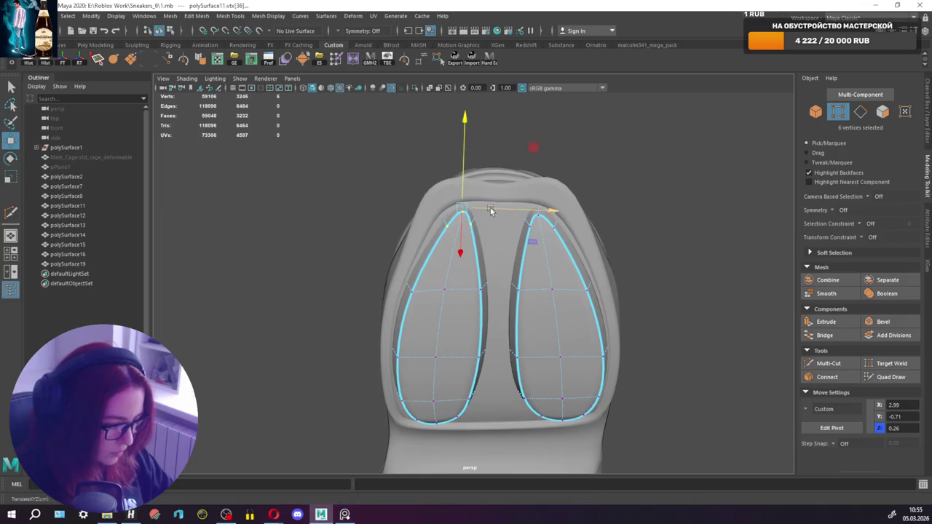
pyautogui.press('q')
pyautogui.press('w')
pyautogui.keyDown('shift'); pyautogui.click(459, 213); pyautogui.keyUp('shift')
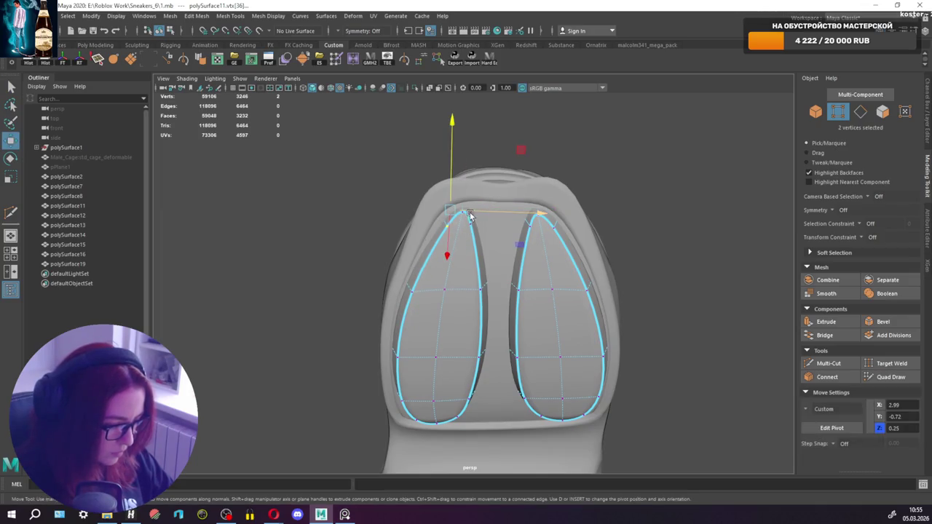
pyautogui.moveTo(446, 190); pyautogui.dragTo(446, 188)
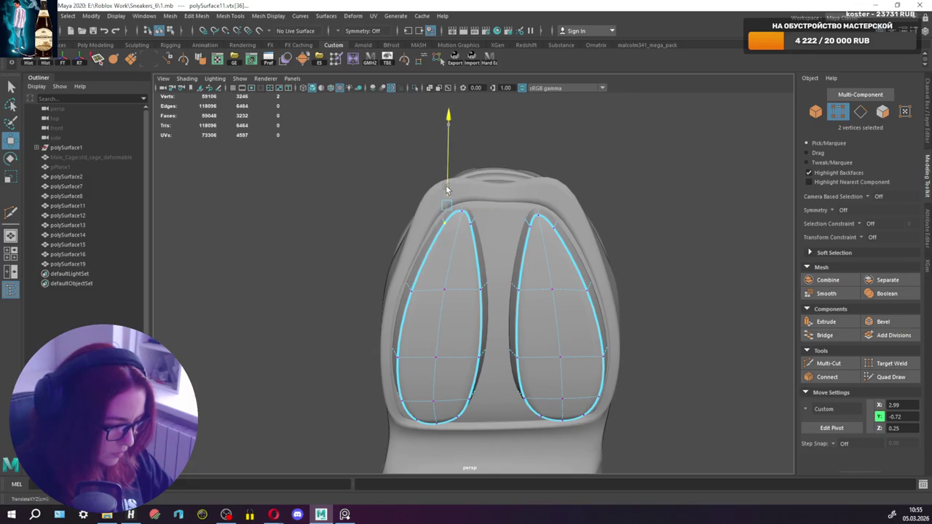
pyautogui.press('q')
pyautogui.press('w')
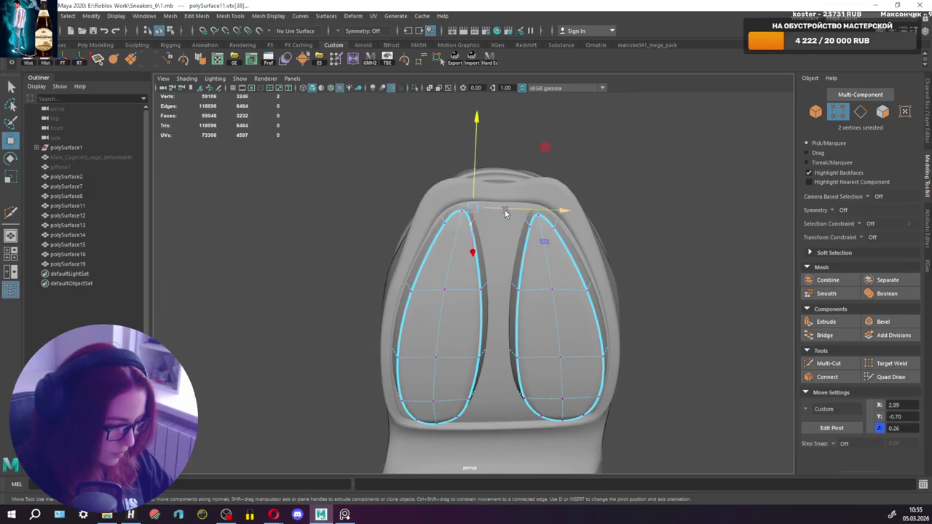
pyautogui.press('q')
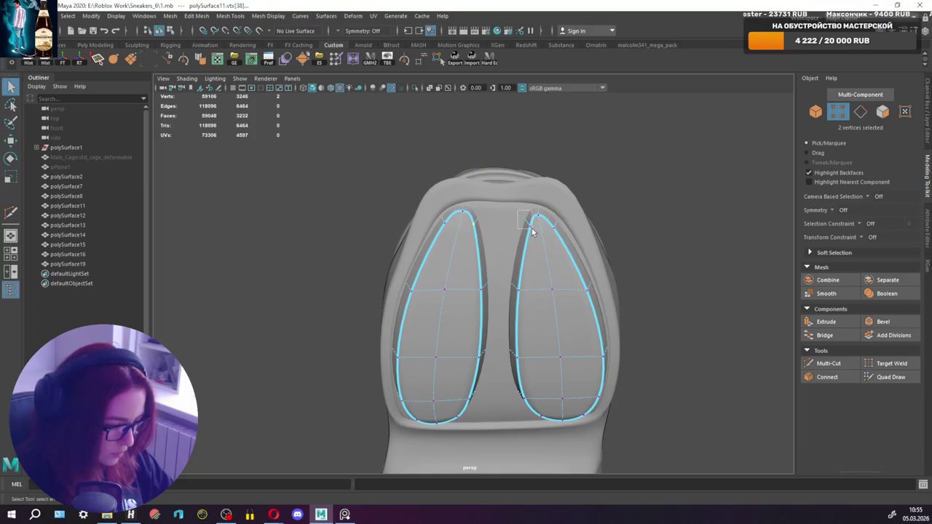
pyautogui.press('w')
# Shift the right oval's top sideways and pull its tip vertex upward.
pyautogui.moveTo(559, 214); pyautogui.dragTo(564, 214)
pyautogui.press('q')
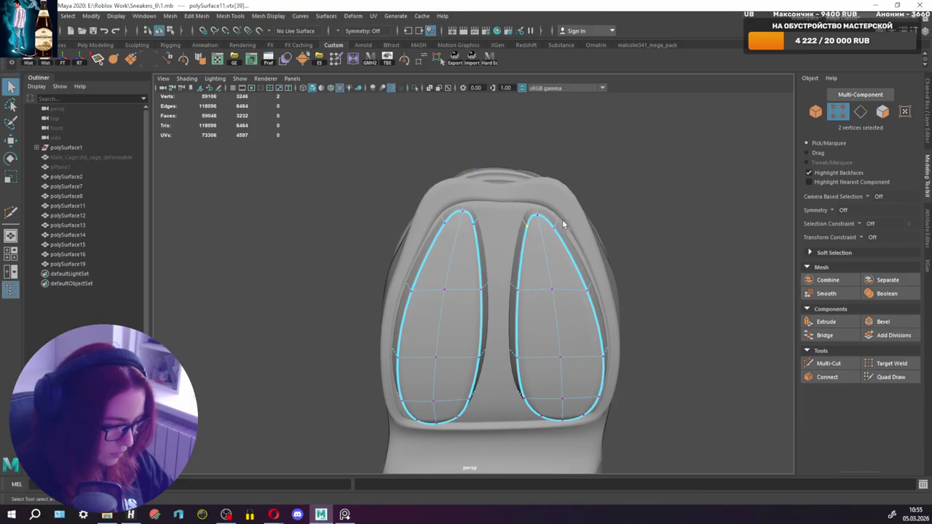
pyautogui.press('w')
pyautogui.moveTo(561, 168); pyautogui.dragTo(561, 172)
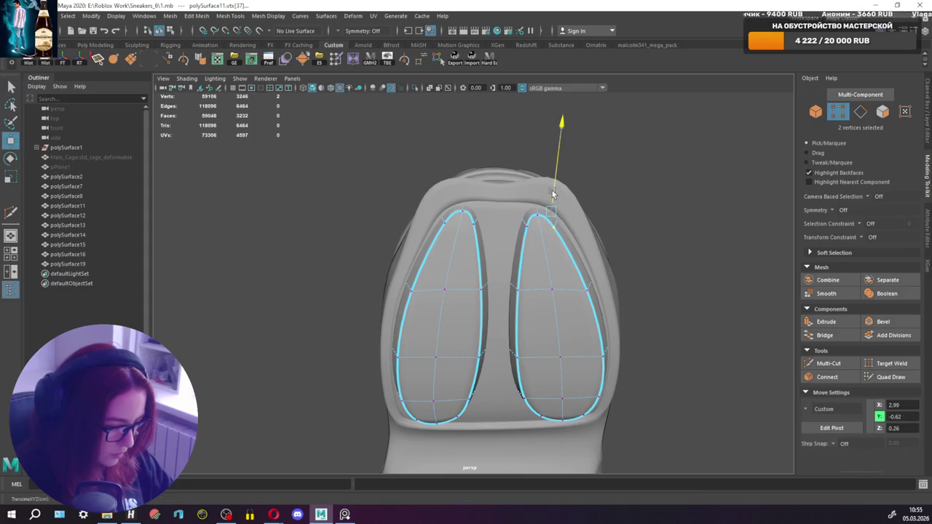
pyautogui.press('q')
pyautogui.moveTo(549, 219); pyautogui.dragTo(549, 219)
pyautogui.press('w')
pyautogui.moveTo(547, 145); pyautogui.dragTo(547, 151)
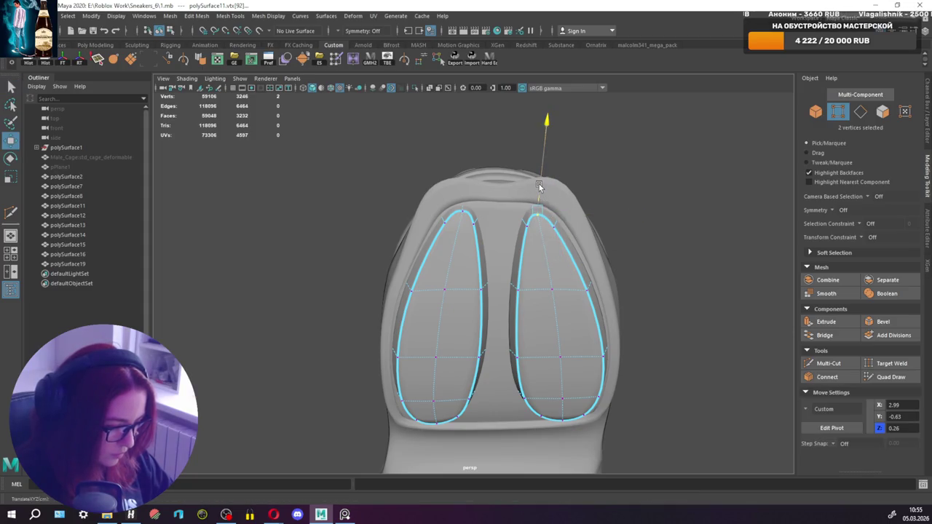
# Adjust the left oval's tip vertex, then return to object mode for a side view.
pyautogui.press('q')
pyautogui.press('w')
pyautogui.moveTo(473, 216); pyautogui.dragTo(464, 192)
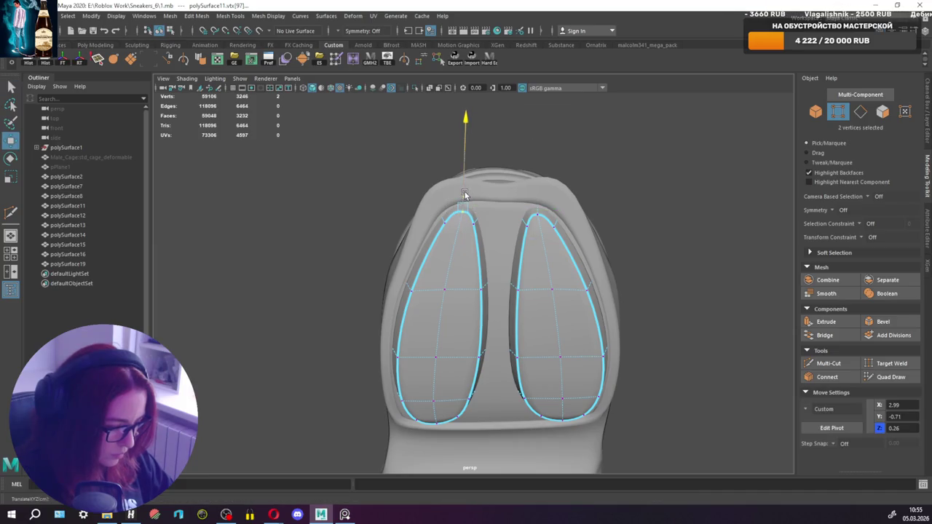
pyautogui.press('q')
pyautogui.keyDown('alt'); pyautogui.moveTo(514, 219); pyautogui.dragTo(544, 228); pyautogui.keyUp('alt')
pyautogui.moveTo(544, 228); pyautogui.dragTo(584, 215, button='right')
pyautogui.moveTo(584, 215)
pyautogui.keyDown('alt'); pyautogui.mouseDown()
pyautogui.moveTo(676, 307)
pyautogui.moveTo(677, 320)
pyautogui.mouseUp(); pyautogui.keyUp('alt')
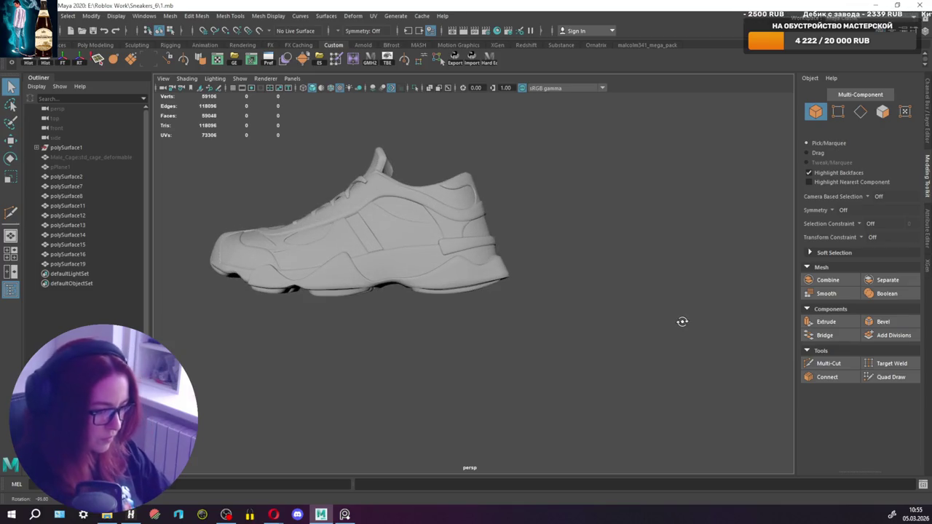
# Select the sole (polySurface12) and Multi-Cut new edge loops across its heel section.
pyautogui.click(342, 283)
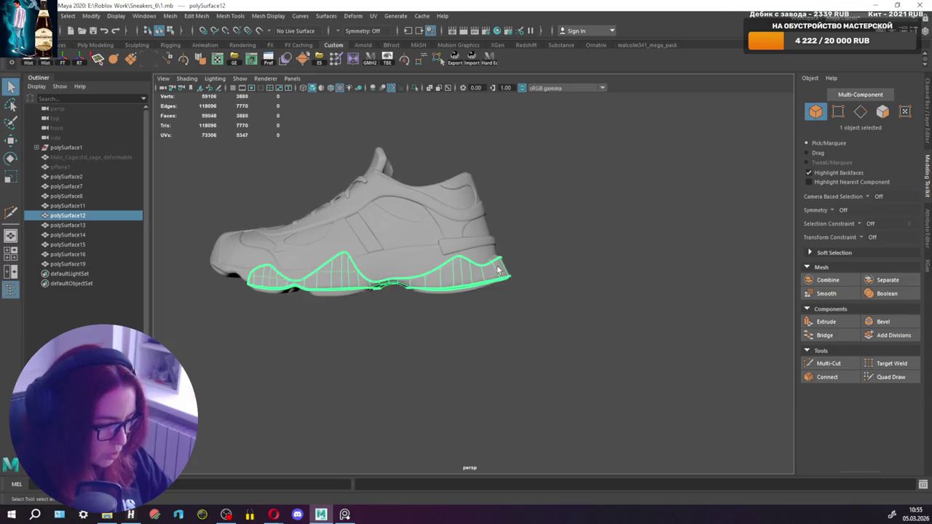
pyautogui.keyDown('alt'); pyautogui.moveTo(342, 283); pyautogui.dragTo(738, 261, button='right'); pyautogui.keyUp('alt')
pyautogui.click(829, 363)
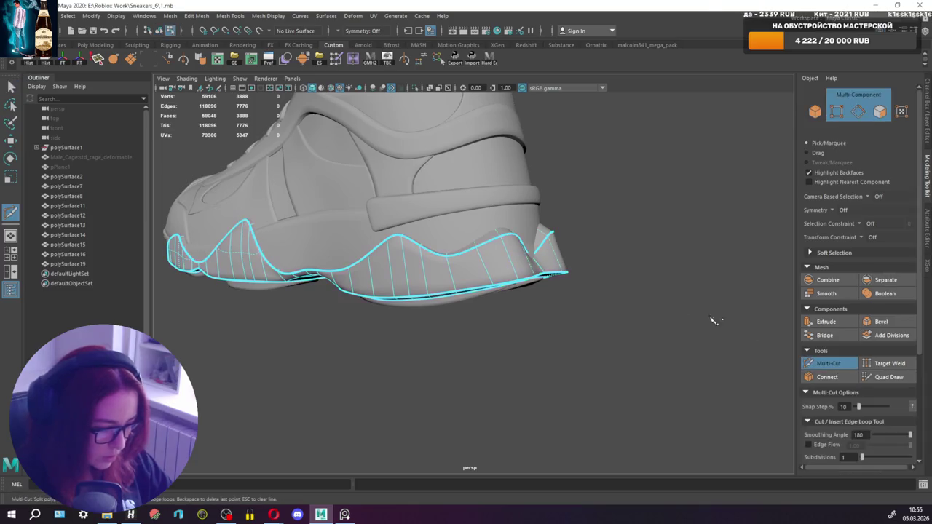
pyautogui.keyDown('ctrl'); pyautogui.click(514, 257); pyautogui.keyUp('ctrl')
pyautogui.moveTo(514, 256)
pyautogui.keyDown('alt'); pyautogui.mouseDown()
pyautogui.moveTo(474, 263)
pyautogui.moveTo(851, 267)
pyautogui.moveTo(491, 294)
pyautogui.mouseUp(); pyautogui.keyUp('alt')
pyautogui.keyDown('ctrl'); pyautogui.click(466, 279); pyautogui.keyUp('ctrl')
pyautogui.scroll(-5, 466, 279)
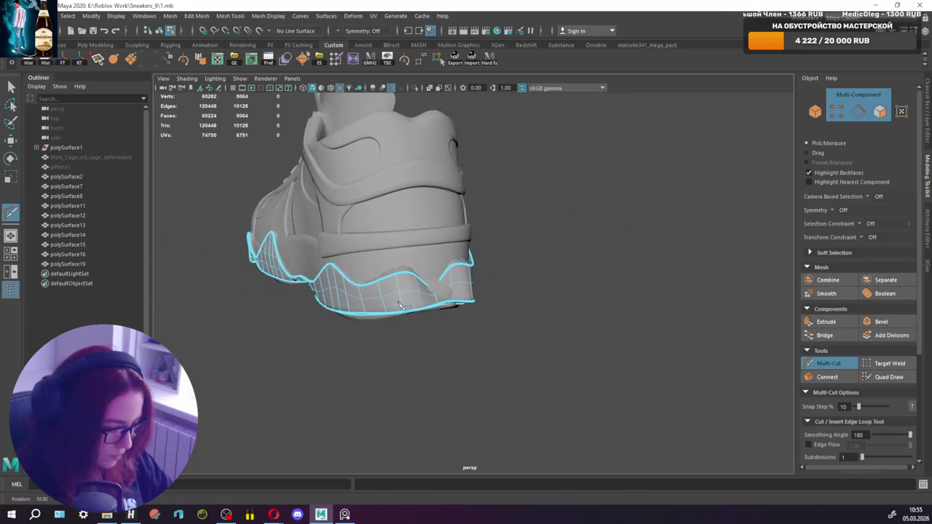
# Exit the cut tool and try nudging a heel edge, then undo the move.
pyautogui.press('q')
pyautogui.scroll(2, 512, 300)
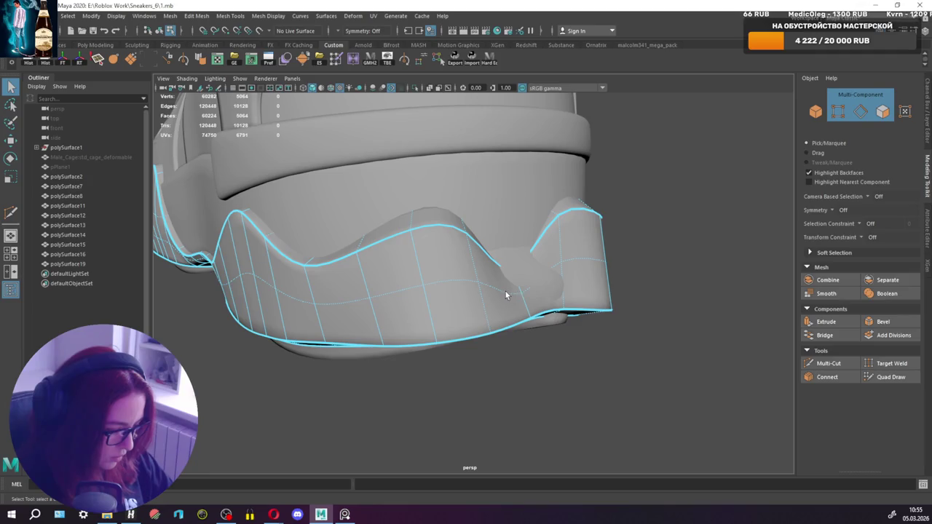
pyautogui.moveTo(548, 282)
pyautogui.keyDown('alt'); pyautogui.mouseDown()
pyautogui.moveTo(584, 283)
pyautogui.moveTo(545, 291)
pyautogui.mouseUp(); pyautogui.keyUp('alt')
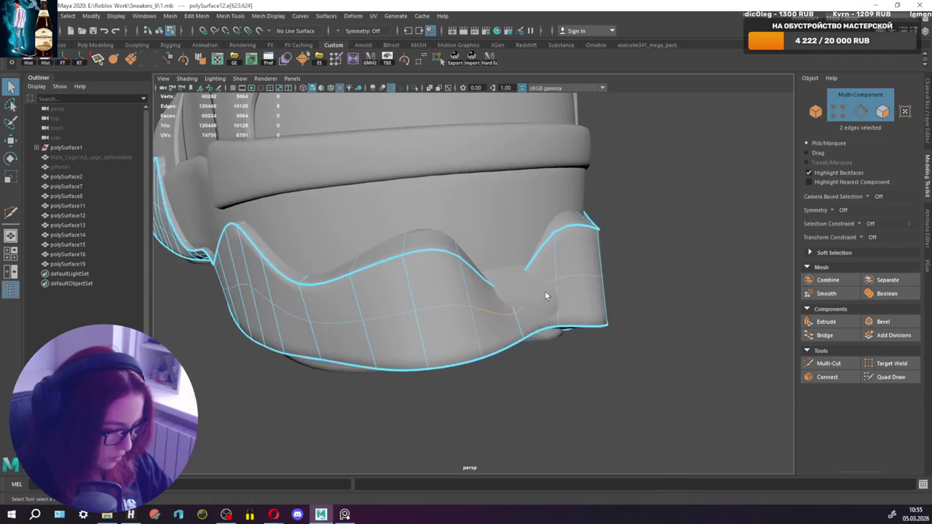
pyautogui.press('w')
pyautogui.press('d')
pyautogui.moveTo(542, 324)
pyautogui.mouseDown()
pyautogui.moveTo(547, 332)
pyautogui.moveTo(598, 308)
pyautogui.moveTo(592, 290)
pyautogui.moveTo(505, 260)
pyautogui.moveTo(575, 308)
pyautogui.moveTo(591, 287)
pyautogui.moveTo(532, 312)
pyautogui.moveTo(533, 335)
pyautogui.moveTo(538, 289)
pyautogui.moveTo(548, 344)
pyautogui.moveTo(514, 267)
pyautogui.mouseUp()
pyautogui.hotkey('ctrl', 'z')
# Inspect a top heel face and an edge at the sole's heel notch.
pyautogui.press('F8')
pyautogui.press('F11')
pyautogui.click(529, 275)
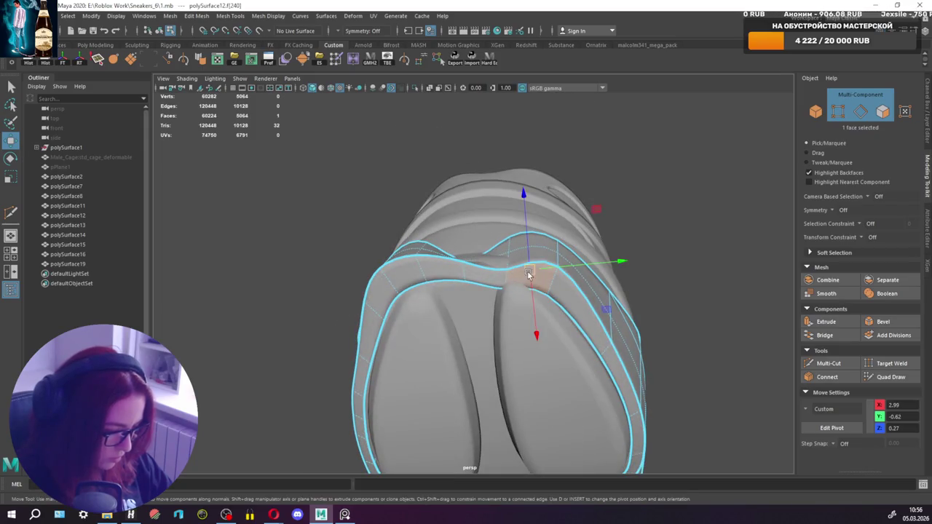
pyautogui.press('F8')
pyautogui.press('q')
pyautogui.moveTo(524, 259); pyautogui.dragTo(524, 221, button='right')
pyautogui.press('w')
pyautogui.click(518, 282)
pyautogui.keyDown('alt'); pyautogui.moveTo(517, 281); pyautogui.dragTo(510, 202); pyautogui.keyUp('alt')
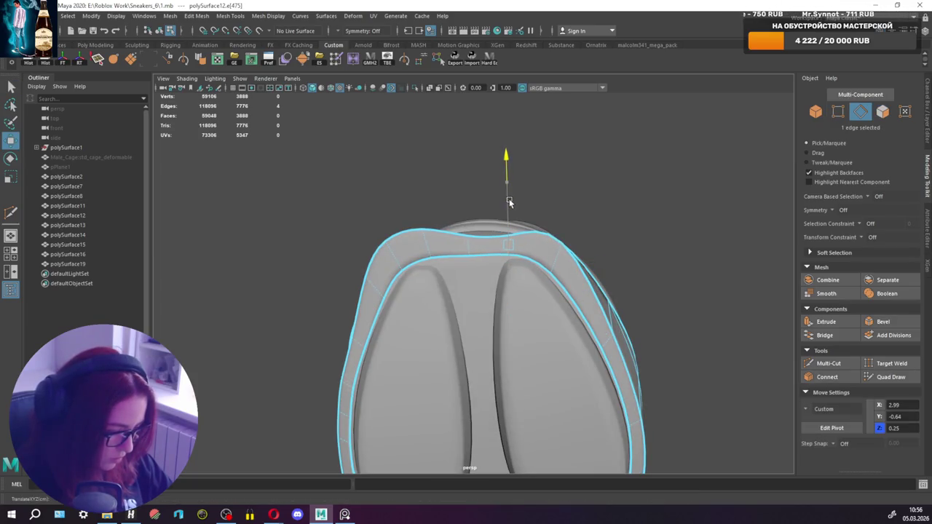
pyautogui.press('q')
# Raise a vertex at the heel notch to reshape it.
pyautogui.moveTo(553, 250)
pyautogui.keyDown('alt'); pyautogui.mouseDown()
pyautogui.moveTo(556, 348)
pyautogui.moveTo(525, 337)
pyautogui.mouseUp(); pyautogui.keyUp('alt')
pyautogui.moveTo(500, 267); pyautogui.dragTo(466, 266, button='right')
pyautogui.click(486, 342)
pyautogui.press('w')
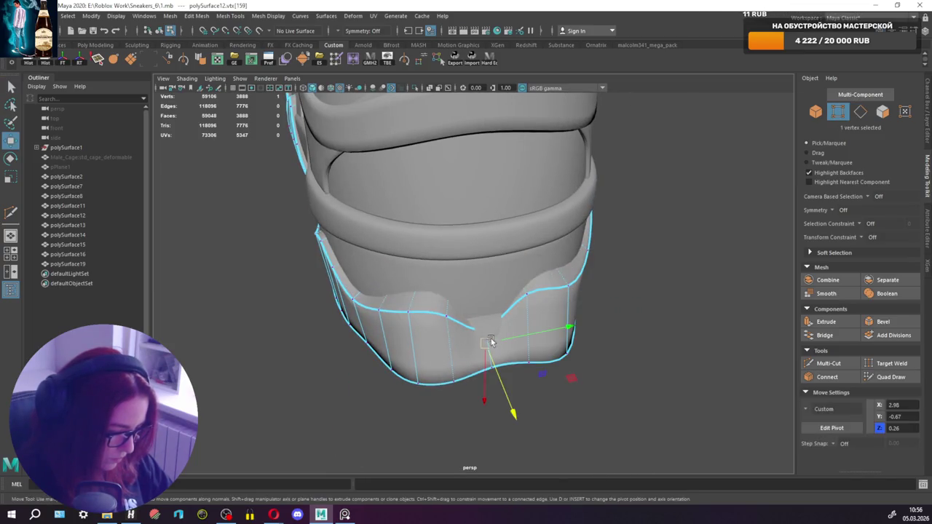
pyautogui.moveTo(491, 342); pyautogui.dragTo(486, 314)
pyautogui.press('q')
pyautogui.click(488, 320)
pyautogui.click(488, 322)
pyautogui.press('w')
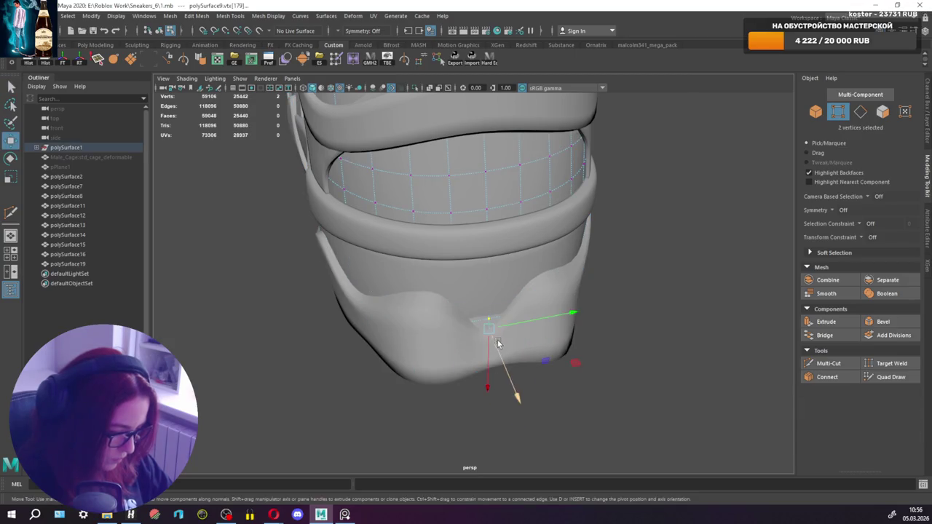
pyautogui.press('q')
# Pull a heel rim vertex upward, undoing one bad move.
pyautogui.keyDown('alt'); pyautogui.moveTo(499, 351); pyautogui.dragTo(495, 227); pyautogui.keyUp('alt')
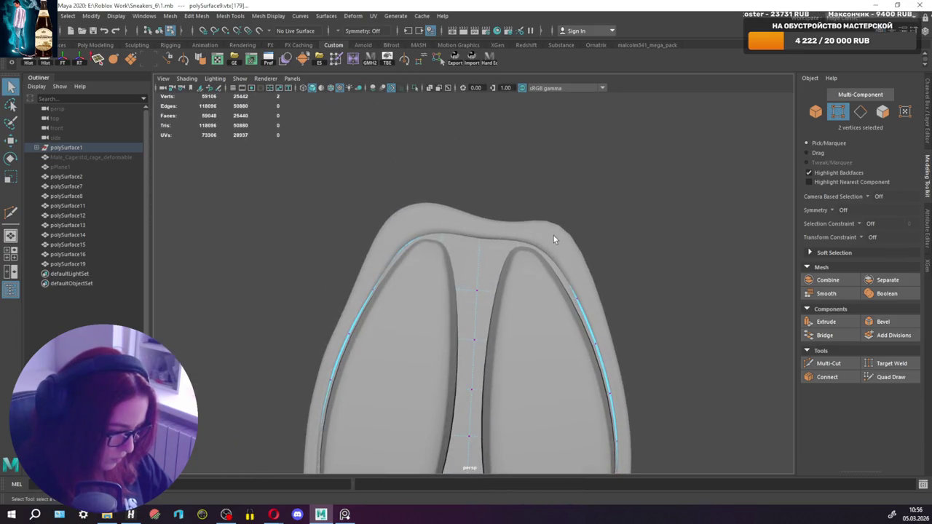
pyautogui.moveTo(524, 219); pyautogui.dragTo(510, 234, button='right')
pyautogui.moveTo(511, 196)
pyautogui.mouseDown()
pyautogui.moveTo(530, 219)
pyautogui.moveTo(522, 181)
pyautogui.mouseUp()
pyautogui.press('w')
pyautogui.hotkey('ctrl', 'z')
pyautogui.moveTo(522, 218); pyautogui.dragTo(519, 191)
pyautogui.press('q')
pyautogui.moveTo(560, 217)
pyautogui.mouseDown()
pyautogui.moveTo(534, 303)
pyautogui.moveTo(577, 259)
pyautogui.mouseUp()
pyautogui.press('w')
pyautogui.press('q')
# Delete the sole piece's construction history with the Hist shelf button.
pyautogui.moveTo(577, 259)
pyautogui.mouseDown(button='right')
pyautogui.moveTo(577, 291)
pyautogui.moveTo(624, 245)
pyautogui.mouseUp(button='right')
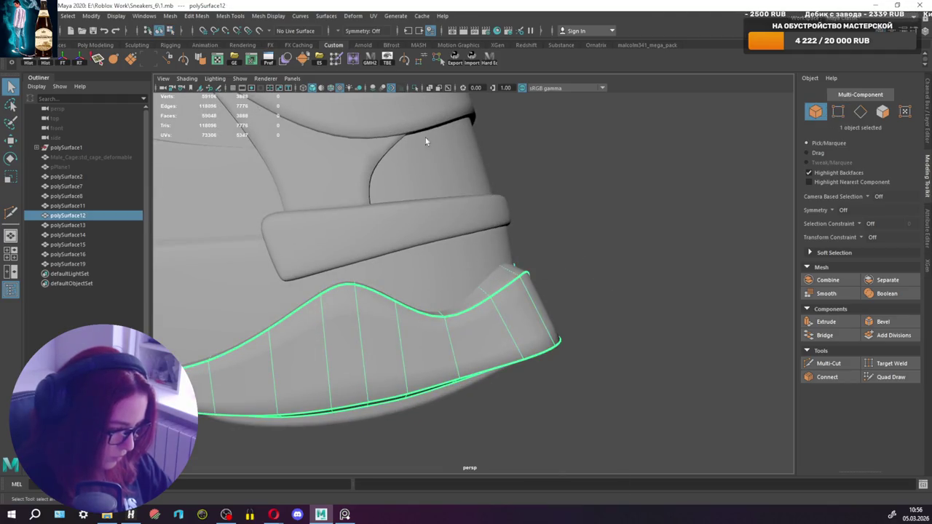
pyautogui.click(45, 63)
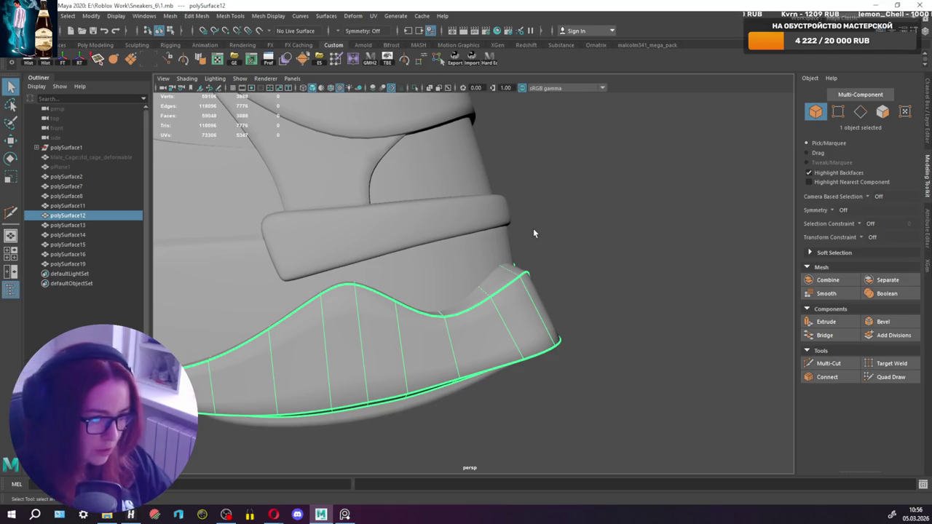
pyautogui.moveTo(578, 318)
pyautogui.keyDown('alt'); pyautogui.mouseDown()
pyautogui.moveTo(555, 292)
pyautogui.moveTo(534, 234)
pyautogui.mouseUp(); pyautogui.keyUp('alt')
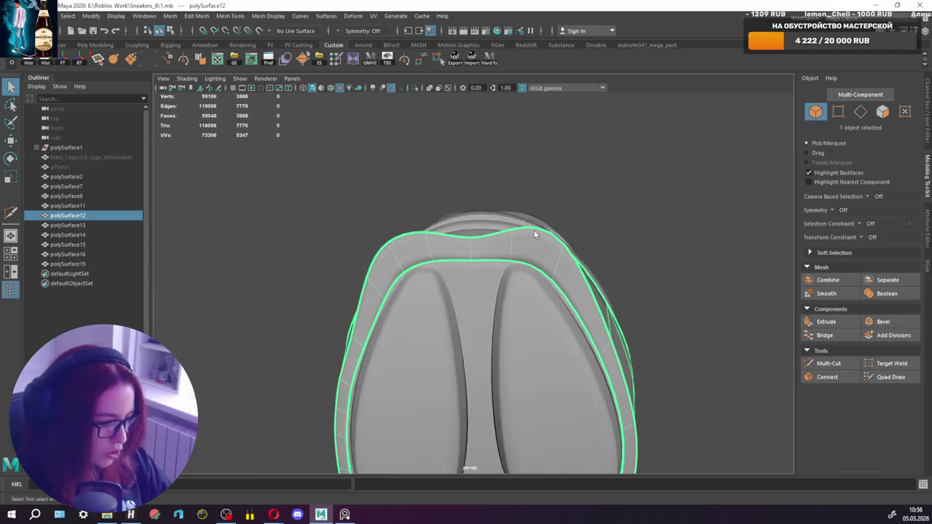
# Lower the centre rim vertex into a dip and pick vertices on the rim's left side.
pyautogui.keyDown('alt'); pyautogui.moveTo(708, 159); pyautogui.dragTo(625, 184); pyautogui.keyUp('alt')
pyautogui.press('F9')
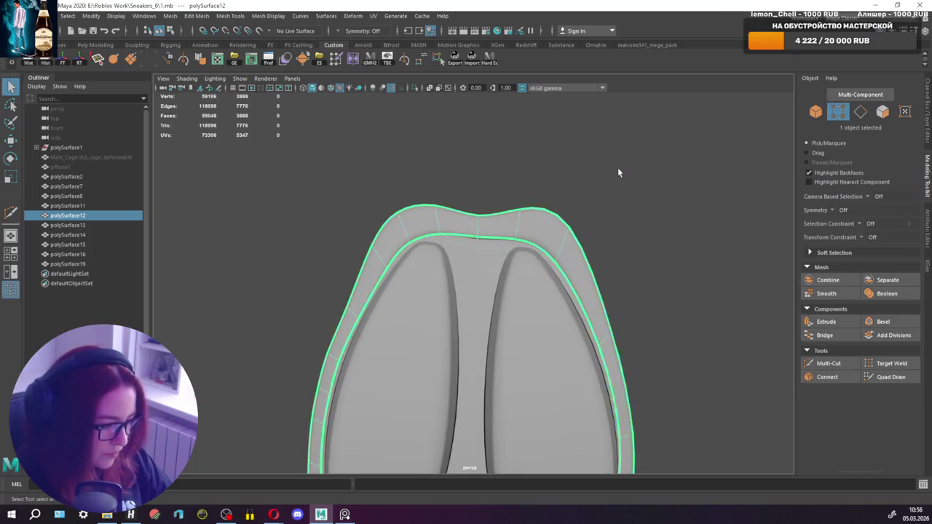
pyautogui.press('w')
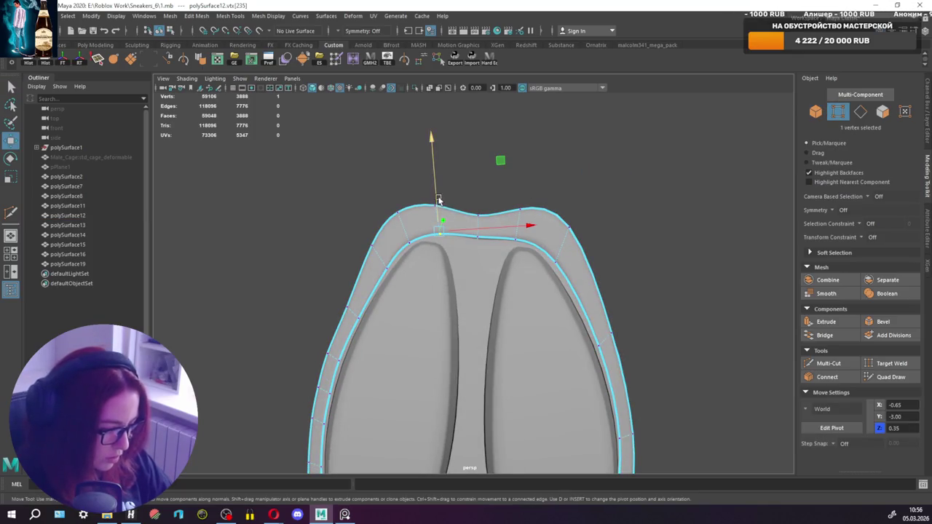
pyautogui.click(476, 241)
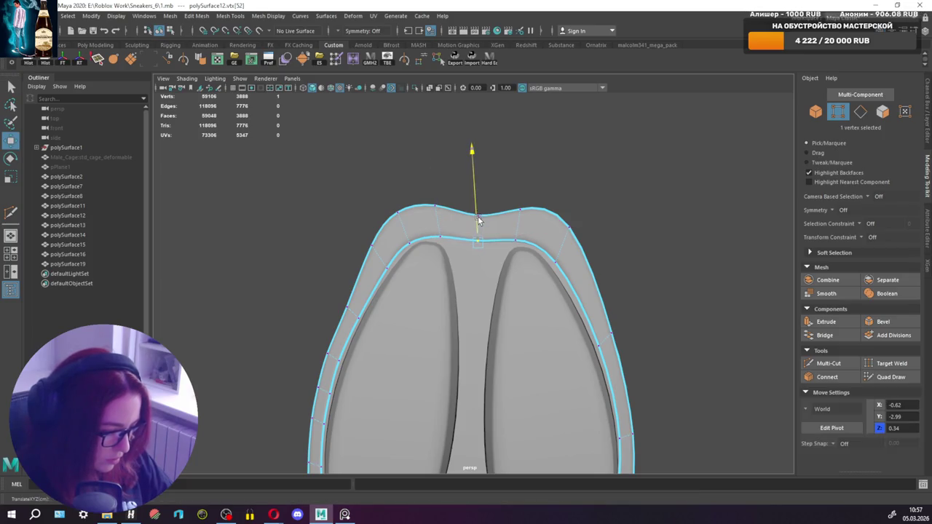
pyautogui.moveTo(480, 221); pyautogui.dragTo(484, 225)
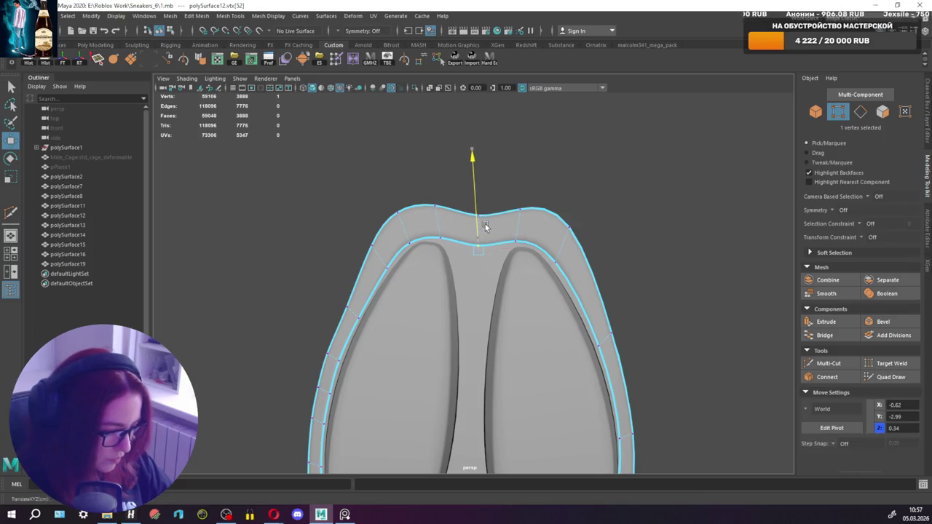
pyautogui.click(390, 266)
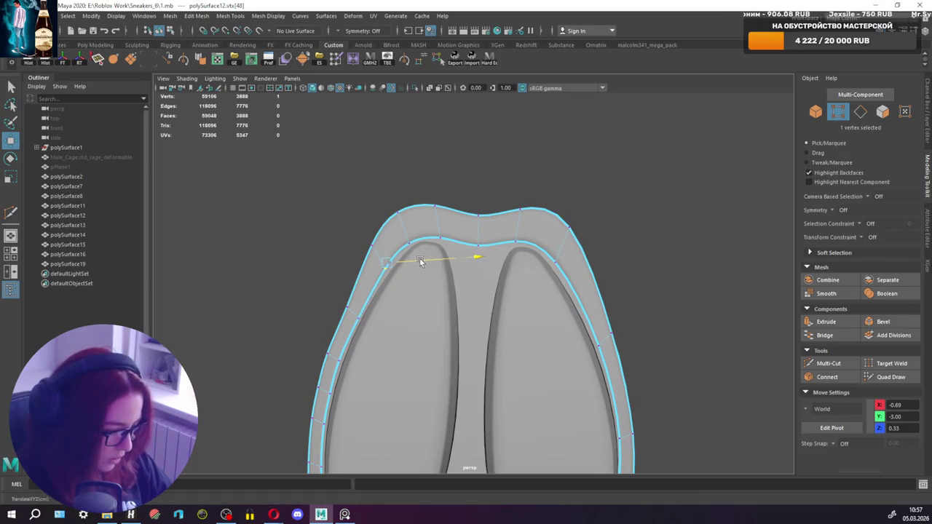
pyautogui.click(345, 311)
pyautogui.press('q')
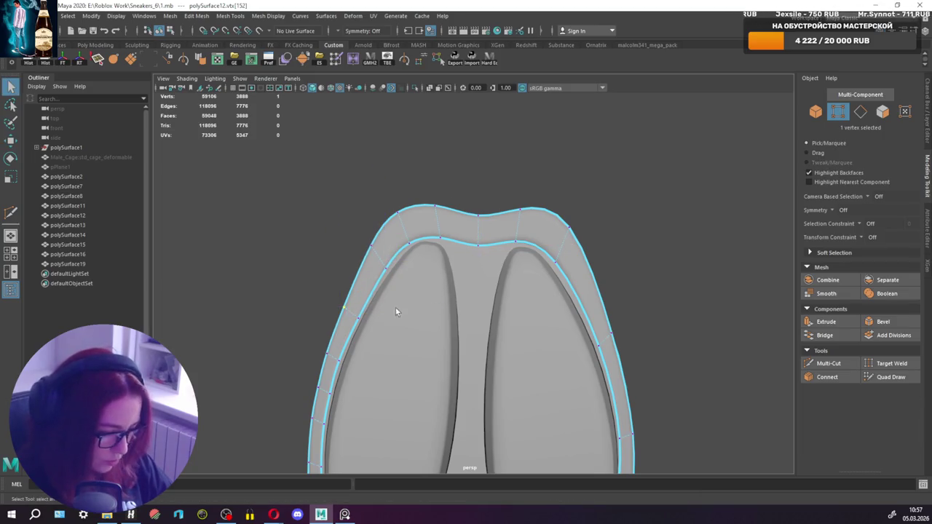
# Move another rim vertex from a low front view, then return to object mode.
pyautogui.keyDown('alt'); pyautogui.moveTo(516, 313); pyautogui.dragTo(616, 426); pyautogui.keyUp('alt')
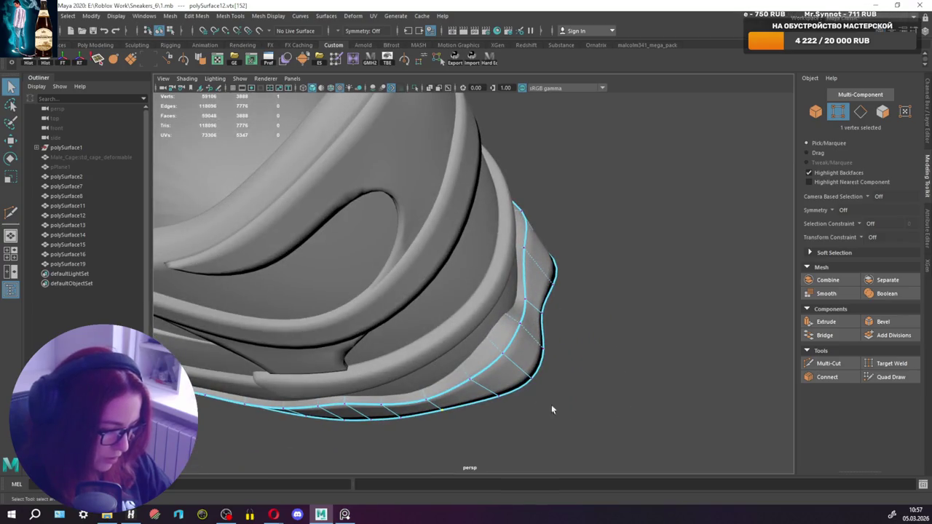
pyautogui.press('w')
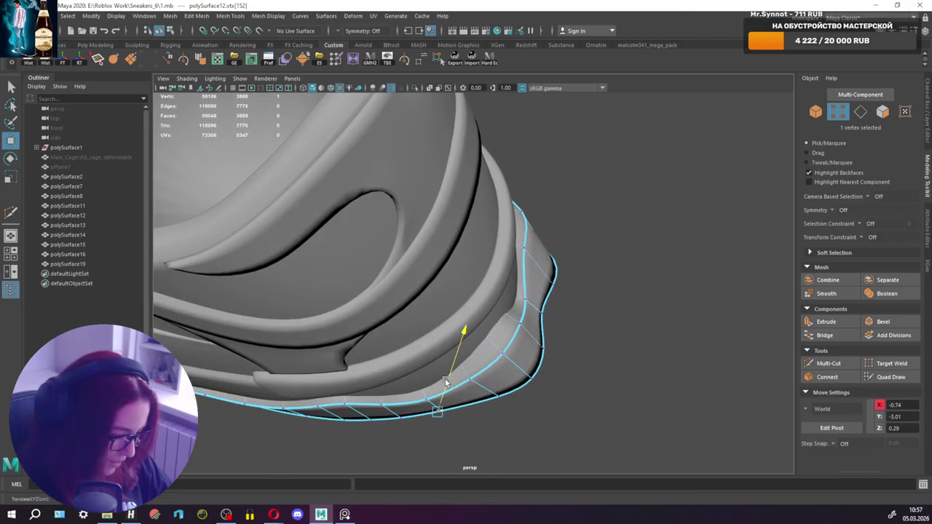
pyautogui.press('q')
pyautogui.moveTo(520, 367)
pyautogui.keyDown('alt'); pyautogui.mouseDown()
pyautogui.moveTo(416, 377)
pyautogui.moveTo(446, 355)
pyautogui.mouseUp(); pyautogui.keyUp('alt')
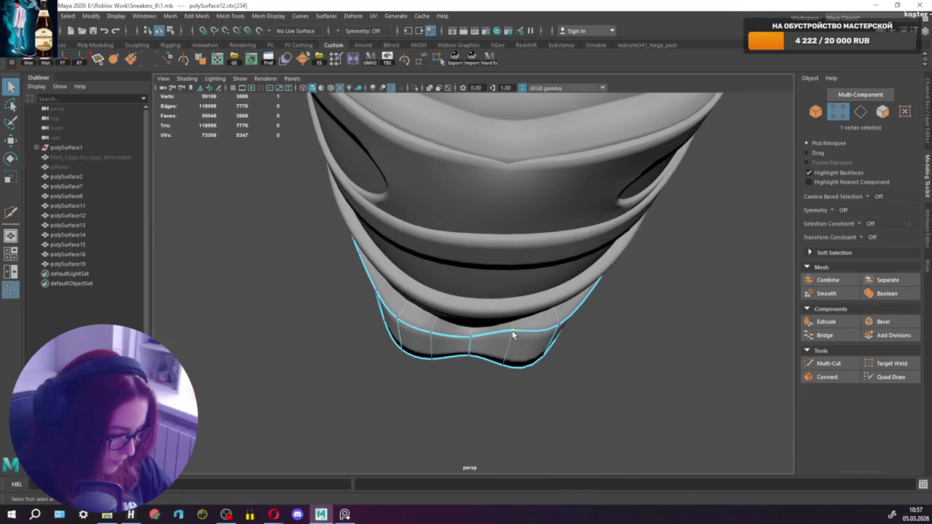
pyautogui.press('w')
pyautogui.moveTo(504, 382)
pyautogui.mouseDown()
pyautogui.moveTo(510, 248)
pyautogui.moveTo(469, 237)
pyautogui.moveTo(558, 238)
pyautogui.moveTo(508, 254)
pyautogui.mouseUp()
pyautogui.click(473, 252)
pyautogui.press('q')
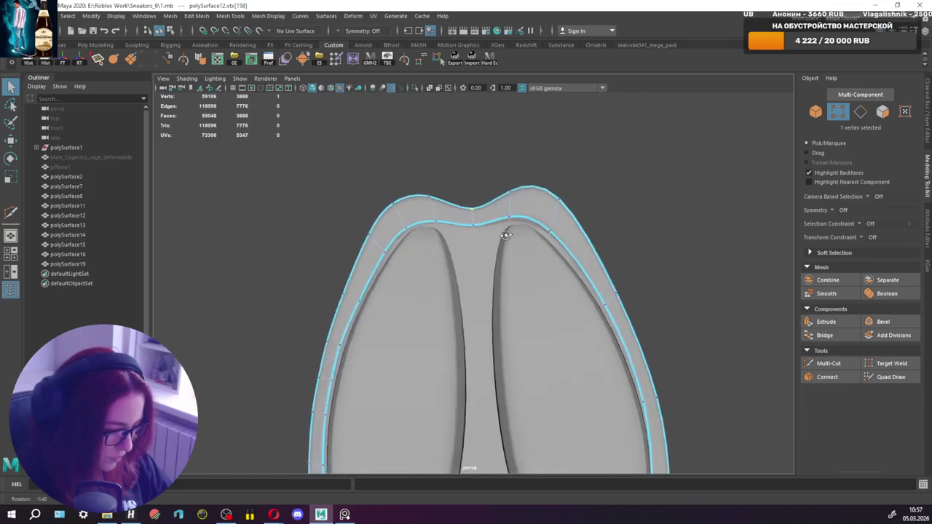
pyautogui.scroll(-5, 525, 244)
pyautogui.moveTo(551, 220); pyautogui.dragTo(600, 206, button='right')
# With smooth preview off, Multi-Cut a new edge across the face beside the heel rim's V-notch.
pyautogui.moveTo(600, 206)
pyautogui.keyDown('alt'); pyautogui.mouseDown()
pyautogui.moveTo(557, 274)
pyautogui.moveTo(622, 303)
pyautogui.mouseUp(); pyautogui.keyUp('alt')
pyautogui.click(480, 305)
pyautogui.moveTo(480, 306)
pyautogui.keyDown('alt'); pyautogui.mouseDown()
pyautogui.moveTo(466, 294)
pyautogui.moveTo(507, 299)
pyautogui.mouseUp(); pyautogui.keyUp('alt')
pyautogui.click(808, 363)
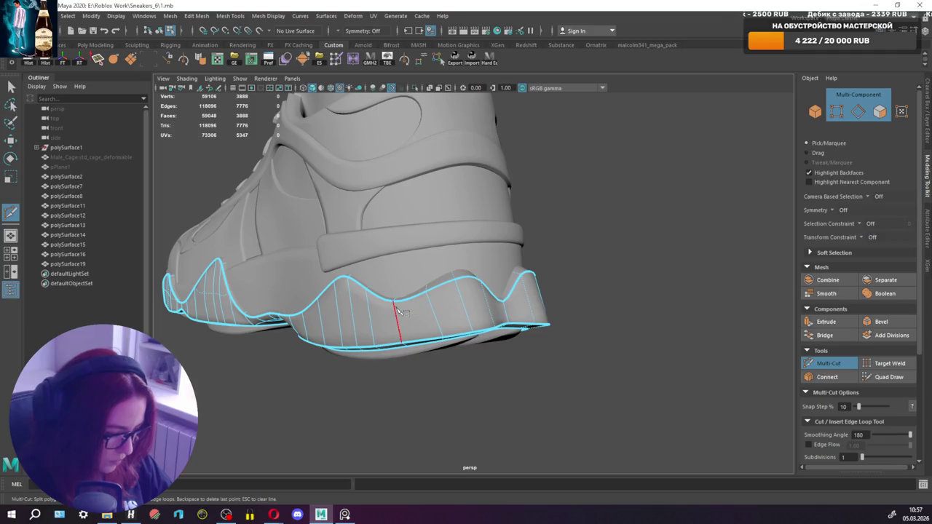
pyautogui.press('1')
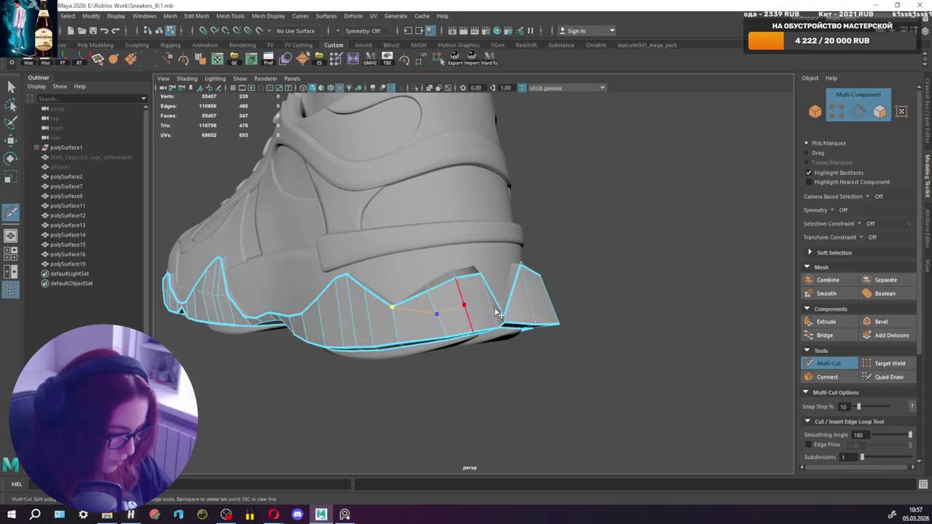
pyautogui.moveTo(495, 309)
pyautogui.keyDown('alt'); pyautogui.mouseDown()
pyautogui.moveTo(422, 321)
pyautogui.moveTo(566, 327)
pyautogui.mouseUp(); pyautogui.keyUp('alt')
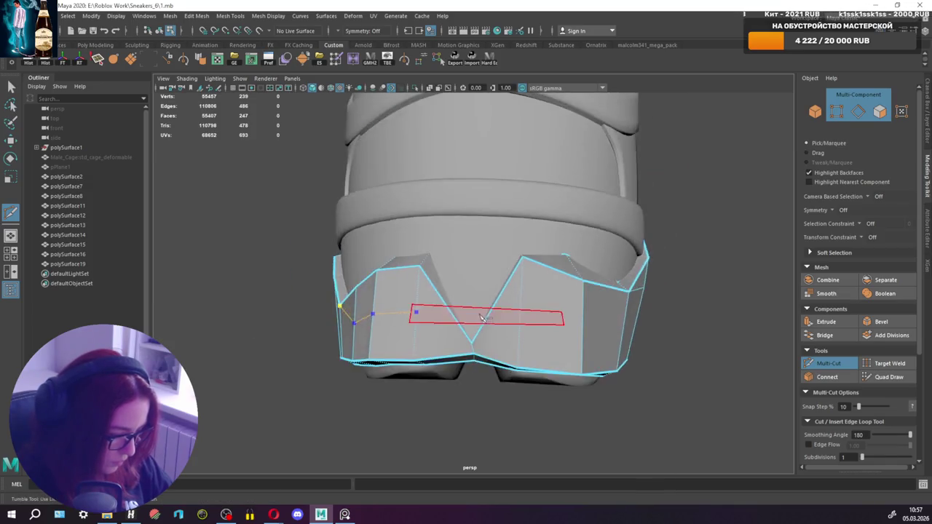
pyautogui.scroll(-5, 501, 342)
pyautogui.scroll(1, 510, 328)
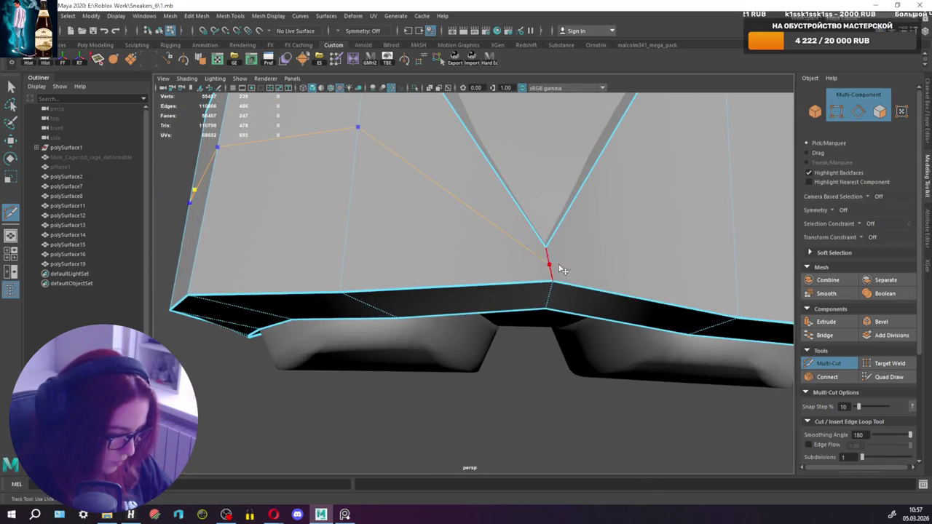
pyautogui.scroll(-4, 563, 270)
pyautogui.click(558, 257)
pyautogui.click(612, 256)
pyautogui.keyDown('alt'); pyautogui.moveTo(612, 263); pyautogui.dragTo(576, 273); pyautogui.keyUp('alt')
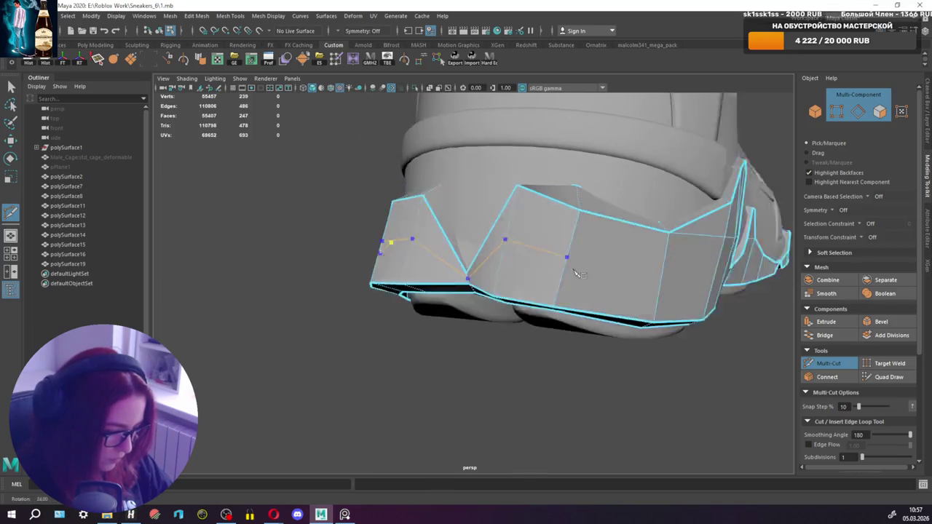
pyautogui.moveTo(655, 281)
pyautogui.keyDown('alt'); pyautogui.mouseDown()
pyautogui.moveTo(664, 281)
pyautogui.moveTo(569, 286)
pyautogui.mouseUp(); pyautogui.keyUp('alt')
pyautogui.press('q')
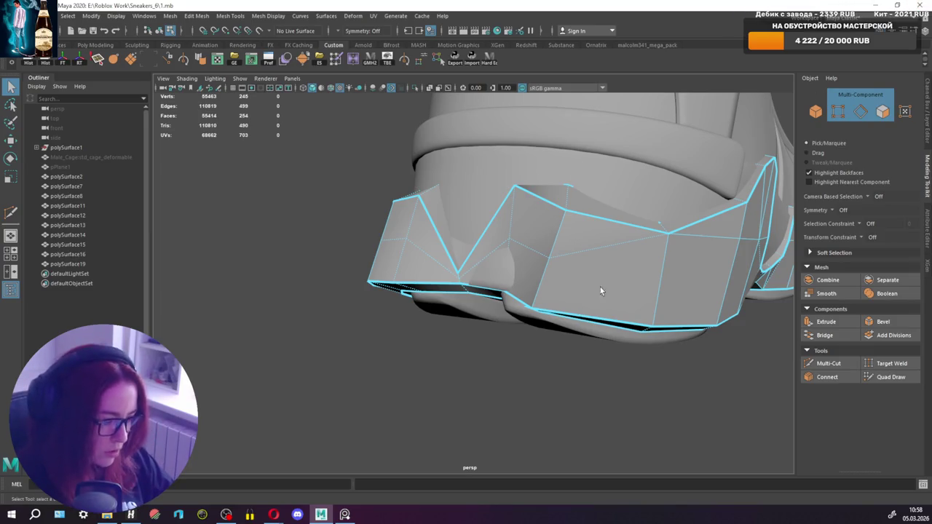
# Check the smoothed shoe, then refine the heel edge selection on the low-poly cage.
pyautogui.keyDown('alt'); pyautogui.moveTo(600, 287); pyautogui.dragTo(687, 294); pyautogui.keyUp('alt')
pyautogui.press('3')
pyautogui.press('1')
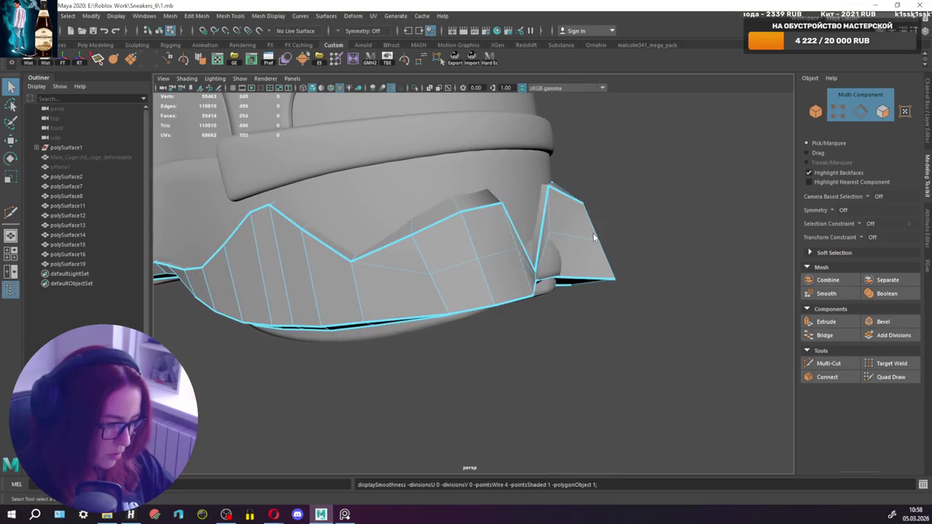
pyautogui.press('F11')
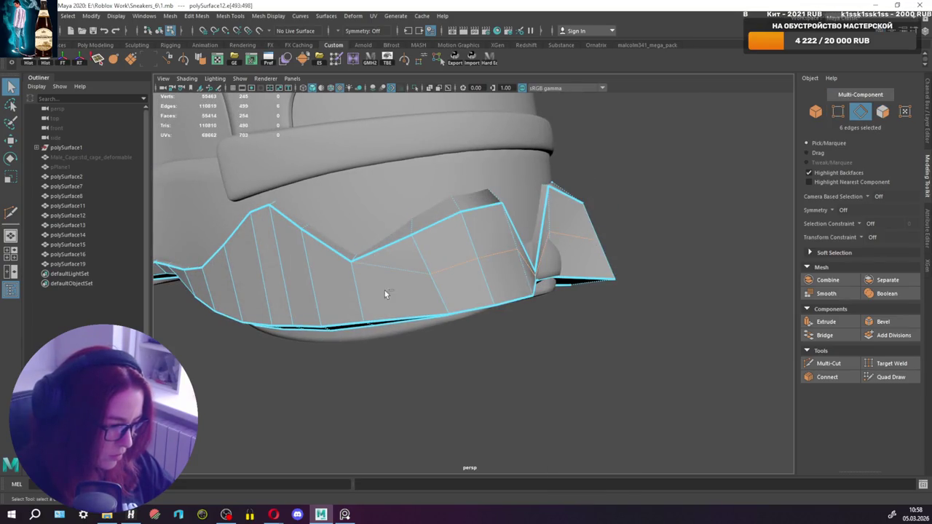
pyautogui.keyDown('alt'); pyautogui.moveTo(385, 293); pyautogui.dragTo(365, 285); pyautogui.keyUp('alt')
pyautogui.keyDown('ctrl'); pyautogui.moveTo(568, 288); pyautogui.dragTo(568, 288); pyautogui.keyUp('ctrl')
pyautogui.keyDown('alt'); pyautogui.moveTo(569, 287); pyautogui.dragTo(569, 269); pyautogui.keyUp('alt')
# Move the cut heel edges slightly outward, preview them smoothed, and minimize Maya.
pyautogui.press('w')
pyautogui.press('d')
pyautogui.moveTo(618, 292); pyautogui.dragTo(618, 301)
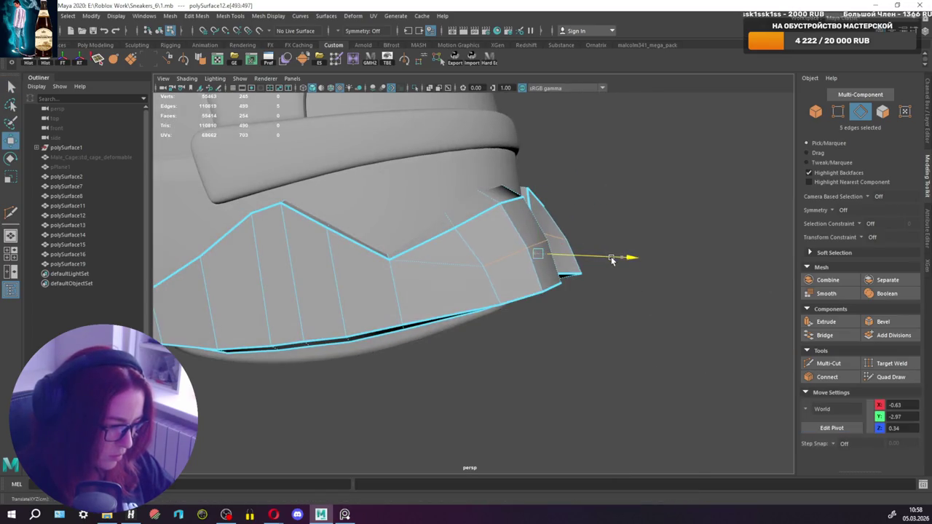
pyautogui.press('3')
pyautogui.keyDown('alt'); pyautogui.moveTo(616, 261); pyautogui.dragTo(510, 262); pyautogui.keyUp('alt')
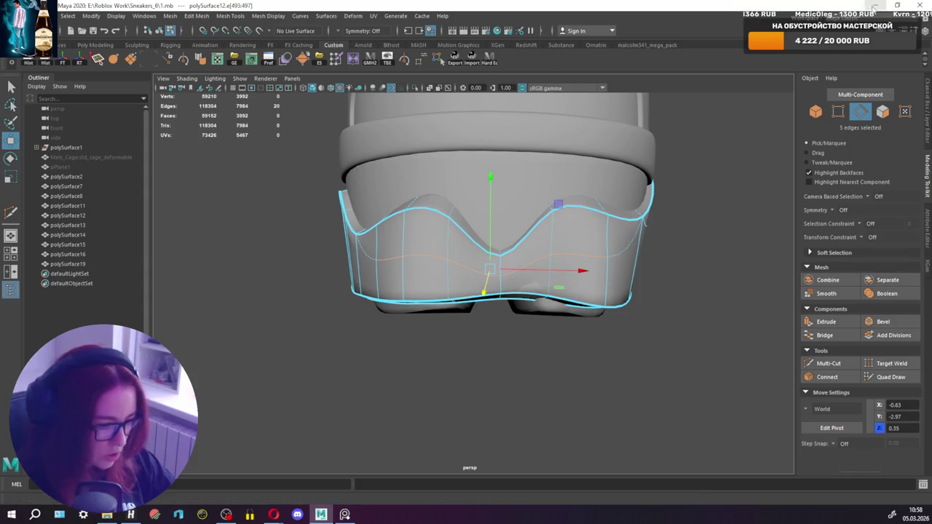
pyautogui.click(877, 6)
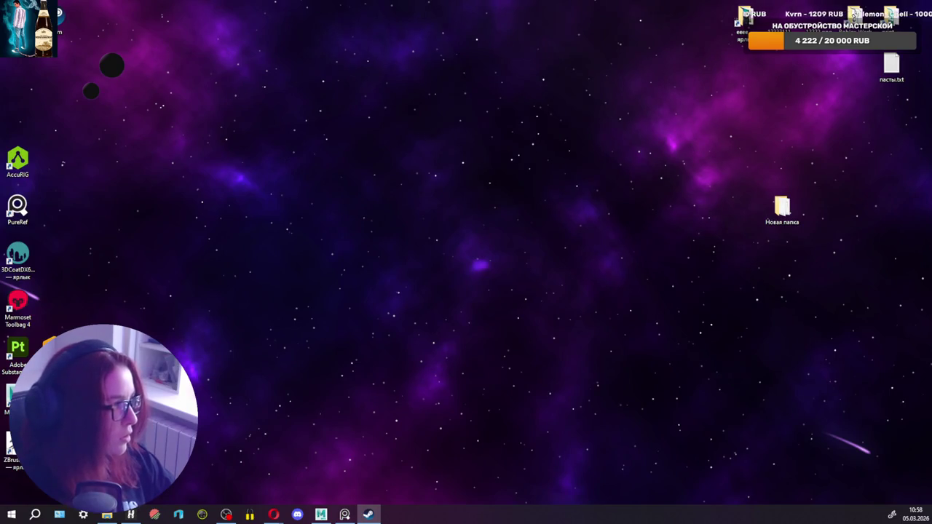
# Bring the Maya sneaker scene back to the front with Alt+Tab.
pyautogui.hotkey('alt', 'Tab')
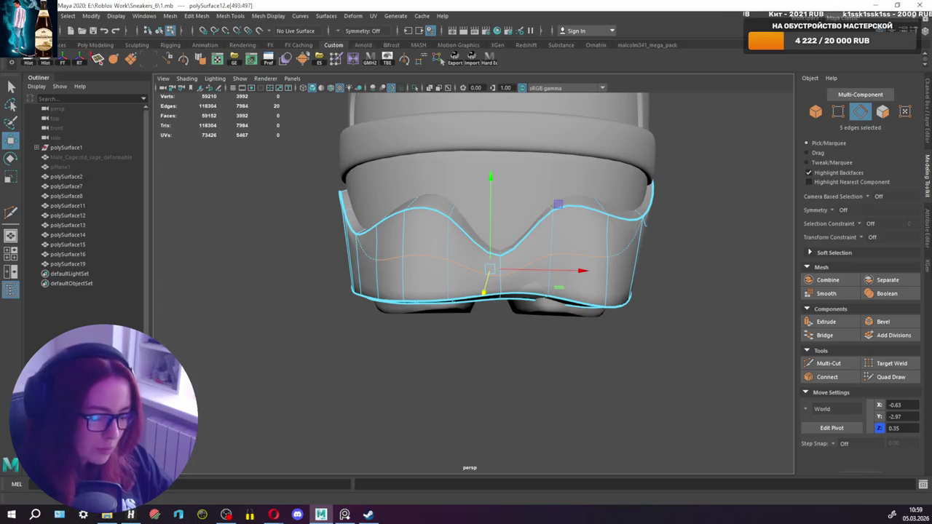
# Turn off smooth preview and clear the heel sole piece's history.
pyautogui.moveTo(519, 237)
pyautogui.keyDown('alt'); pyautogui.mouseDown()
pyautogui.moveTo(645, 271)
pyautogui.moveTo(707, 263)
pyautogui.moveTo(574, 268)
pyautogui.moveTo(547, 281)
pyautogui.moveTo(547, 268)
pyautogui.moveTo(529, 317)
pyautogui.moveTo(558, 260)
pyautogui.mouseUp(); pyautogui.keyUp('alt')
pyautogui.moveTo(558, 260); pyautogui.dragTo(534, 264, button='right')
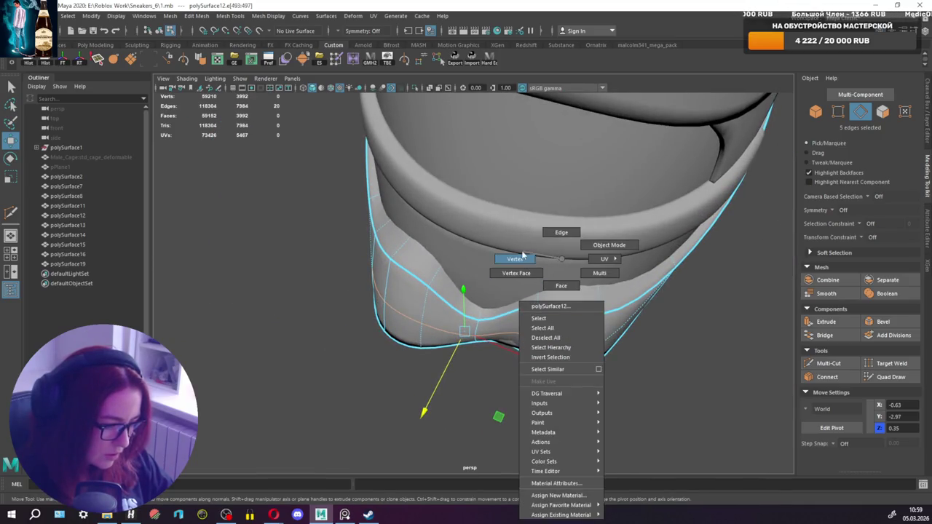
pyautogui.press('1')
pyautogui.moveTo(534, 265)
pyautogui.keyDown('alt'); pyautogui.mouseDown()
pyautogui.moveTo(594, 211)
pyautogui.moveTo(592, 258)
pyautogui.mouseUp(); pyautogui.keyUp('alt')
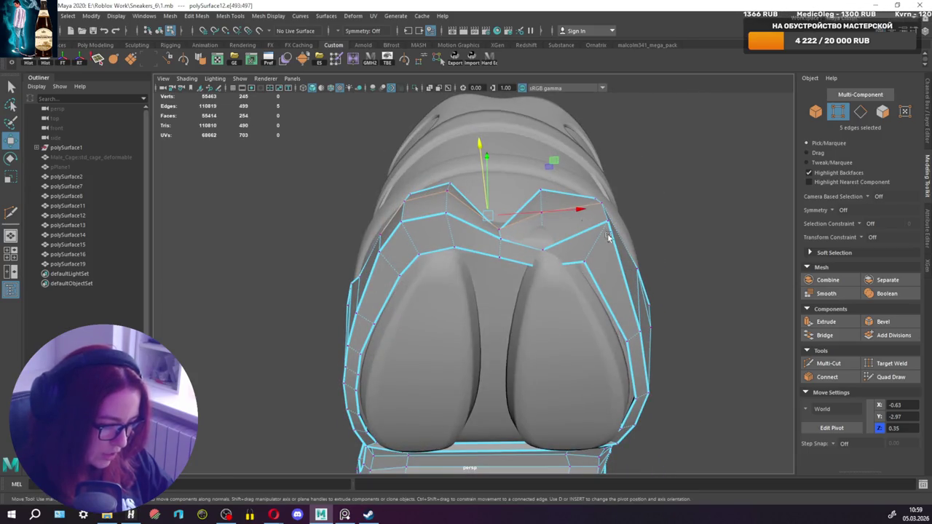
pyautogui.moveTo(608, 236); pyautogui.dragTo(634, 218, button='right')
pyautogui.click(46, 63)
pyautogui.moveTo(576, 218); pyautogui.dragTo(553, 246, button='right')
pyautogui.press('w')
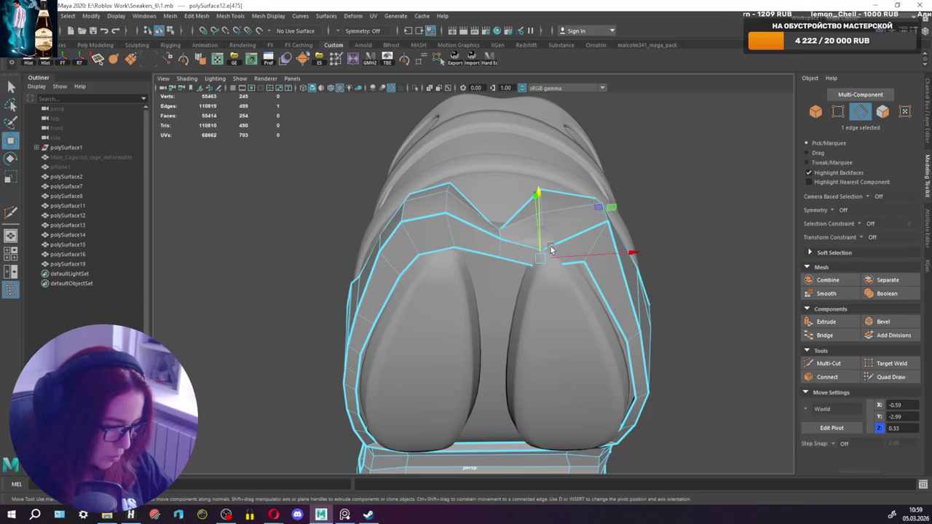
pyautogui.moveTo(546, 248)
pyautogui.keyDown('alt'); pyautogui.mouseDown()
pyautogui.moveTo(540, 168)
pyautogui.moveTo(561, 214)
pyautogui.mouseUp(); pyautogui.keyUp('alt')
pyautogui.press('q')
# Lower a few vertices around the heel rim's central V-notch slightly in Y.
pyautogui.moveTo(560, 213); pyautogui.dragTo(516, 208, button='right')
pyautogui.click(542, 215)
pyautogui.press('w')
pyautogui.keyDown('alt'); pyautogui.moveTo(542, 216); pyautogui.dragTo(559, 210); pyautogui.keyUp('alt')
pyautogui.press('q')
pyautogui.moveTo(542, 158)
pyautogui.keyDown('alt'); pyautogui.mouseDown()
pyautogui.moveTo(539, 139)
pyautogui.moveTo(541, 267)
pyautogui.moveTo(539, 254)
pyautogui.mouseUp(); pyautogui.keyUp('alt')
pyautogui.press('w')
pyautogui.moveTo(532, 394); pyautogui.dragTo(552, 389)
pyautogui.press('q')
pyautogui.press('w')
pyautogui.press('q')
pyautogui.moveTo(588, 354)
pyautogui.keyDown('alt'); pyautogui.mouseDown()
pyautogui.moveTo(564, 322)
pyautogui.moveTo(410, 351)
pyautogui.moveTo(555, 257)
pyautogui.mouseUp(); pyautogui.keyUp('alt')
pyautogui.press('w')
pyautogui.press('q')
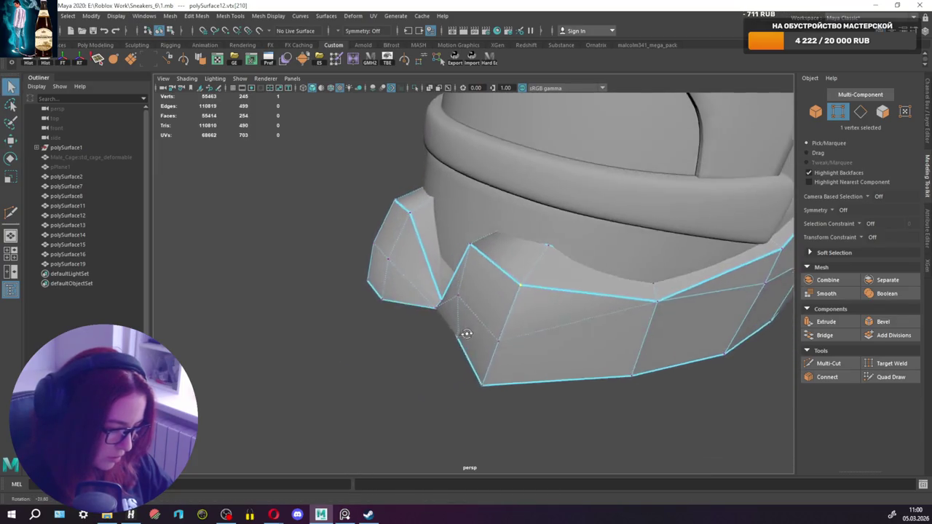
pyautogui.moveTo(555, 257); pyautogui.dragTo(625, 192, button='right')
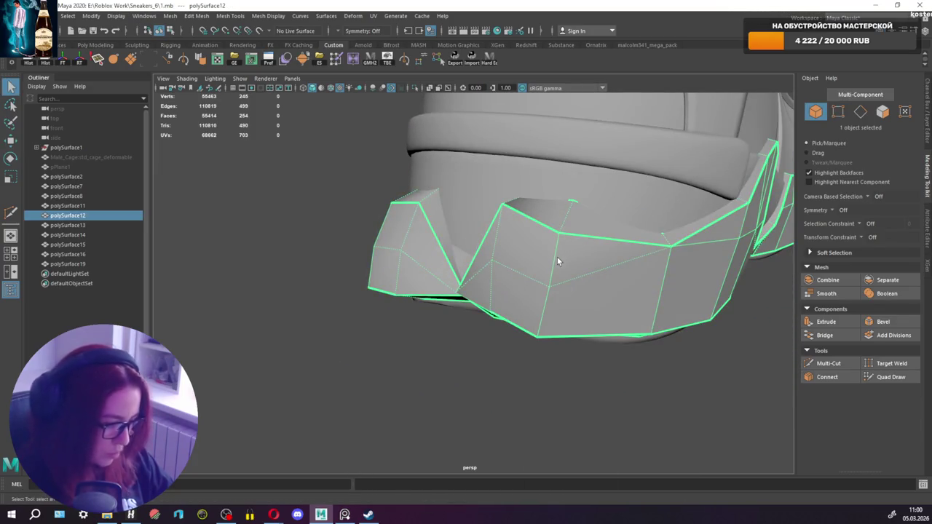
# Duplicate polySurface12, remove the original, and select the new polySurface20.
pyautogui.hotkey('ctrl', 'd')
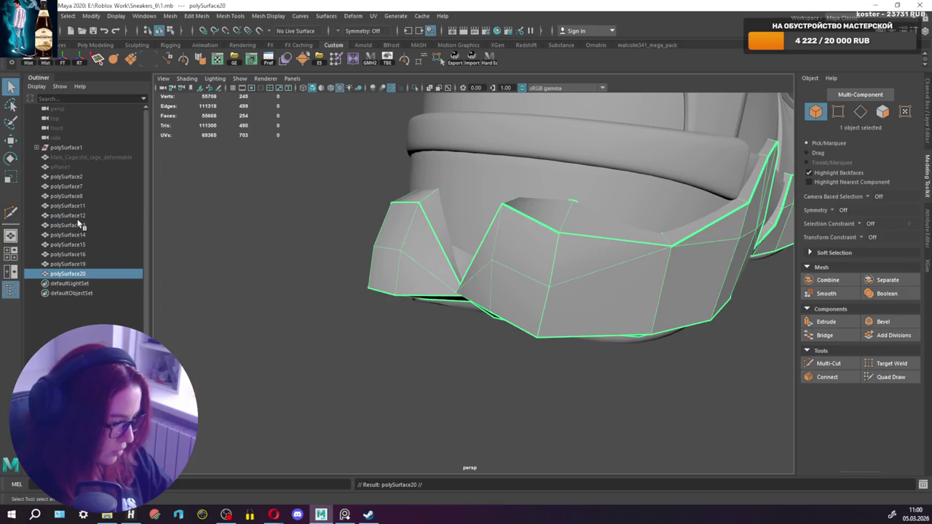
pyautogui.click(79, 225)
pyautogui.keyDown('alt'); pyautogui.moveTo(178, 239); pyautogui.dragTo(417, 252); pyautogui.keyUp('alt')
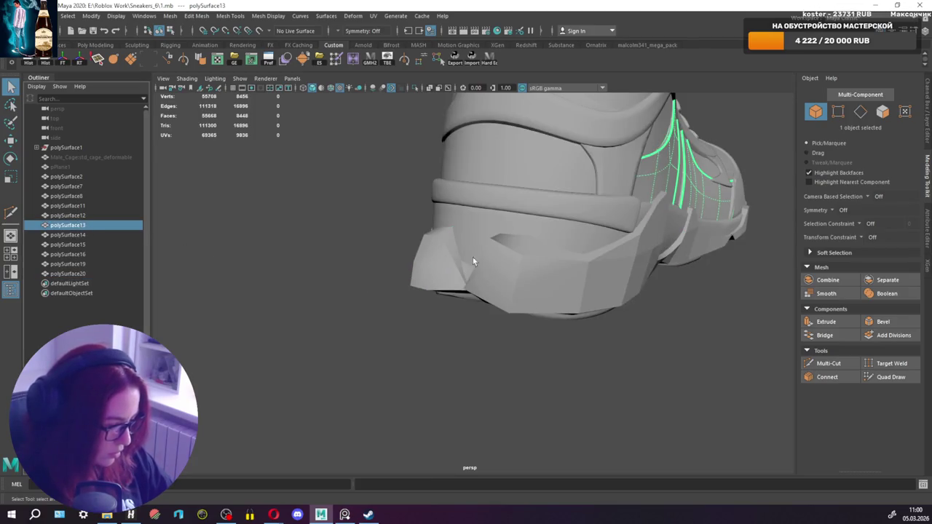
pyautogui.click(108, 216)
pyautogui.click(272, 226)
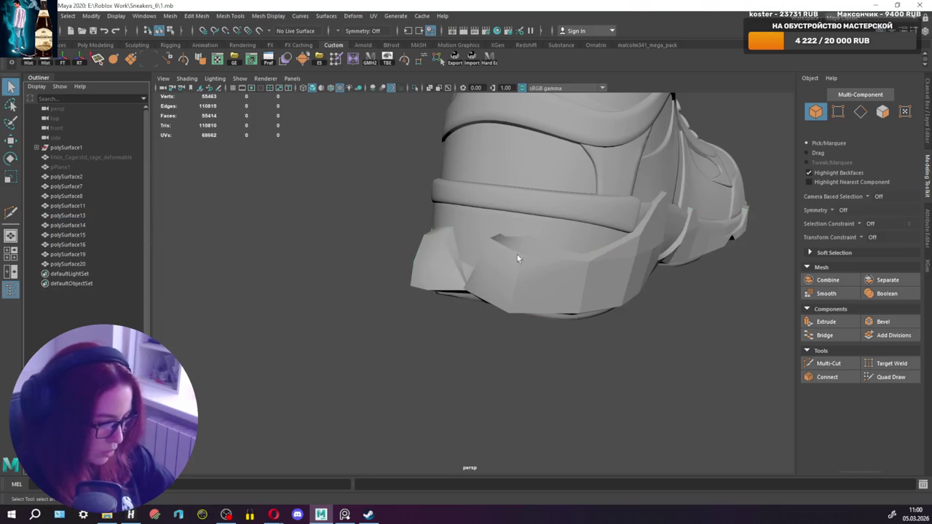
pyautogui.click(517, 273)
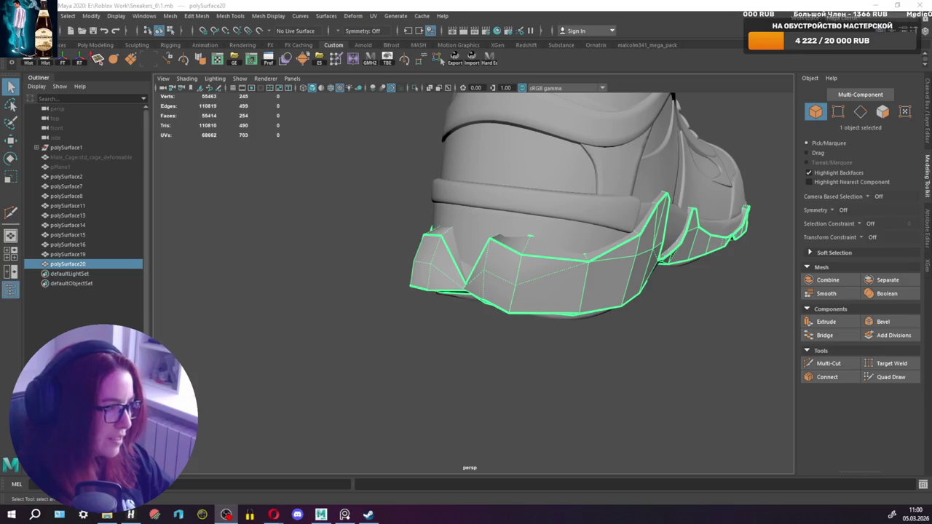
# Preview polySurface20 smoothed and nudge the first vertex on its heel outline.
pyautogui.moveTo(561, 219)
pyautogui.keyDown('alt'); pyautogui.mouseDown()
pyautogui.moveTo(559, 262)
pyautogui.moveTo(472, 259)
pyautogui.moveTo(468, 235)
pyautogui.moveTo(537, 185)
pyautogui.moveTo(547, 185)
pyautogui.moveTo(552, 212)
pyautogui.mouseUp(); pyautogui.keyUp('alt')
pyautogui.press('3')
pyautogui.scroll(3, 553, 208)
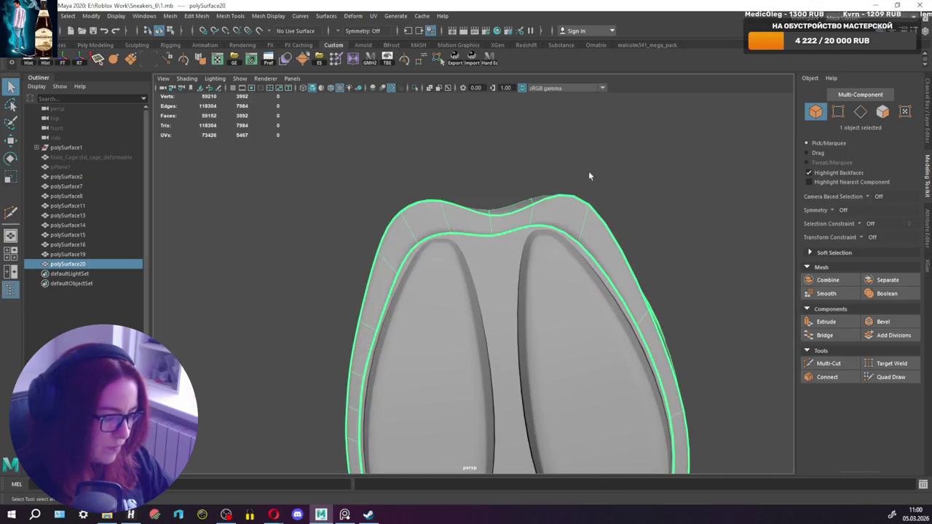
pyautogui.moveTo(589, 171); pyautogui.dragTo(555, 153, button='right')
pyautogui.click(531, 228)
pyautogui.press('w')
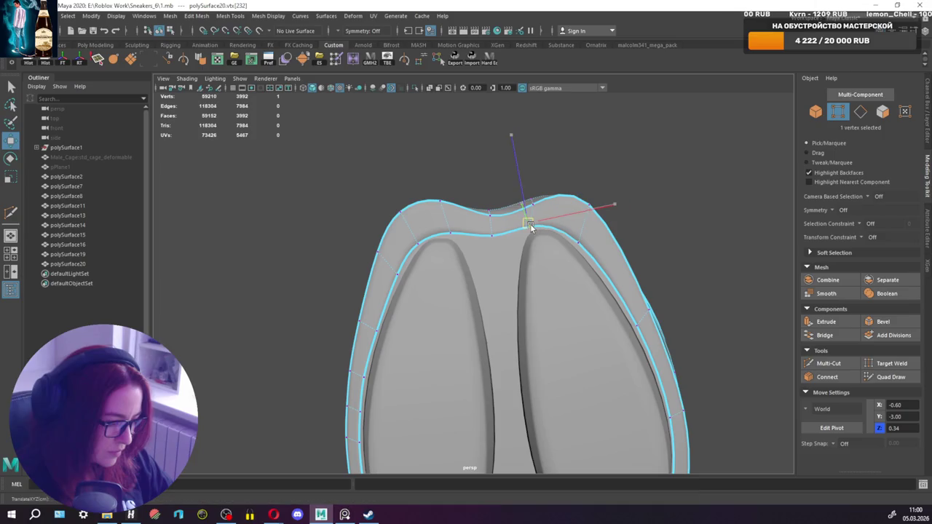
pyautogui.press('q')
pyautogui.moveTo(533, 231)
pyautogui.keyDown('alt'); pyautogui.mouseDown()
pyautogui.moveTo(551, 249)
pyautogui.moveTo(552, 225)
pyautogui.moveTo(537, 204)
pyautogui.mouseUp(); pyautogui.keyUp('alt')
pyautogui.press('w')
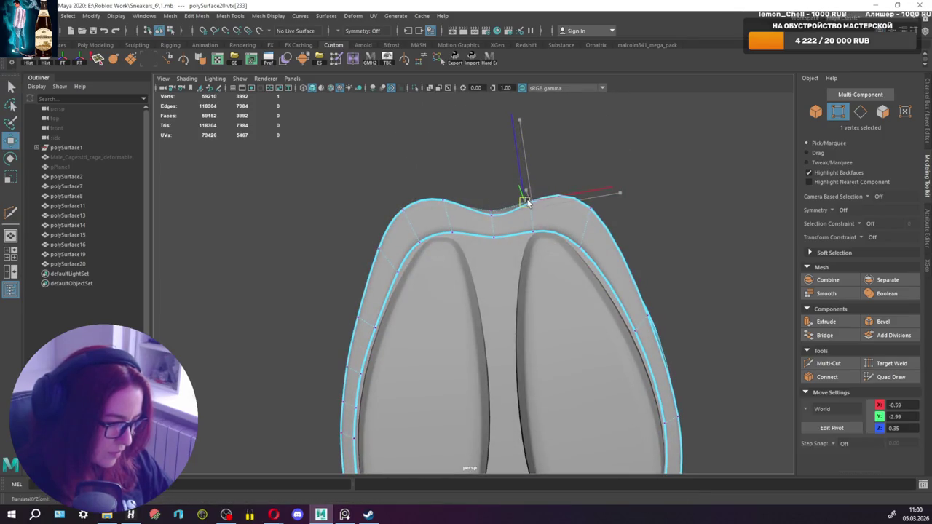
pyautogui.press('q')
pyautogui.moveTo(528, 202)
pyautogui.keyDown('alt'); pyautogui.mouseDown()
pyautogui.moveTo(531, 227)
pyautogui.moveTo(545, 192)
pyautogui.moveTo(545, 246)
pyautogui.moveTo(561, 303)
pyautogui.mouseUp(); pyautogui.keyUp('alt')
# Nudge the next few outline vertices into a smoother curve around the dip.
pyautogui.press('w')
pyautogui.click(531, 191)
pyautogui.press('q')
pyautogui.moveTo(500, 354)
pyautogui.keyDown('alt'); pyautogui.mouseDown()
pyautogui.moveTo(502, 306)
pyautogui.moveTo(486, 342)
pyautogui.moveTo(494, 327)
pyautogui.moveTo(448, 290)
pyautogui.moveTo(668, 277)
pyautogui.mouseUp(); pyautogui.keyUp('alt')
pyautogui.press('w')
pyautogui.click(482, 332)
pyautogui.press('q')
pyautogui.click(494, 324)
pyautogui.press('w')
pyautogui.press('q')
# Adjust the remaining outline vertices, including the rear centre peak, then return to object mode.
pyautogui.keyDown('alt'); pyautogui.moveTo(668, 278); pyautogui.dragTo(693, 274, button='right'); pyautogui.keyUp('alt')
pyautogui.moveTo(692, 275)
pyautogui.keyDown('alt'); pyautogui.mouseDown()
pyautogui.moveTo(539, 260)
pyautogui.moveTo(604, 265)
pyautogui.moveTo(406, 269)
pyautogui.moveTo(413, 273)
pyautogui.moveTo(375, 267)
pyautogui.moveTo(465, 248)
pyautogui.moveTo(507, 197)
pyautogui.moveTo(527, 196)
pyautogui.mouseUp(); pyautogui.keyUp('alt')
pyautogui.press('w')
pyautogui.press('q')
pyautogui.press('w')
pyautogui.press('q')
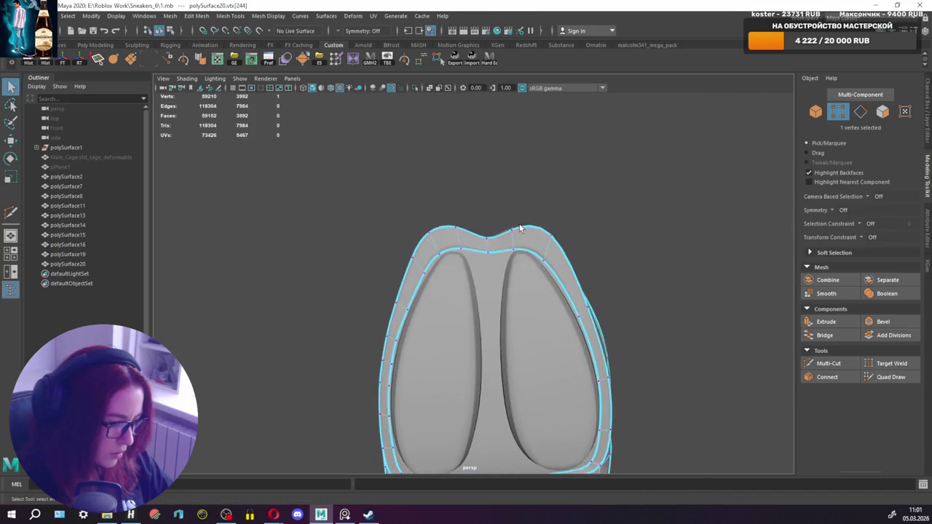
pyautogui.press('w')
pyautogui.press('q')
pyautogui.click(551, 240)
pyautogui.press('w')
pyautogui.click(549, 213)
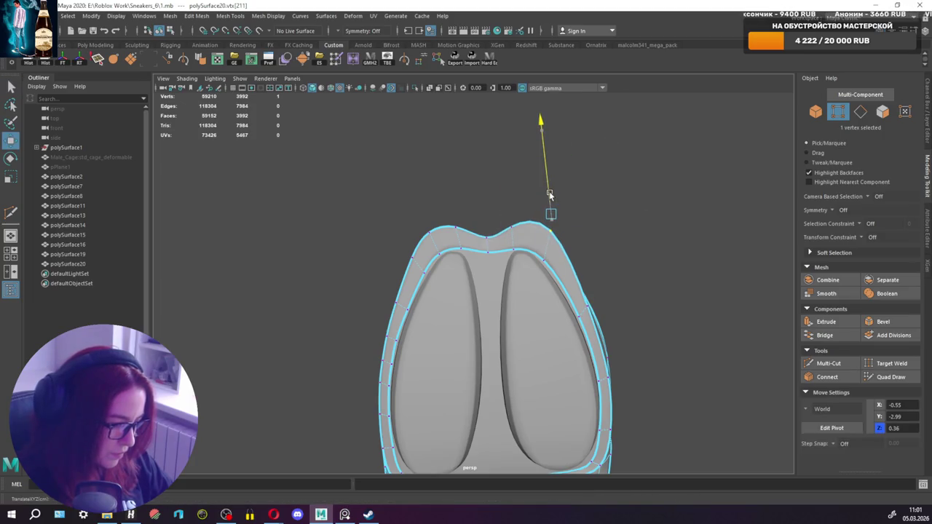
pyautogui.press('q')
pyautogui.moveTo(550, 196)
pyautogui.keyDown('alt'); pyautogui.mouseDown()
pyautogui.moveTo(516, 323)
pyautogui.moveTo(644, 300)
pyautogui.moveTo(579, 205)
pyautogui.mouseUp(); pyautogui.keyUp('alt')
pyautogui.moveTo(579, 205)
pyautogui.mouseDown(button='right')
pyautogui.moveTo(618, 182)
pyautogui.moveTo(668, 210)
pyautogui.mouseUp(button='right')
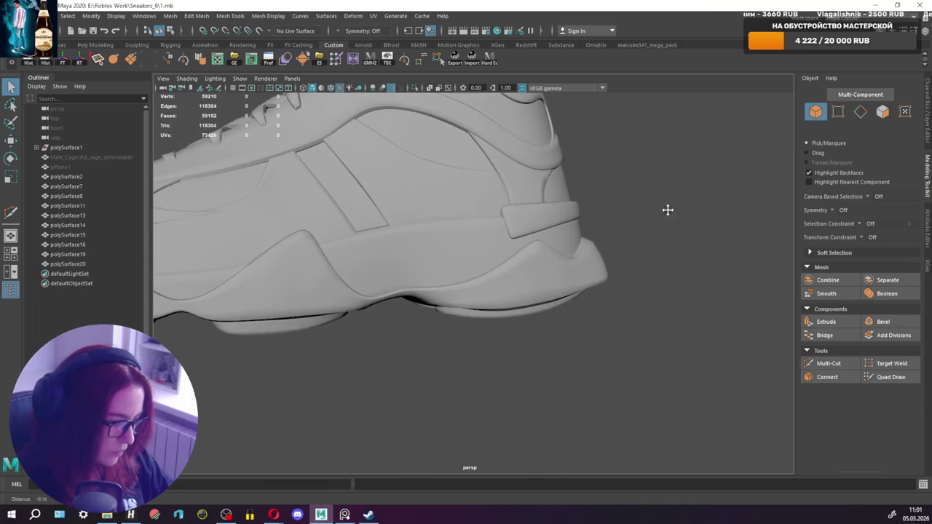
# Select the small heel strap polySurface16 and switch to its vertices.
pyautogui.keyDown('alt'); pyautogui.moveTo(668, 210); pyautogui.dragTo(674, 214, button='middle'); pyautogui.keyUp('alt')
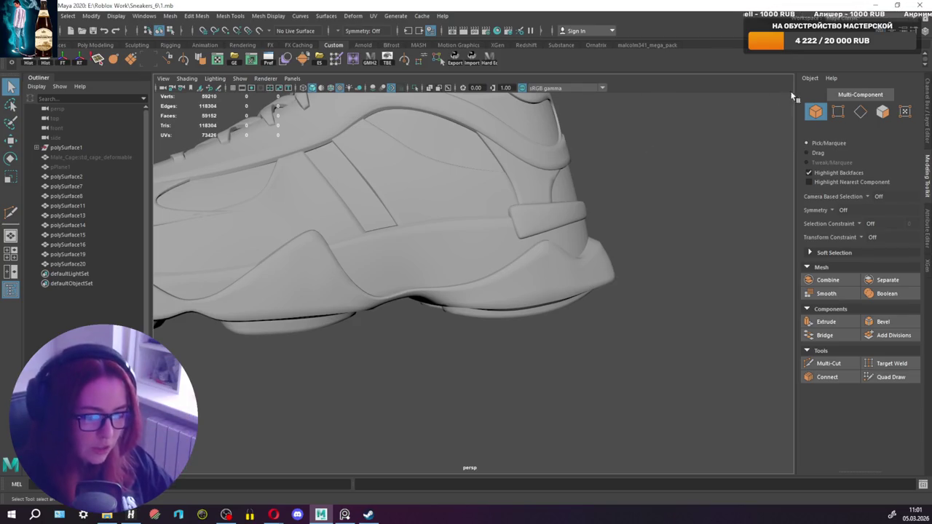
pyautogui.keyDown('alt'); pyautogui.moveTo(565, 256); pyautogui.dragTo(529, 279); pyautogui.keyUp('alt')
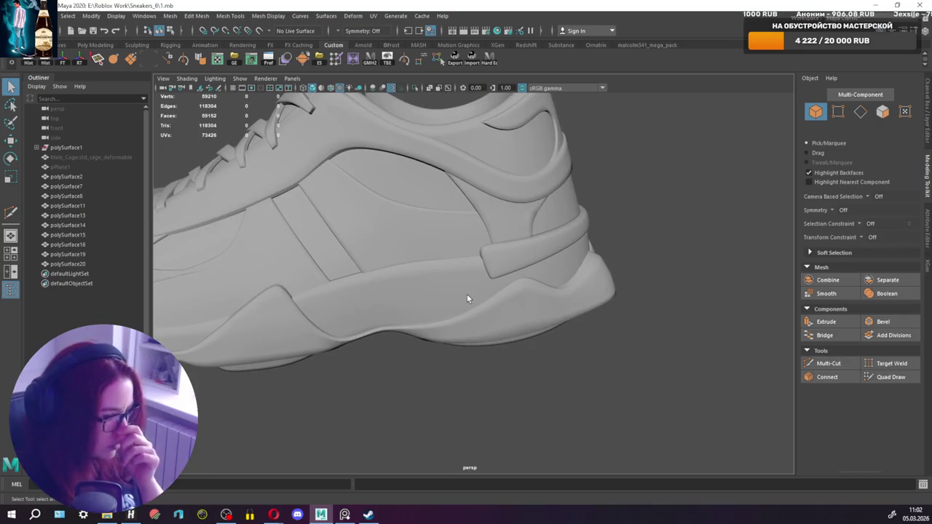
pyautogui.keyDown('alt'); pyautogui.moveTo(462, 240); pyautogui.dragTo(591, 258, button='middle'); pyautogui.keyUp('alt')
pyautogui.moveTo(590, 258)
pyautogui.keyDown('alt'); pyautogui.mouseDown()
pyautogui.moveTo(768, 253)
pyautogui.moveTo(769, 245)
pyautogui.moveTo(499, 267)
pyautogui.mouseUp(); pyautogui.keyUp('alt')
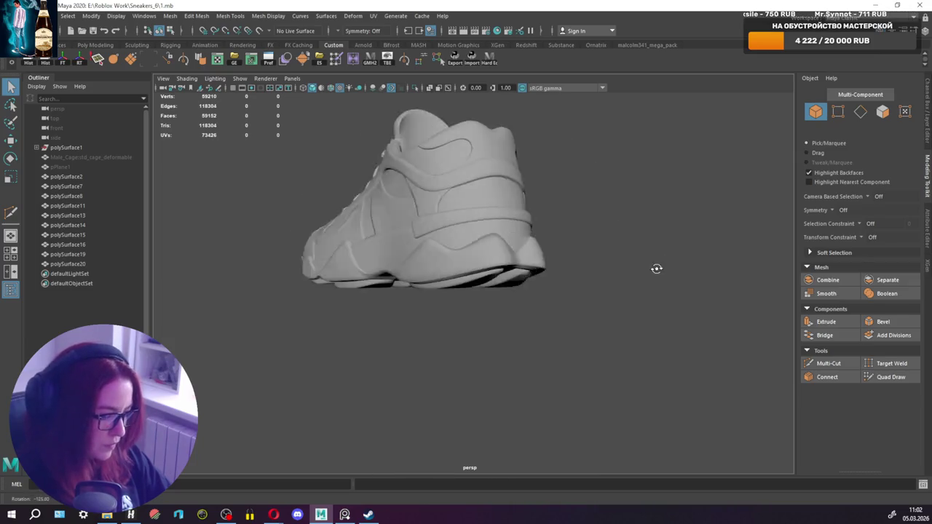
pyautogui.scroll(5, 454, 223)
pyautogui.click(455, 223)
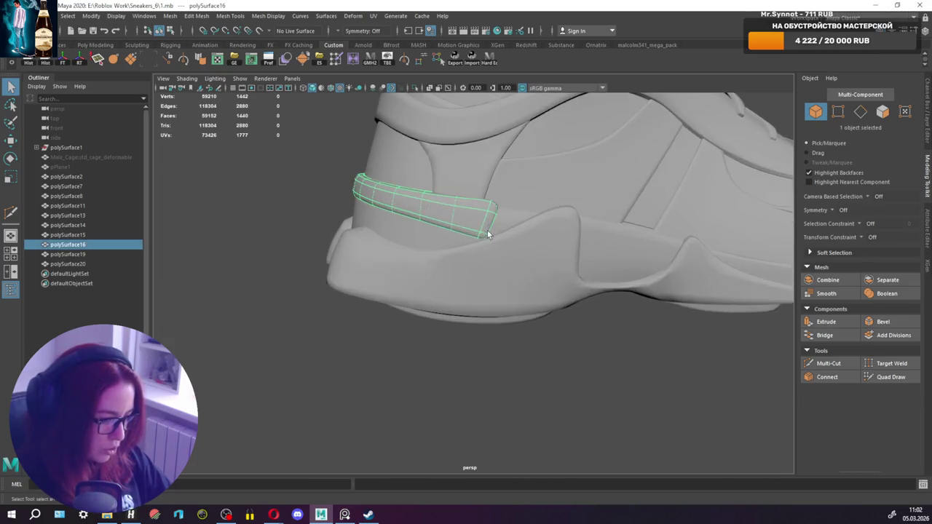
pyautogui.keyDown('alt'); pyautogui.moveTo(455, 222); pyautogui.dragTo(453, 207); pyautogui.keyUp('alt')
pyautogui.moveTo(450, 204); pyautogui.dragTo(416, 197, button='right')
# Marquee-select the strap's end vertices and move them to refine its shape.
pyautogui.keyDown('alt'); pyautogui.moveTo(417, 197); pyautogui.dragTo(518, 264); pyautogui.keyUp('alt')
pyautogui.moveTo(477, 214)
pyautogui.mouseDown()
pyautogui.moveTo(512, 261)
pyautogui.moveTo(454, 236)
pyautogui.mouseUp()
pyautogui.press('w')
pyautogui.press('q')
pyautogui.press('w')
pyautogui.moveTo(482, 294)
pyautogui.keyDown('alt'); pyautogui.mouseDown()
pyautogui.moveTo(470, 249)
pyautogui.moveTo(481, 260)
pyautogui.mouseUp(); pyautogui.keyUp('alt')
pyautogui.press('q')
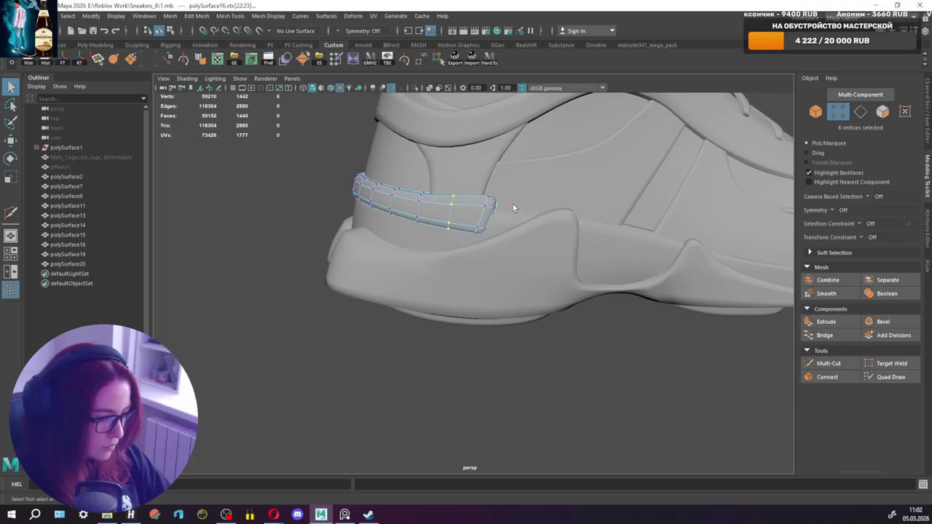
pyautogui.scroll(-3, 528, 268)
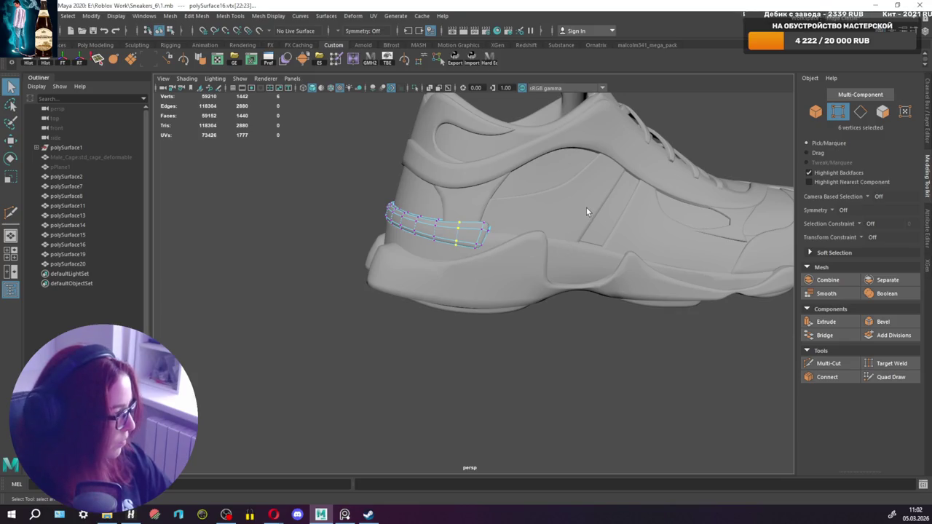
pyautogui.moveTo(586, 212)
pyautogui.keyDown('alt'); pyautogui.mouseDown()
pyautogui.moveTo(371, 237)
pyautogui.moveTo(309, 225)
pyautogui.moveTo(464, 234)
pyautogui.mouseUp(); pyautogui.keyUp('alt')
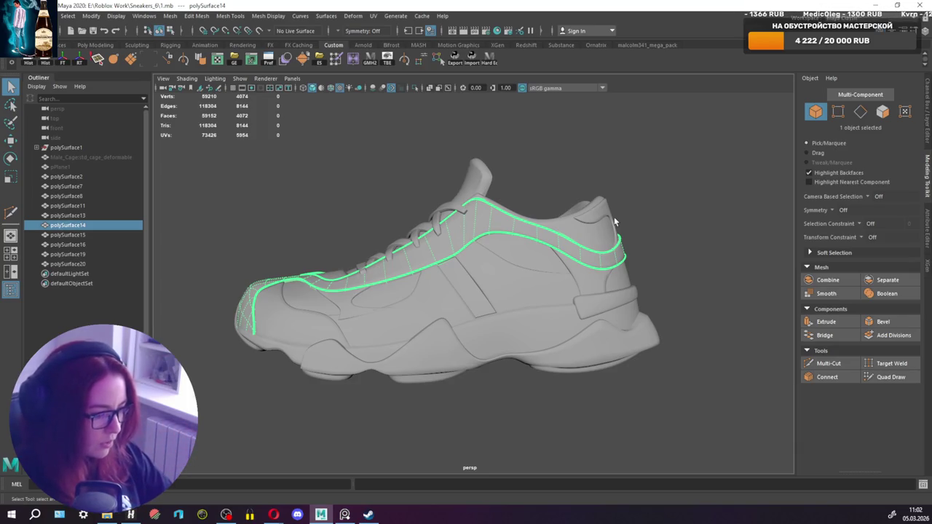
pyautogui.click(508, 264)
# Check a shoe mesh selection and save the scene.
pyautogui.moveTo(507, 264)
pyautogui.keyDown('alt'); pyautogui.mouseDown()
pyautogui.moveTo(601, 304)
pyautogui.moveTo(554, 287)
pyautogui.moveTo(575, 271)
pyautogui.mouseUp(); pyautogui.keyUp('alt')
pyautogui.click(576, 271)
pyautogui.click(652, 252)
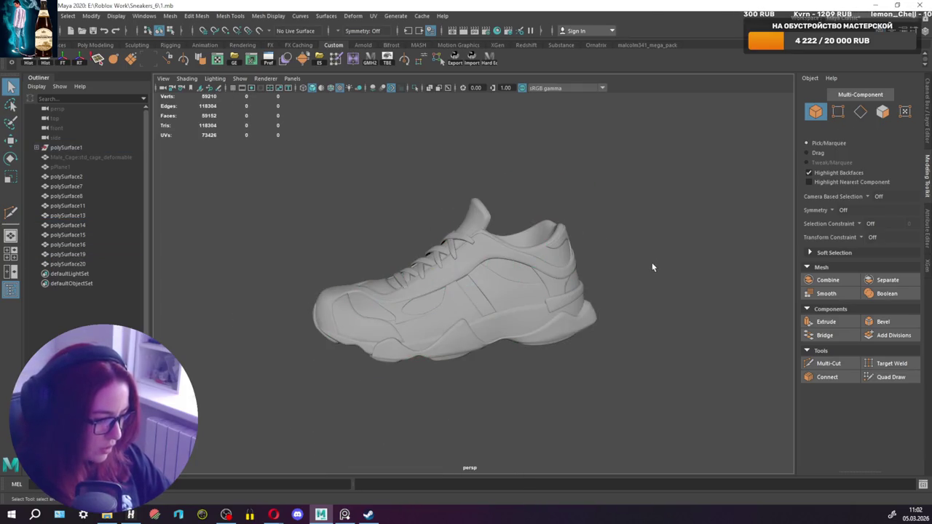
pyautogui.keyDown('alt'); pyautogui.moveTo(652, 262); pyautogui.dragTo(694, 293); pyautogui.keyUp('alt')
pyautogui.hotkey('ctrl', 's')
# Inspect the laces, trim and stripe pieces, then increment-save as Sneakers_6/2.mb.
pyautogui.moveTo(636, 295)
pyautogui.keyDown('alt'); pyautogui.mouseDown()
pyautogui.moveTo(683, 323)
pyautogui.moveTo(681, 338)
pyautogui.moveTo(662, 310)
pyautogui.moveTo(573, 262)
pyautogui.mouseUp(); pyautogui.keyUp('alt')
pyautogui.moveTo(475, 284)
pyautogui.keyDown('alt'); pyautogui.mouseDown()
pyautogui.moveTo(492, 274)
pyautogui.moveTo(479, 254)
pyautogui.moveTo(417, 260)
pyautogui.mouseUp(); pyautogui.keyUp('alt')
pyautogui.click(477, 242)
pyautogui.click(479, 247)
pyautogui.keyDown('alt'); pyautogui.moveTo(417, 260); pyautogui.dragTo(475, 264, button='right'); pyautogui.keyUp('alt')
pyautogui.keyDown('alt'); pyautogui.moveTo(476, 263); pyautogui.dragTo(511, 260); pyautogui.keyUp('alt')
pyautogui.click(511, 260)
pyautogui.keyDown('alt'); pyautogui.moveTo(511, 260); pyautogui.dragTo(502, 262, button='right'); pyautogui.keyUp('alt')
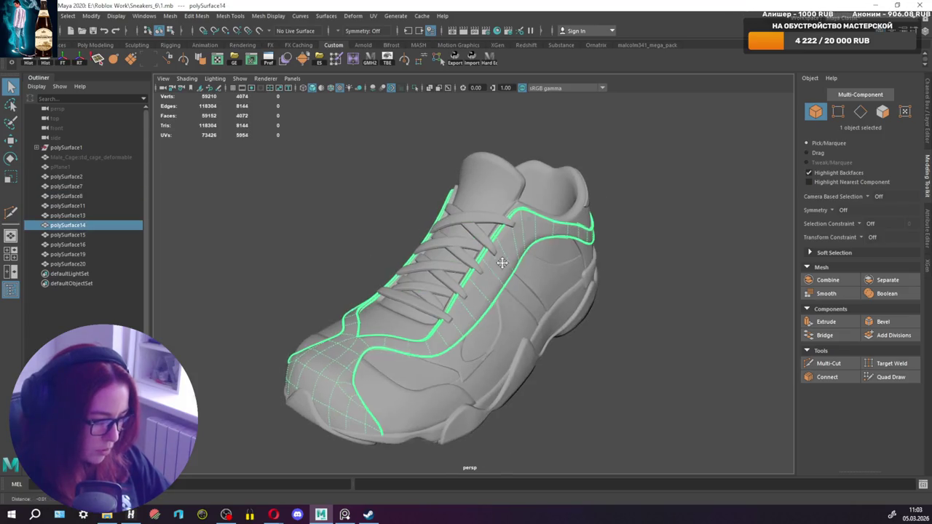
pyautogui.keyDown('alt'); pyautogui.moveTo(502, 263); pyautogui.dragTo(575, 235); pyautogui.keyUp('alt')
pyautogui.click(576, 236)
pyautogui.click(512, 268)
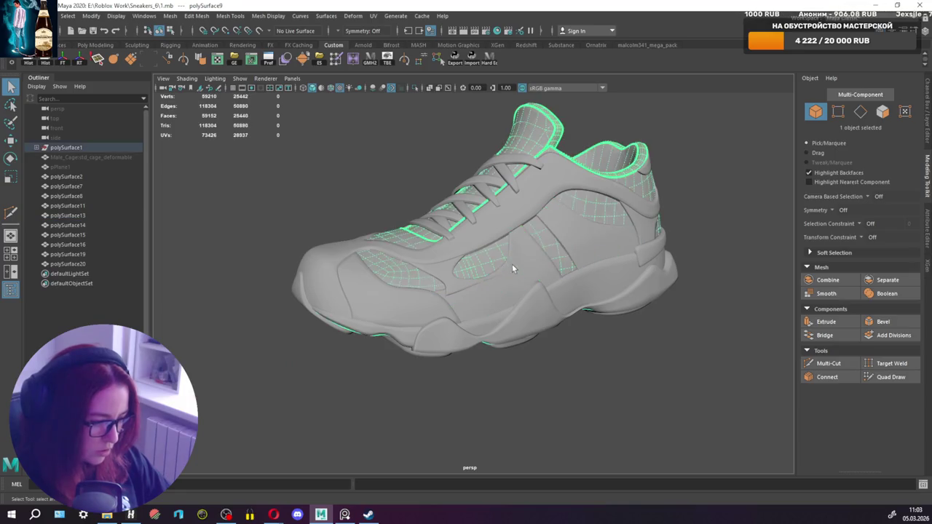
pyautogui.hotkey('ctrl', 's')
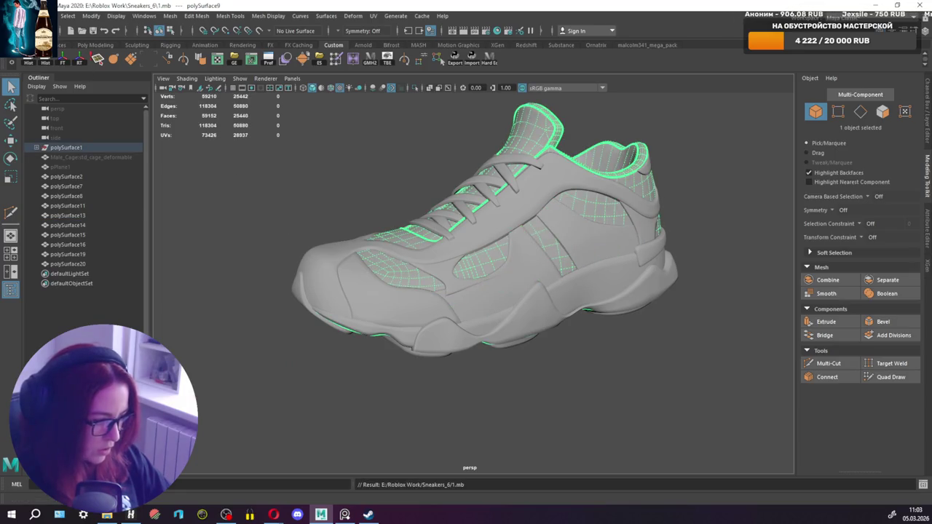
pyautogui.click(43, 16)
pyautogui.click(29, 76)
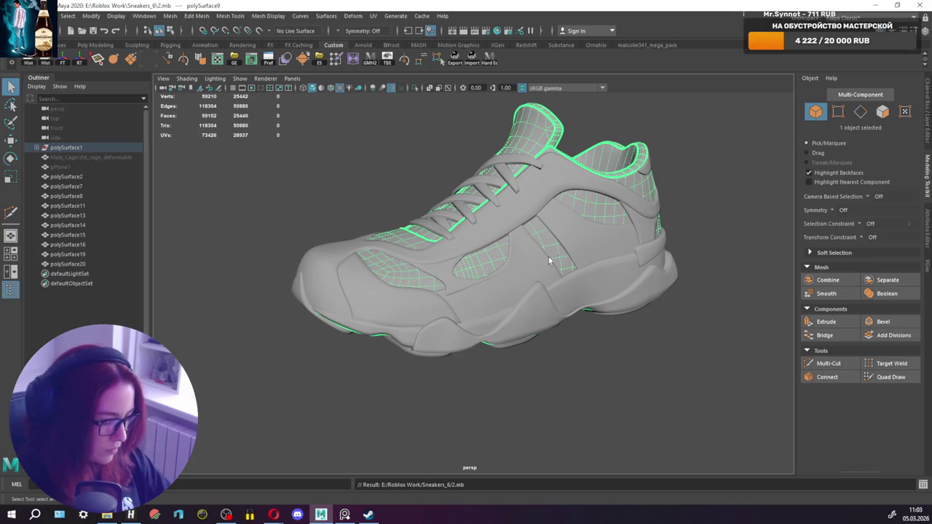
# Smooth the shoe upper polySurface9 and raise Divisions to 2.
pyautogui.scroll(1, 534, 137)
pyautogui.scroll(1, 528, 153)
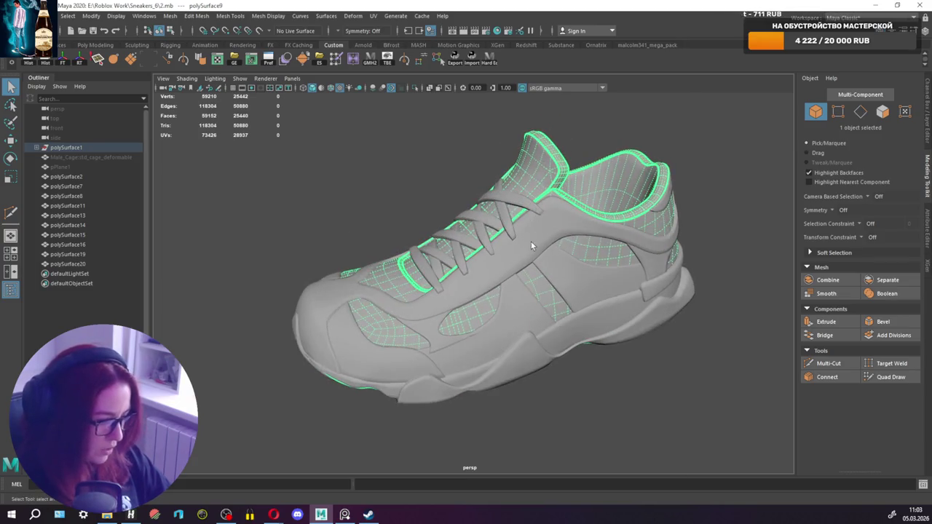
pyautogui.scroll(2, 520, 173)
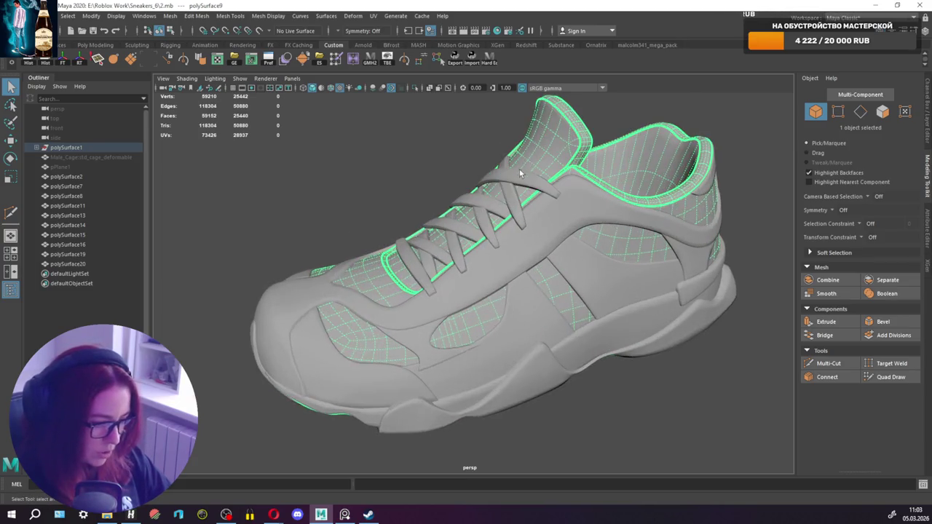
pyautogui.moveTo(521, 173)
pyautogui.keyDown('alt'); pyautogui.mouseDown()
pyautogui.moveTo(575, 182)
pyautogui.moveTo(554, 149)
pyautogui.mouseUp(); pyautogui.keyUp('alt')
pyautogui.click(534, 181)
pyautogui.click(552, 146)
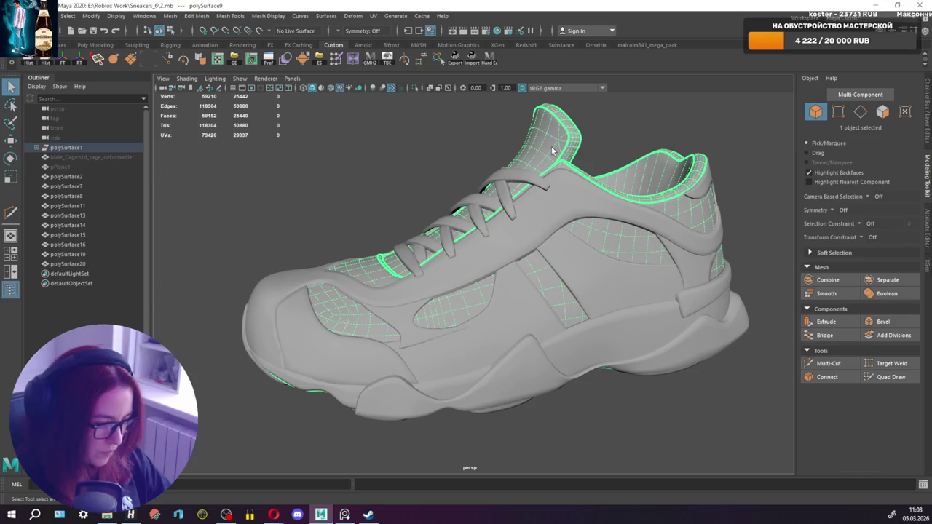
pyautogui.keyDown('alt'); pyautogui.moveTo(552, 152); pyautogui.dragTo(551, 155); pyautogui.keyUp('alt')
pyautogui.moveTo(434, 124); pyautogui.dragTo(424, 179, button='right')
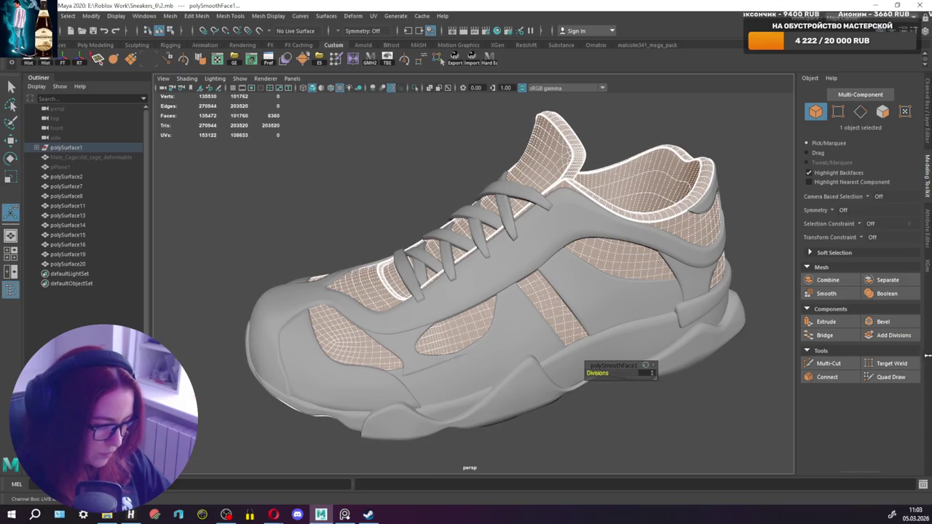
pyautogui.moveTo(928, 355); pyautogui.dragTo(617, 377)
# Turn off smooth preview, undo the upper's SmoothPolygon, and drag-select all shoe pieces.
pyautogui.press('1')
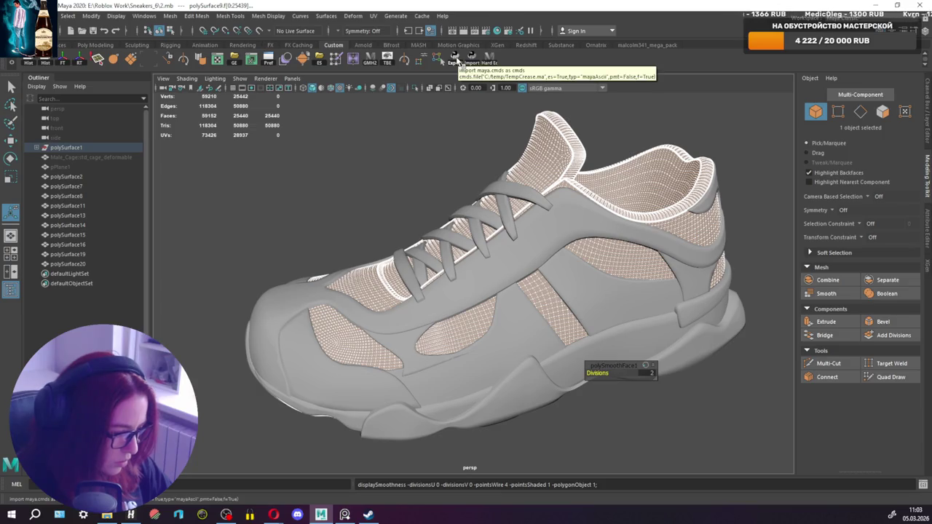
pyautogui.hotkey('ctrl', 'z')
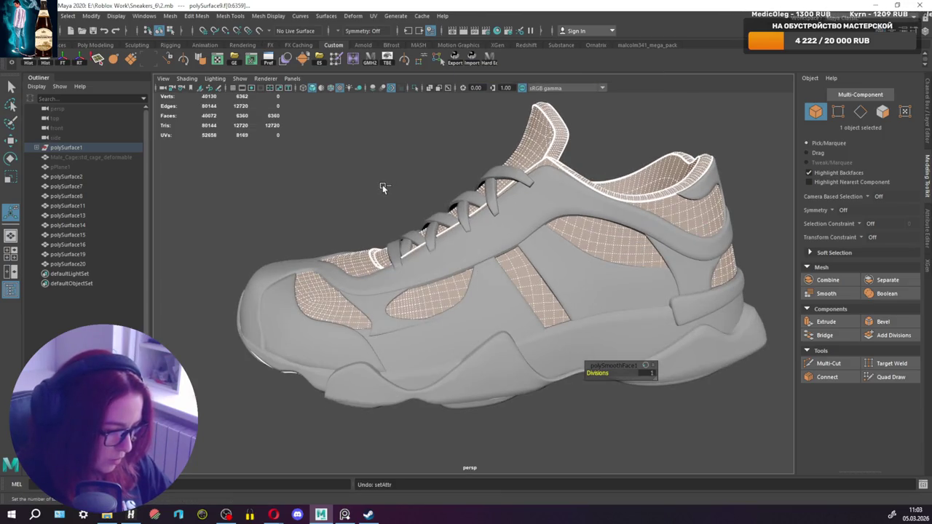
pyautogui.scroll(-3, 389, 193)
pyautogui.press('q')
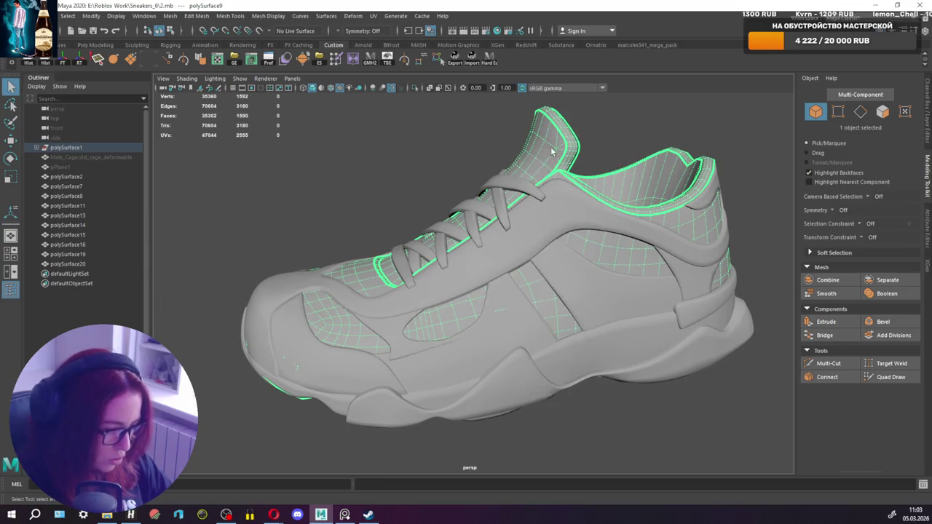
pyautogui.scroll(-2, 285, 167)
pyautogui.moveTo(286, 167); pyautogui.dragTo(649, 367)
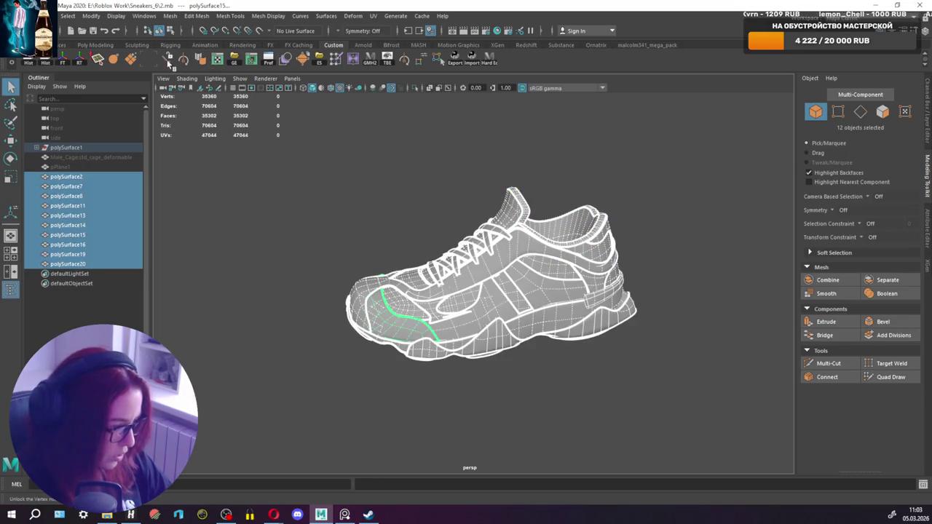
pyautogui.press('F11')
# Isolate the selected heel faces and view them without smoothing preview.
pyautogui.moveTo(536, 295)
pyautogui.keyDown('alt'); pyautogui.mouseDown()
pyautogui.moveTo(420, 304)
pyautogui.moveTo(485, 249)
pyautogui.moveTo(580, 260)
pyautogui.mouseUp(); pyautogui.keyUp('alt')
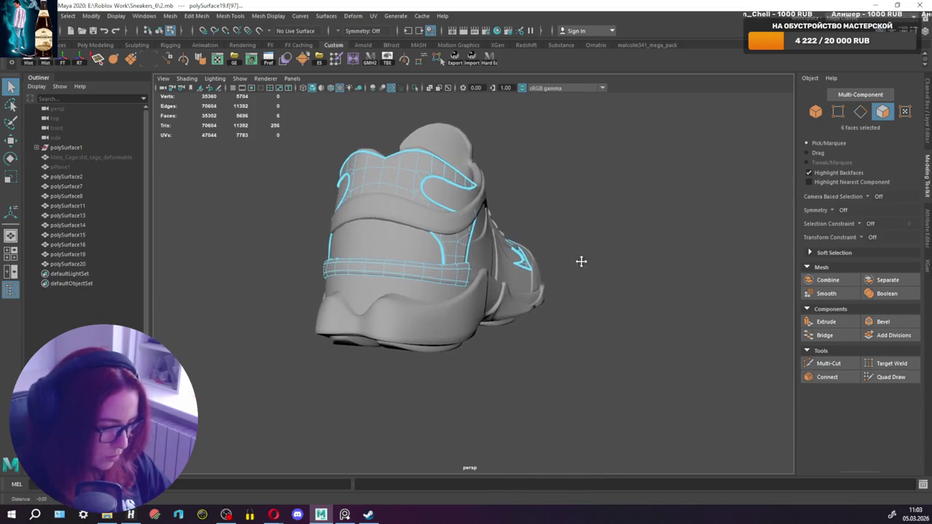
pyautogui.click(416, 87)
pyautogui.moveTo(510, 218)
pyautogui.keyDown('alt'); pyautogui.mouseDown()
pyautogui.moveTo(585, 204)
pyautogui.moveTo(692, 201)
pyautogui.moveTo(395, 235)
pyautogui.mouseUp(); pyautogui.keyUp('alt')
pyautogui.press('1')
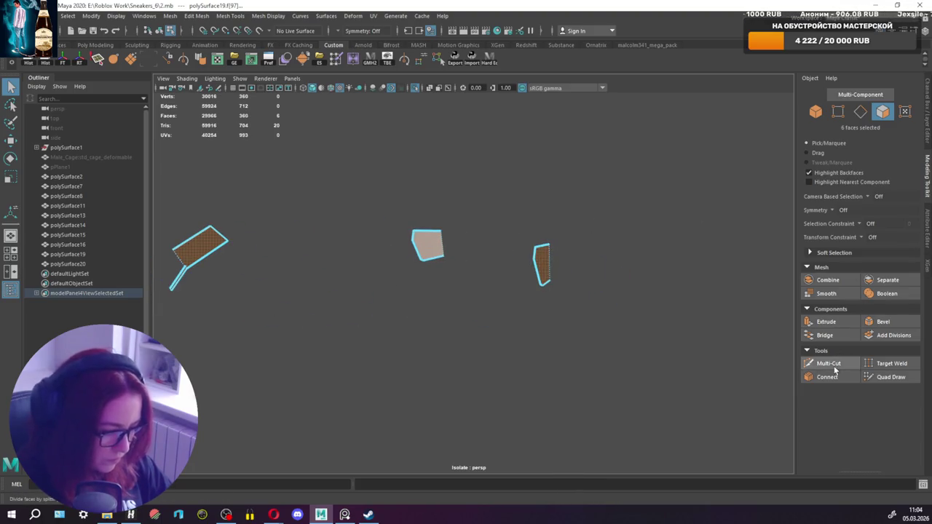
# Multi-Cut a new edge across the first heel n-gon faces.
pyautogui.click(828, 363)
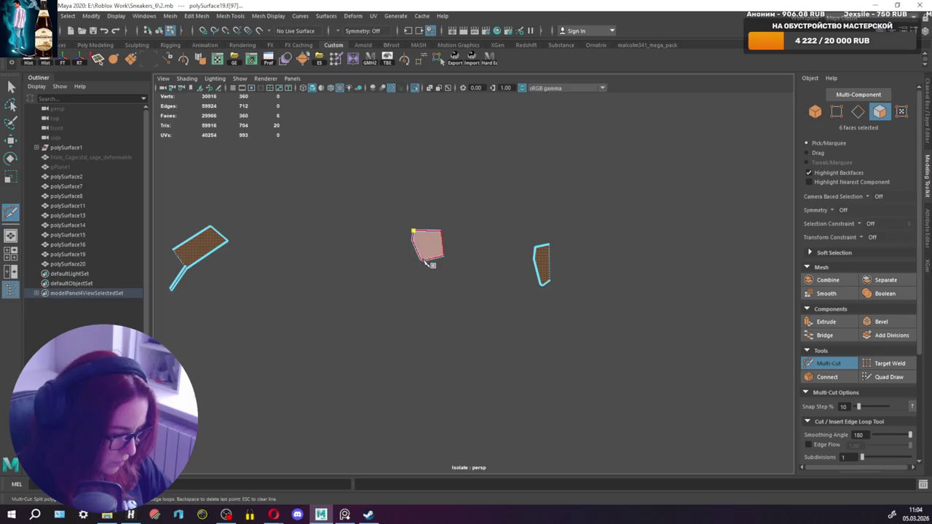
pyautogui.scroll(2, 428, 266)
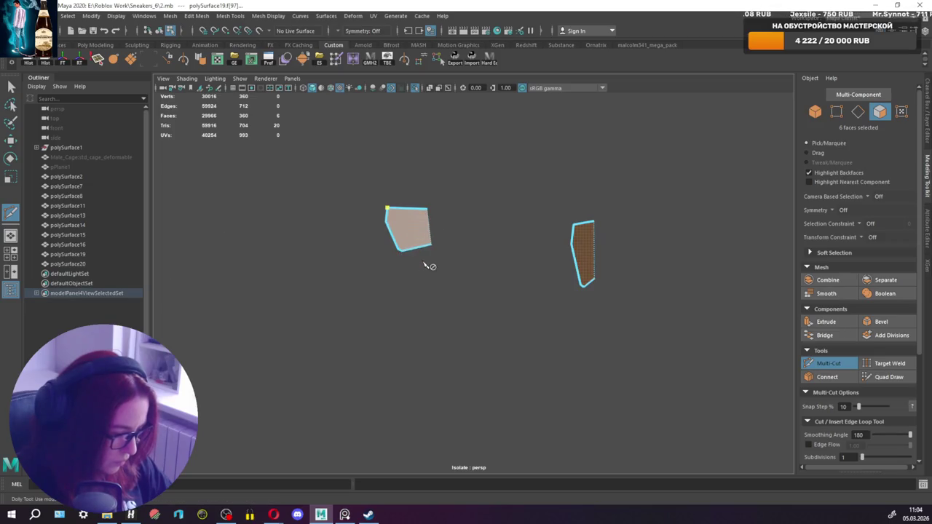
pyautogui.keyDown('alt'); pyautogui.moveTo(439, 256); pyautogui.dragTo(649, 248); pyautogui.keyUp('alt')
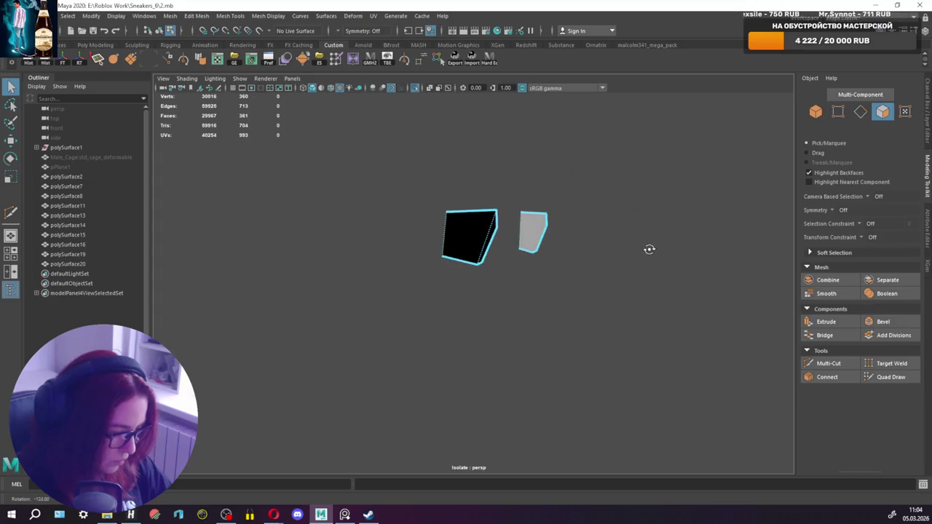
pyautogui.click(830, 363)
pyautogui.click(831, 363)
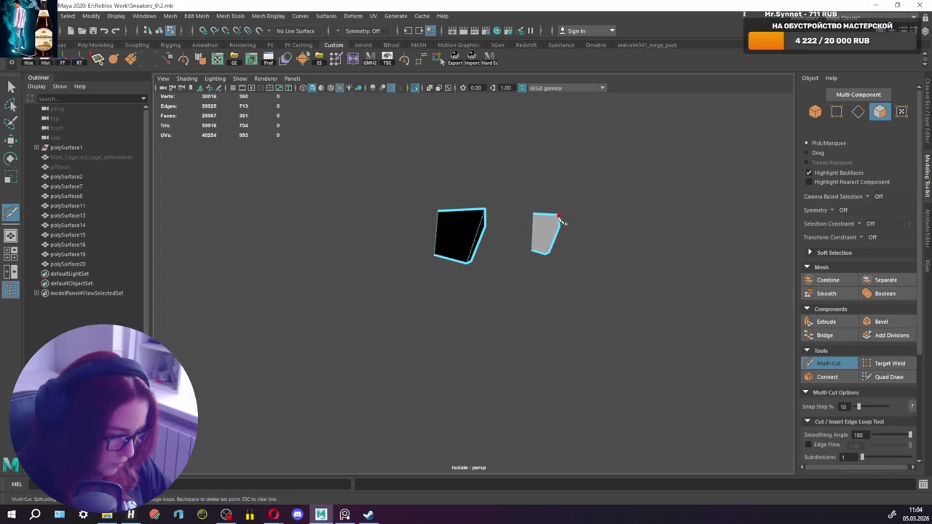
pyautogui.click(548, 257)
pyautogui.press('q')
# Select and frame the remaining n-gon faces, then cut an edge across one.
pyautogui.moveTo(590, 246)
pyautogui.keyDown('alt'); pyautogui.mouseDown()
pyautogui.moveTo(408, 228)
pyautogui.moveTo(610, 250)
pyautogui.moveTo(563, 298)
pyautogui.moveTo(641, 333)
pyautogui.moveTo(750, 275)
pyautogui.moveTo(468, 341)
pyautogui.moveTo(514, 329)
pyautogui.moveTo(437, 282)
pyautogui.mouseUp(); pyautogui.keyUp('alt')
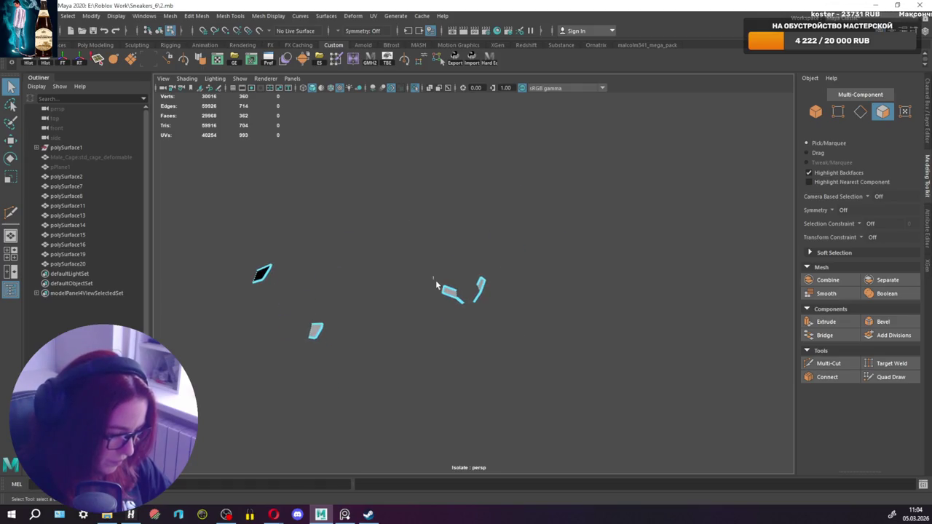
pyautogui.click(86, 293)
pyautogui.press('f')
pyautogui.moveTo(498, 301)
pyautogui.keyDown('alt'); pyautogui.mouseDown()
pyautogui.moveTo(476, 281)
pyautogui.moveTo(544, 270)
pyautogui.moveTo(547, 279)
pyautogui.moveTo(462, 275)
pyautogui.moveTo(429, 284)
pyautogui.moveTo(525, 327)
pyautogui.moveTo(524, 313)
pyautogui.mouseUp(); pyautogui.keyUp('alt')
pyautogui.click(828, 363)
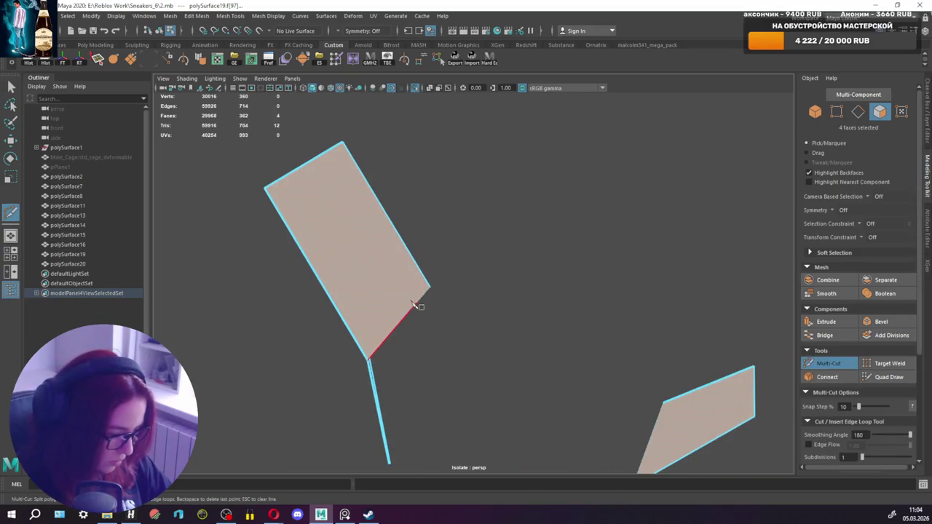
pyautogui.click(272, 191)
pyautogui.press('q')
# Try another cut on the next face and check the smoothed preview.
pyautogui.moveTo(566, 316)
pyautogui.keyDown('alt'); pyautogui.mouseDown()
pyautogui.moveTo(561, 298)
pyautogui.moveTo(544, 303)
pyautogui.mouseUp(); pyautogui.keyUp('alt')
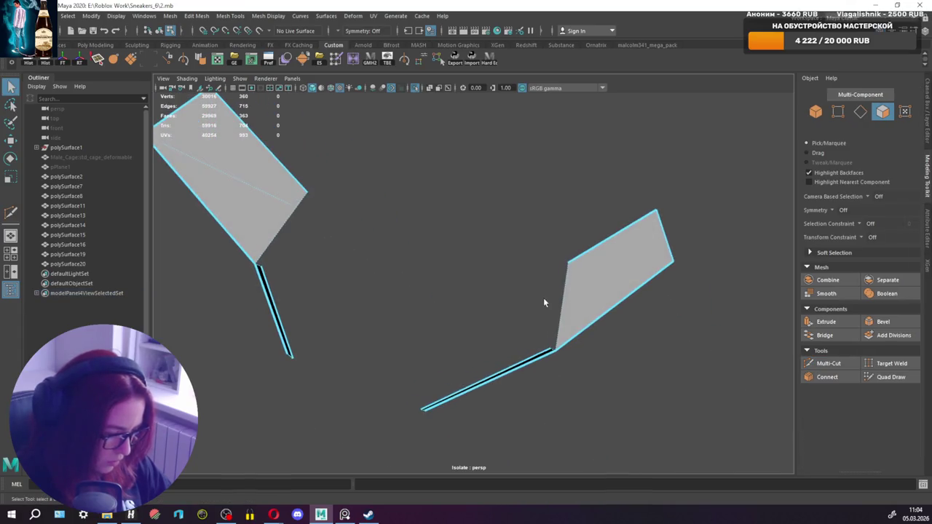
pyautogui.click(828, 363)
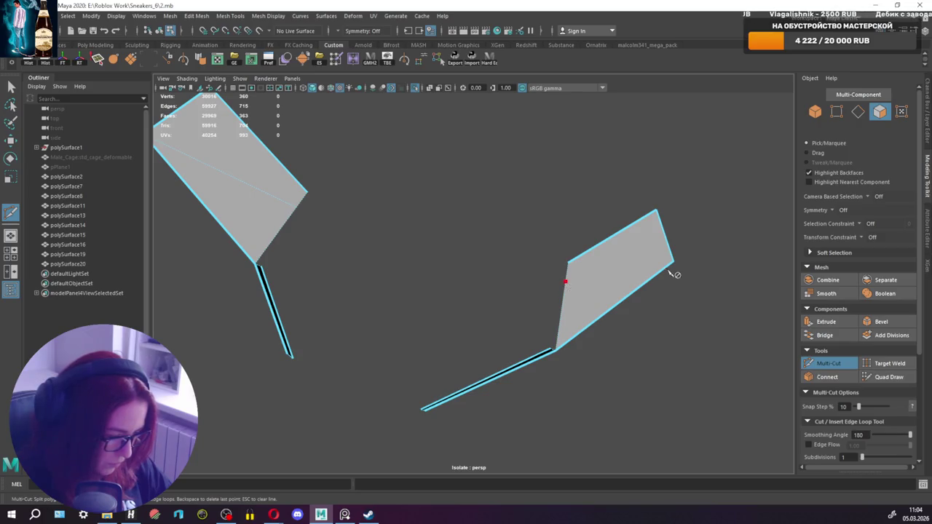
pyautogui.press('q')
pyautogui.press('3')
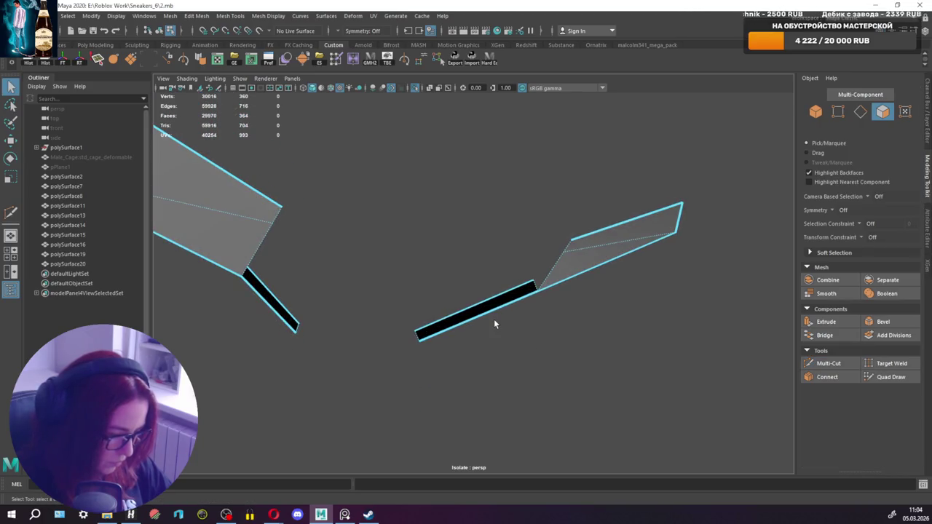
pyautogui.press('1')
pyautogui.keyDown('alt'); pyautogui.moveTo(493, 313); pyautogui.dragTo(483, 246); pyautogui.keyUp('alt')
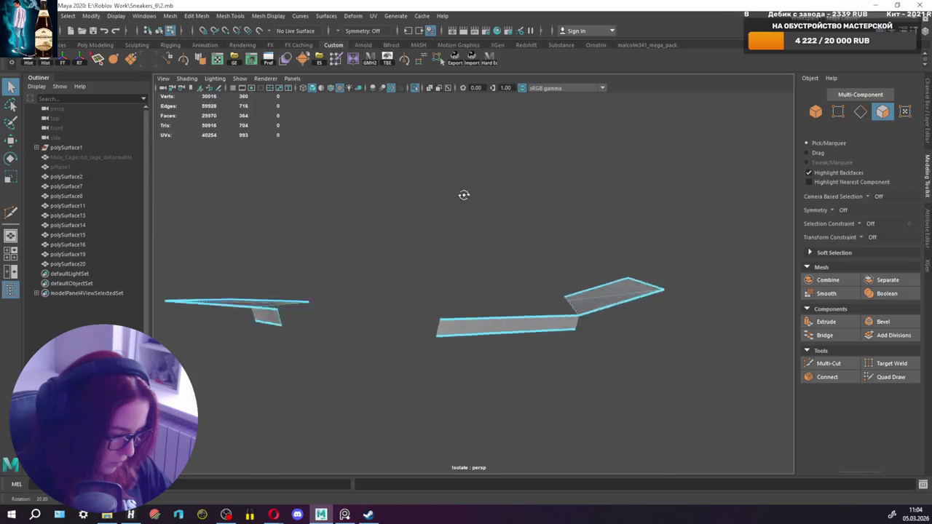
# Cut edges across the long face and the end face of the thin heel mesh.
pyautogui.press('F9')
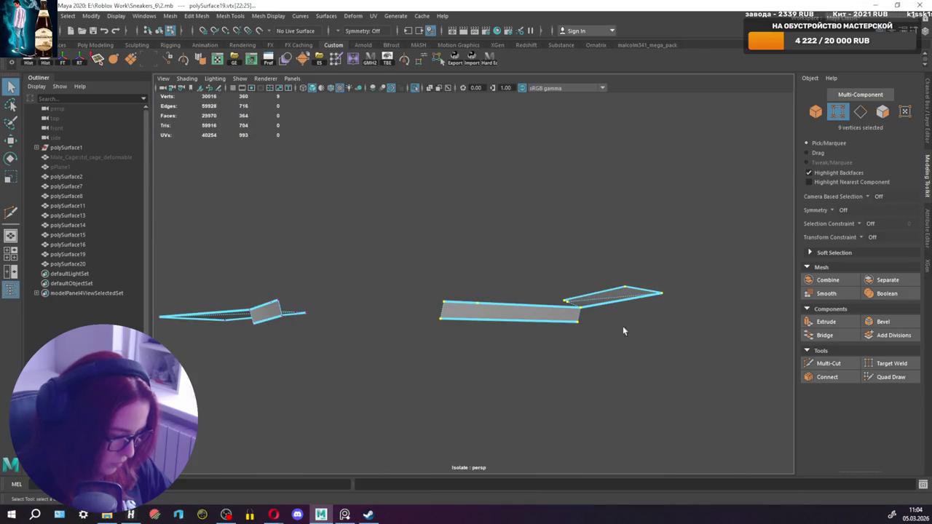
pyautogui.click(829, 363)
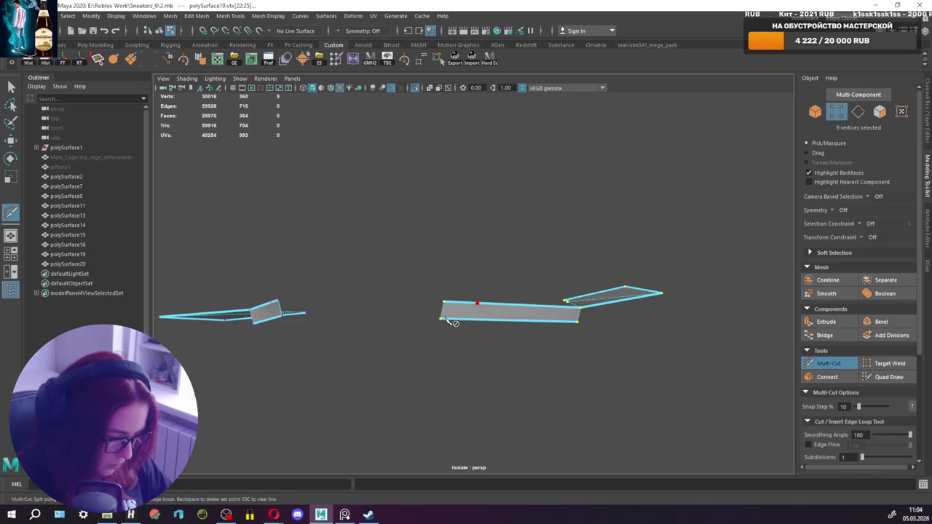
pyautogui.press('q')
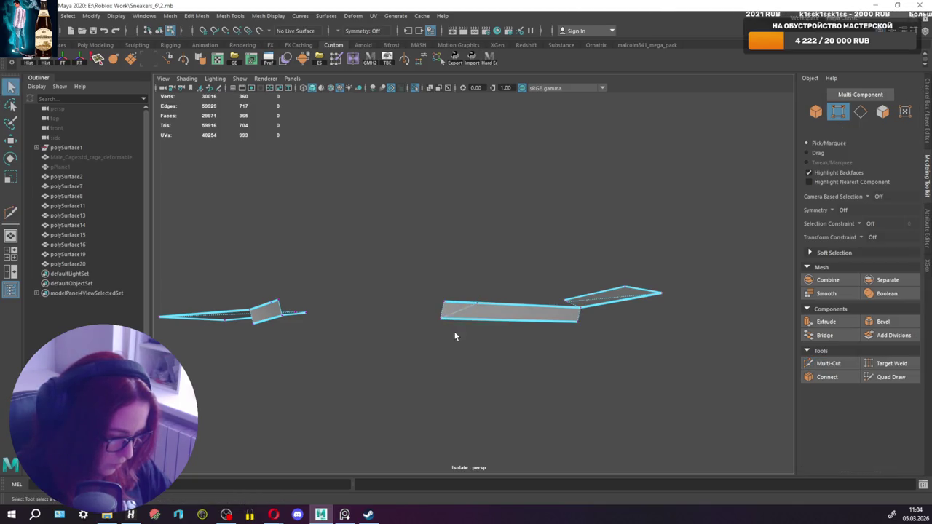
pyautogui.press('f')
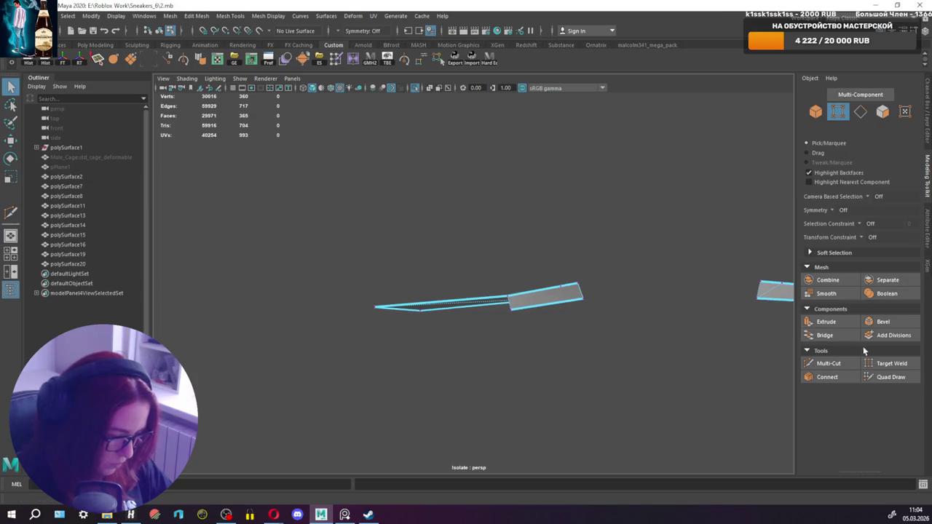
pyautogui.click(829, 363)
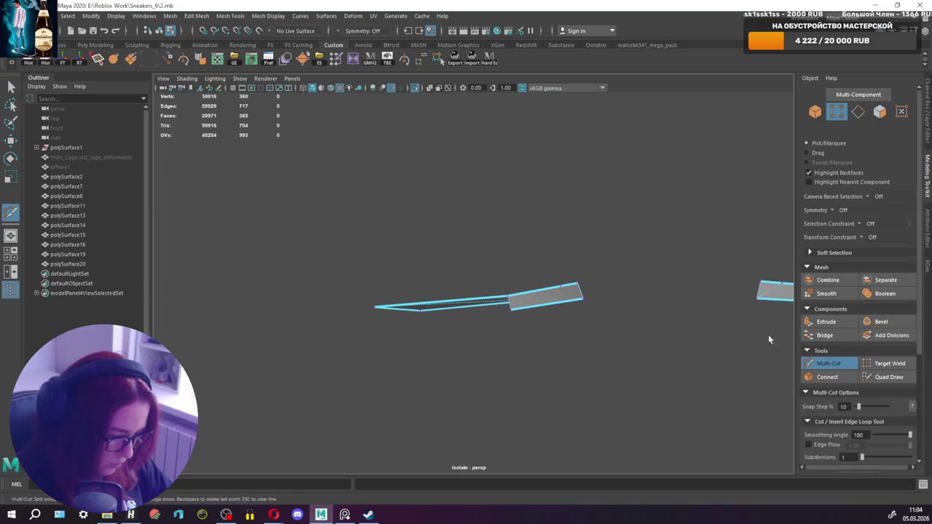
pyautogui.click(584, 301)
pyautogui.press('q')
# Return to Object Mode and exit Isolate Select to show the whole shoe.
pyautogui.keyDown('alt'); pyautogui.moveTo(587, 292); pyautogui.dragTo(515, 249); pyautogui.keyUp('alt')
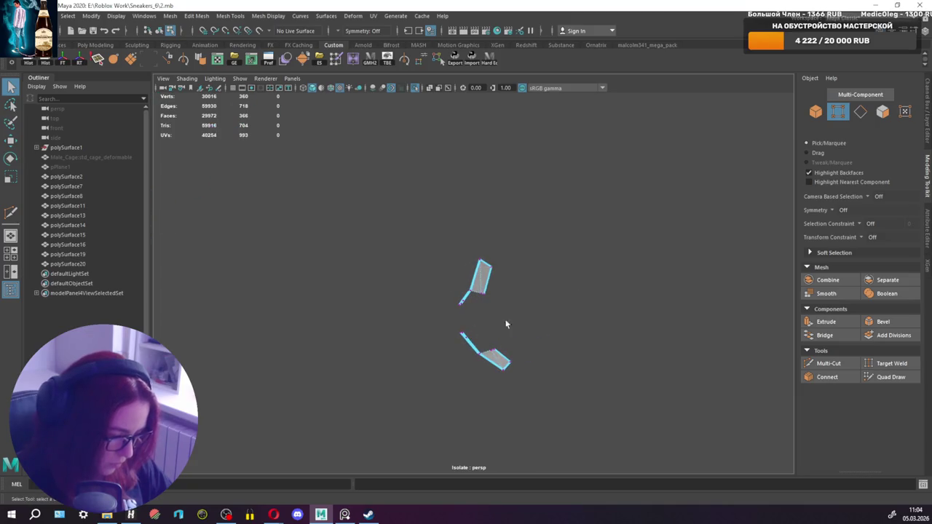
pyautogui.rightClick(516, 249)
pyautogui.click(562, 233)
pyautogui.click(414, 88)
pyautogui.moveTo(529, 202)
pyautogui.keyDown('alt'); pyautogui.mouseDown()
pyautogui.moveTo(411, 250)
pyautogui.moveTo(401, 298)
pyautogui.mouseUp(); pyautogui.keyUp('alt')
pyautogui.rightClick(635, 146)
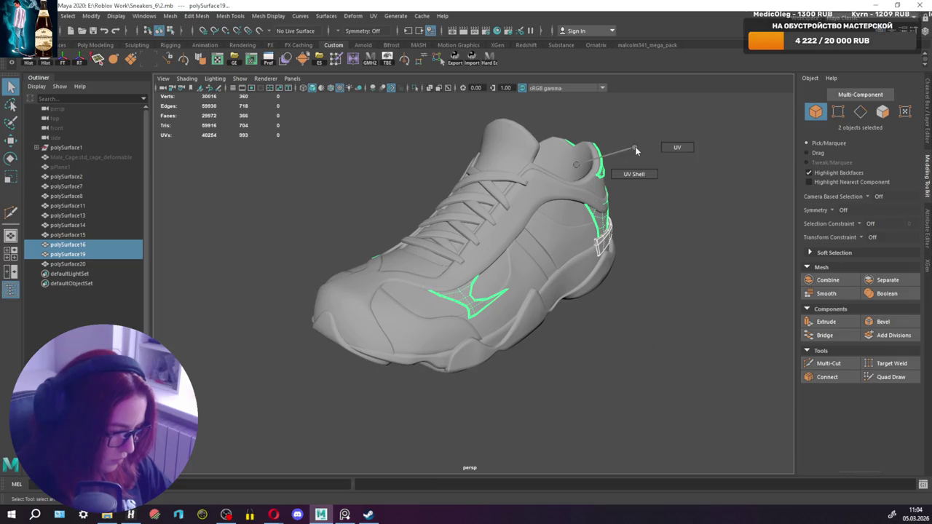
# Select all twelve shoe parts and delete their history from the shelf.
pyautogui.rightClick(670, 150)
pyautogui.click(703, 148)
pyautogui.moveTo(703, 148); pyautogui.dragTo(254, 434)
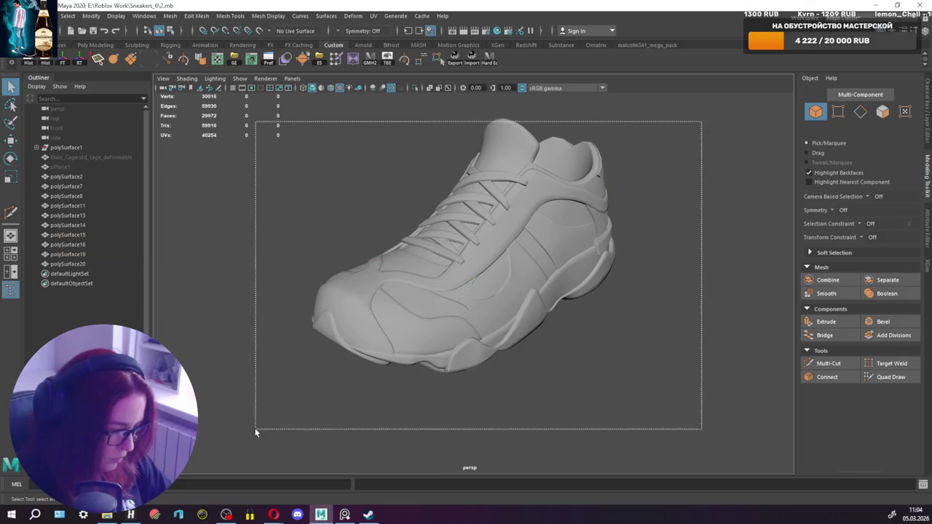
pyautogui.click(131, 64)
pyautogui.moveTo(483, 268)
pyautogui.keyDown('alt'); pyautogui.mouseDown()
pyautogui.moveTo(416, 249)
pyautogui.moveTo(345, 204)
pyautogui.mouseUp(); pyautogui.keyUp('alt')
pyautogui.moveTo(256, 162)
pyautogui.mouseDown()
pyautogui.moveTo(716, 391)
pyautogui.moveTo(442, 299)
pyautogui.mouseUp()
pyautogui.moveTo(333, 170); pyautogui.dragTo(635, 321)
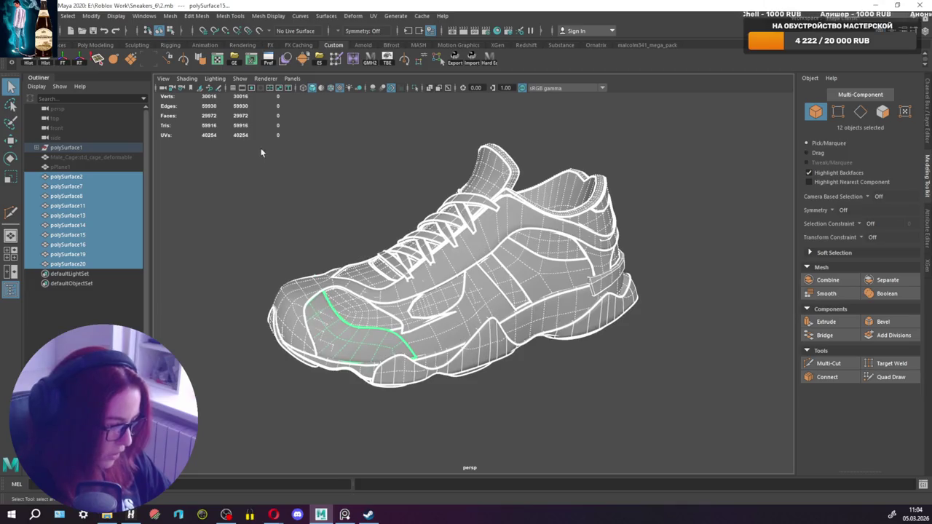
pyautogui.scroll(-3, 261, 152)
pyautogui.keyDown('ctrl'); pyautogui.keyDown('alt'); pyautogui.moveTo(265, 156); pyautogui.dragTo(346, 117); pyautogui.keyUp('alt'); pyautogui.keyUp('ctrl')
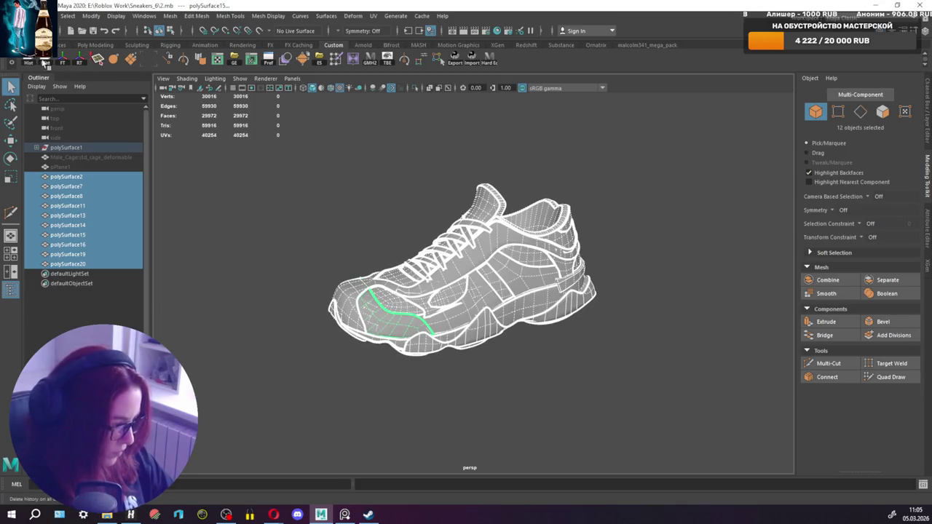
# Rename the character cage to std_cage_deformable by removing its namespace prefix.
pyautogui.doubleClick(97, 157)
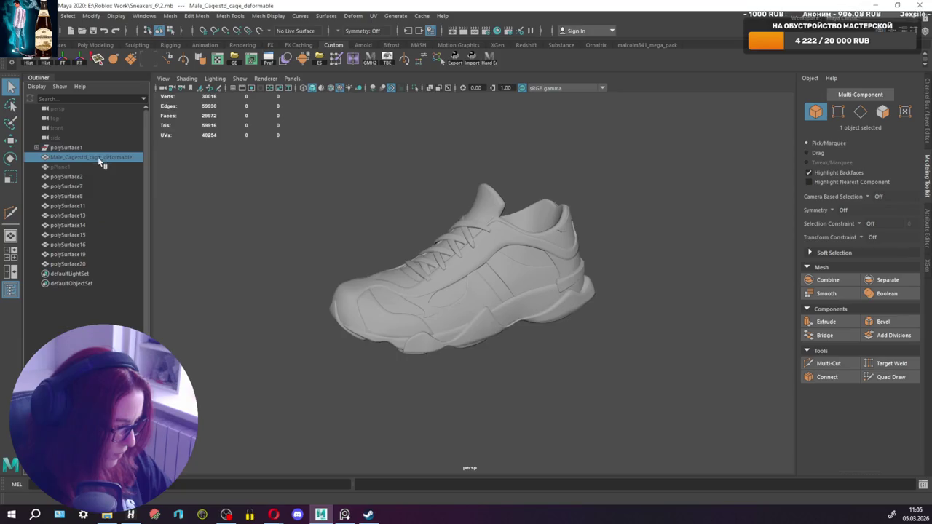
pyautogui.click(83, 157)
pyautogui.hotkey('shift', 'Home')
pyautogui.press('BackSpace')
pyautogui.press('Return')
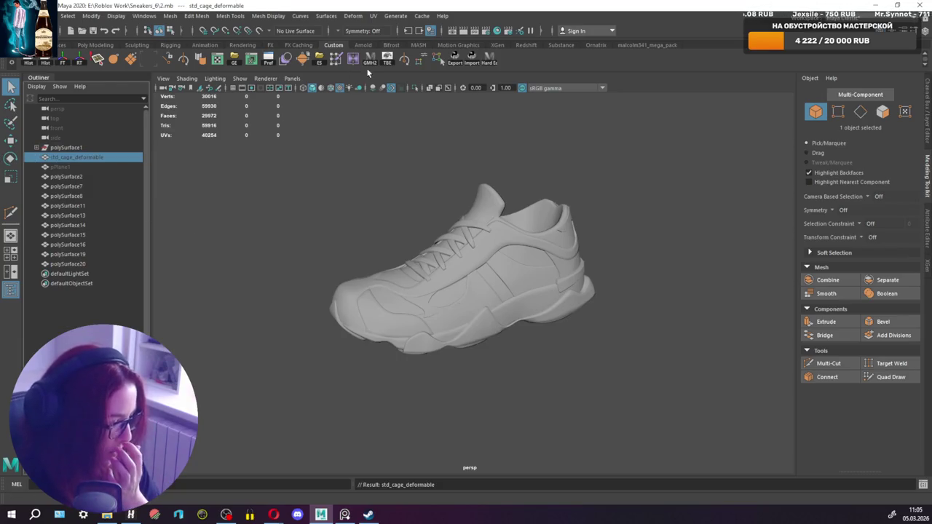
# Toggle Isolate Select on the cage and back, view the foot, then minimize Maya.
pyautogui.click(415, 89)
pyautogui.click(416, 88)
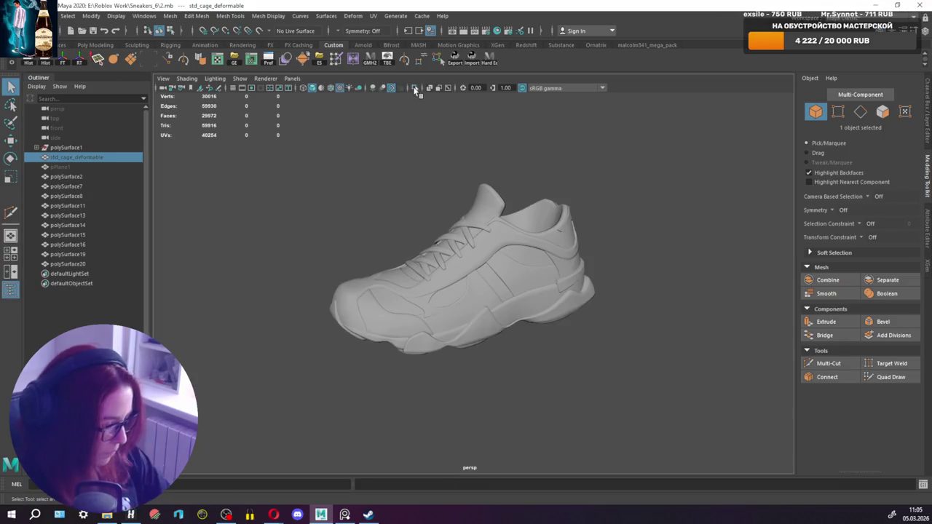
pyautogui.moveTo(446, 227)
pyautogui.keyDown('alt'); pyautogui.mouseDown()
pyautogui.moveTo(574, 222)
pyautogui.moveTo(275, 229)
pyautogui.moveTo(466, 214)
pyautogui.moveTo(541, 221)
pyautogui.moveTo(573, 272)
pyautogui.moveTo(549, 271)
pyautogui.moveTo(575, 327)
pyautogui.mouseUp(); pyautogui.keyUp('alt')
pyautogui.scroll(-3, 542, 277)
pyautogui.scroll(3, 446, 248)
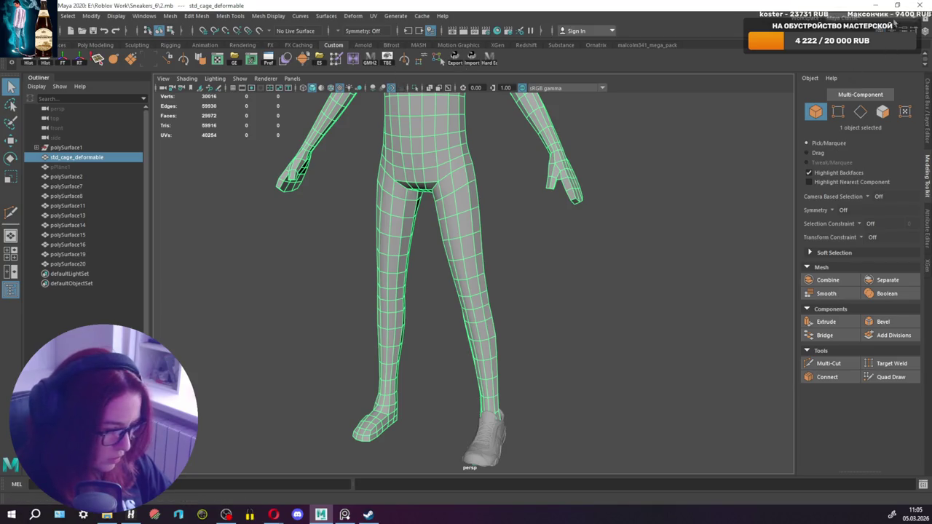
pyautogui.click(877, 5)
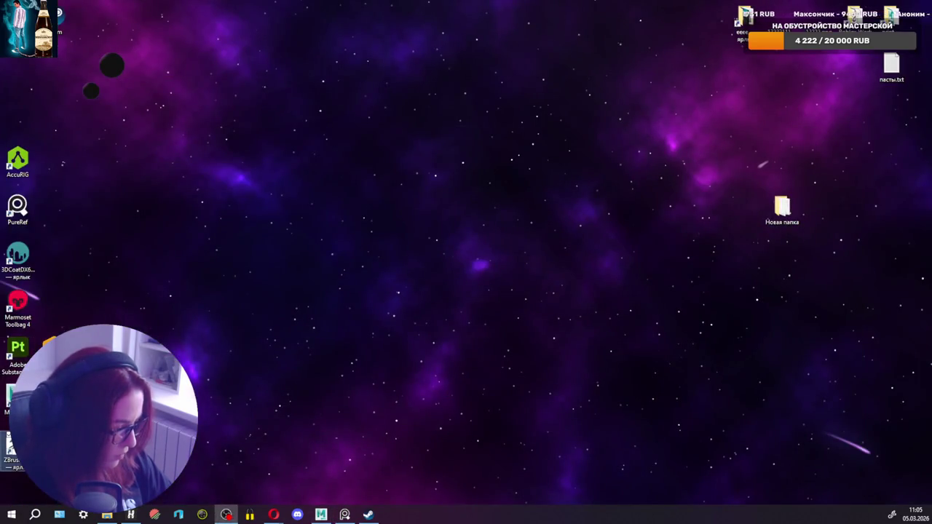
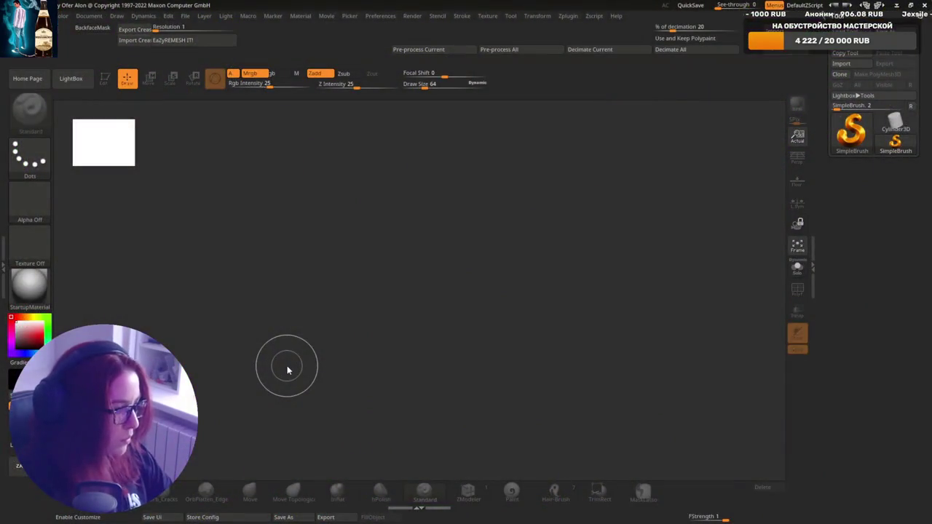
# Close the file browser, then set the document width to 2086 and resize the canvas.
pyautogui.press(',')
pyautogui.click(75, 80)
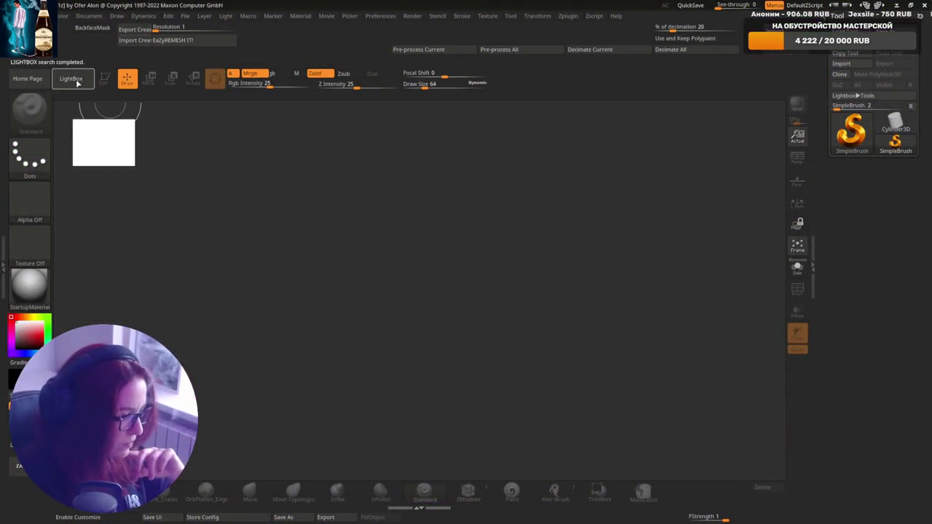
pyautogui.click(90, 16)
pyautogui.click(135, 230)
pyautogui.write('2086')
pyautogui.press('Return')
pyautogui.click(146, 243)
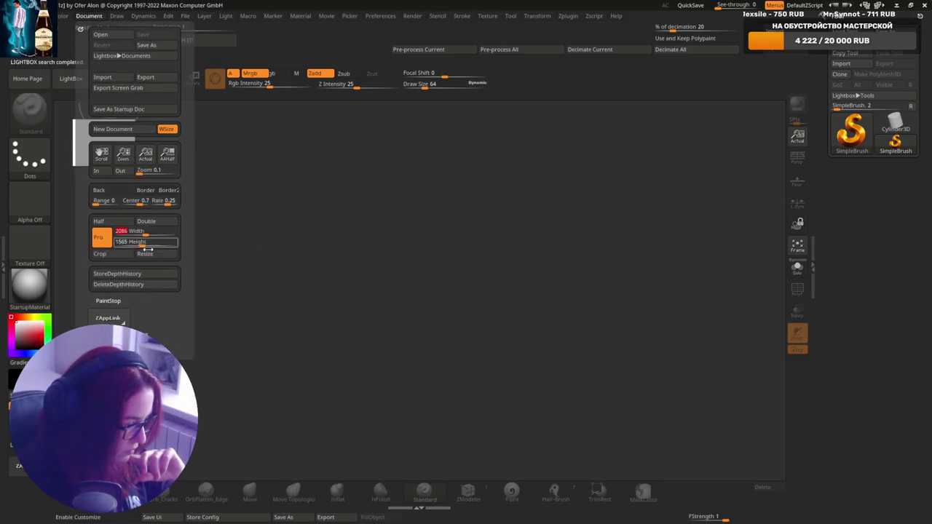
pyautogui.click(146, 253)
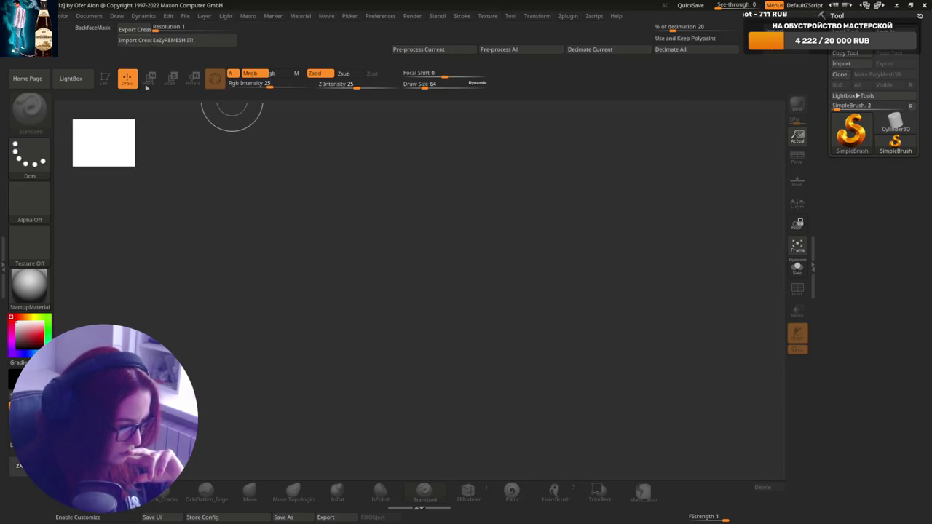
# Draw a Cylinder3D at the canvas centre, make it editable and turn on perspective.
pyautogui.click(896, 124)
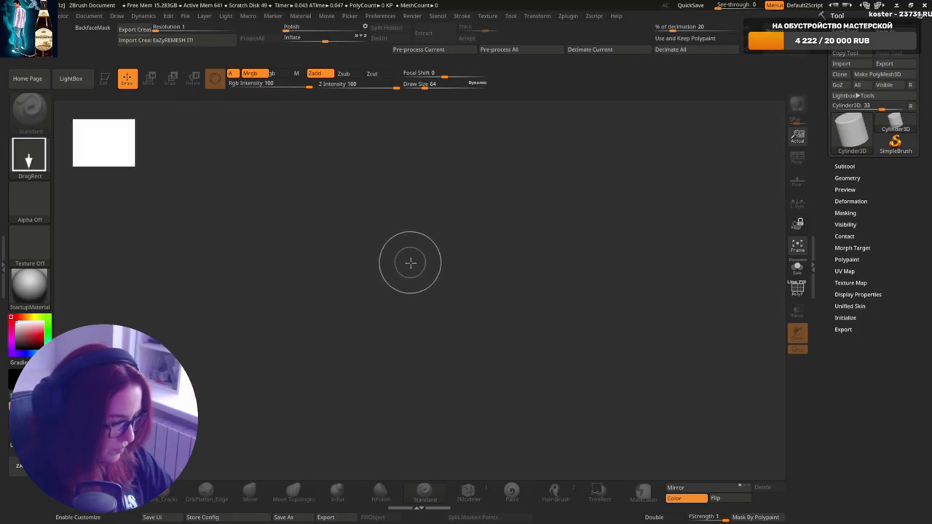
pyautogui.moveTo(410, 262); pyautogui.dragTo(413, 371)
pyautogui.press('t')
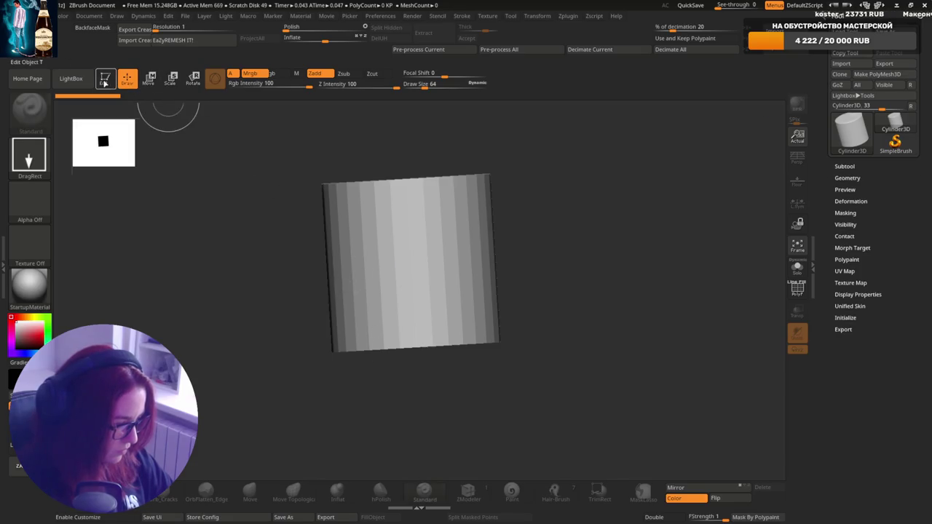
pyautogui.click(797, 159)
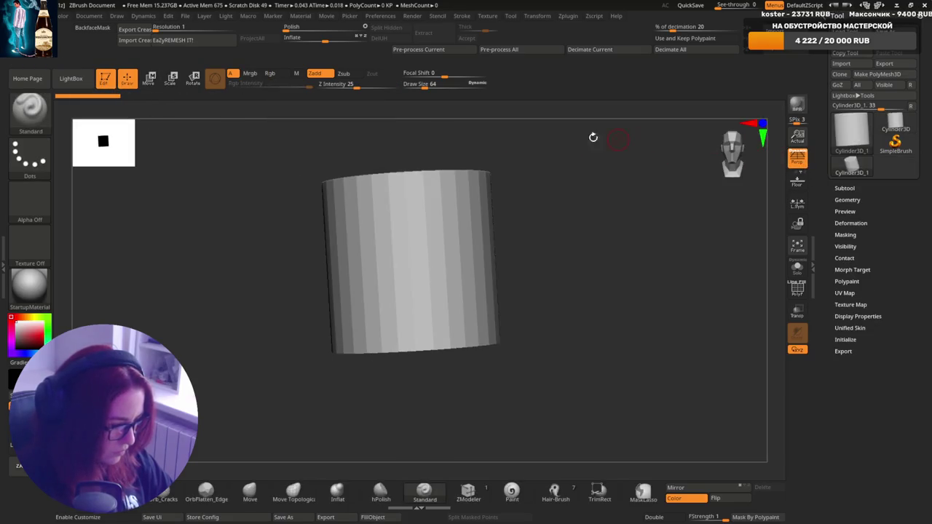
# Attempt the Tool import of the Maya mesh and crease data, dismissing each import error.
pyautogui.click(135, 40)
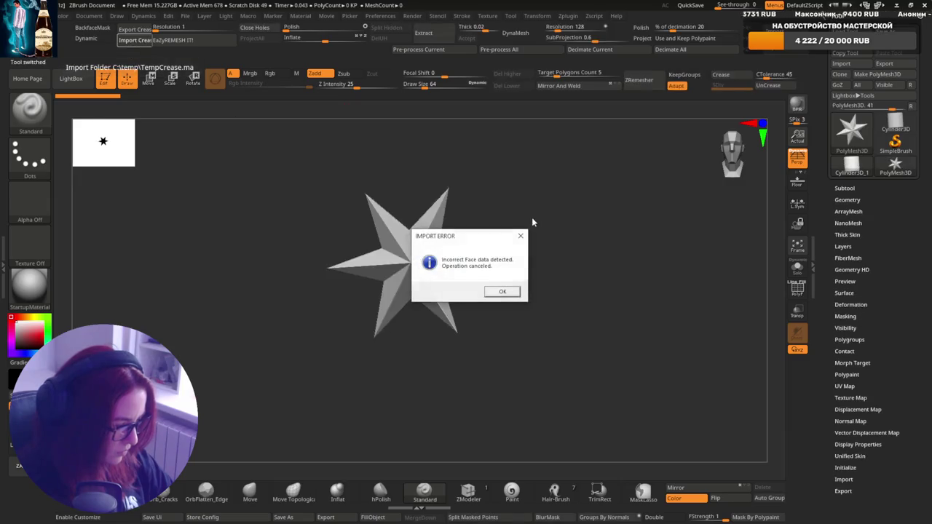
pyautogui.click(515, 291)
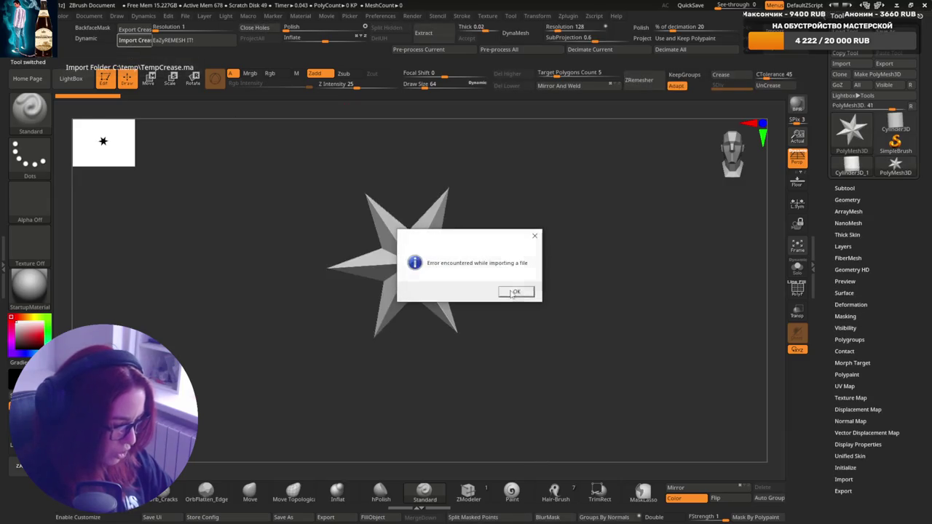
pyautogui.click(509, 291)
pyautogui.click(854, 211)
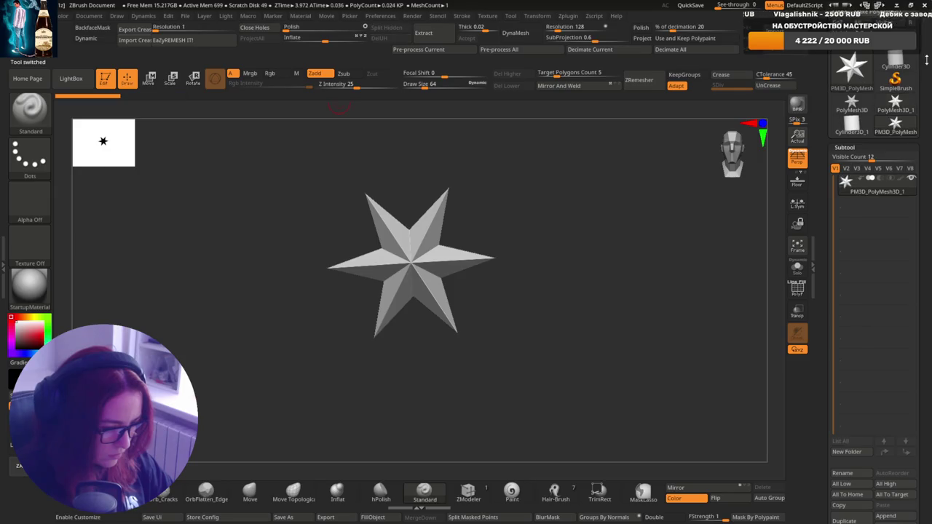
pyautogui.click(927, 63)
pyautogui.click(134, 40)
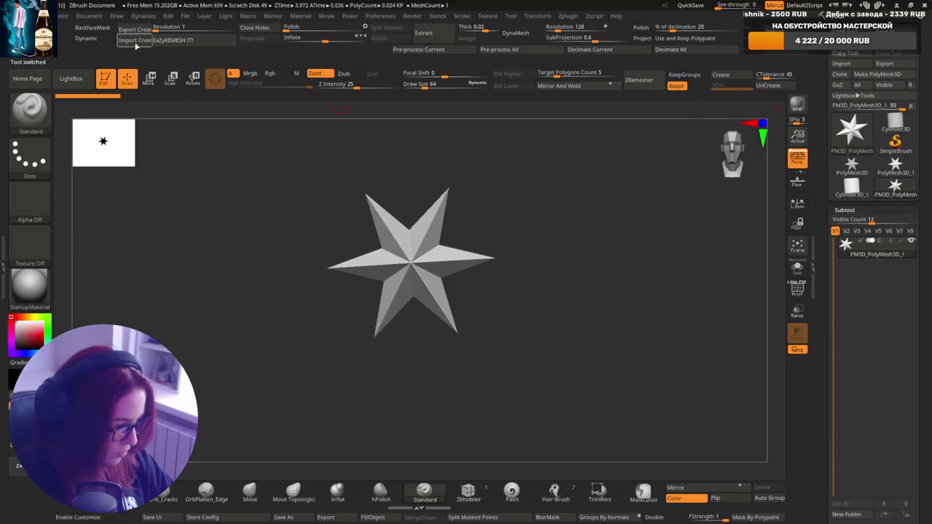
pyautogui.click(508, 295)
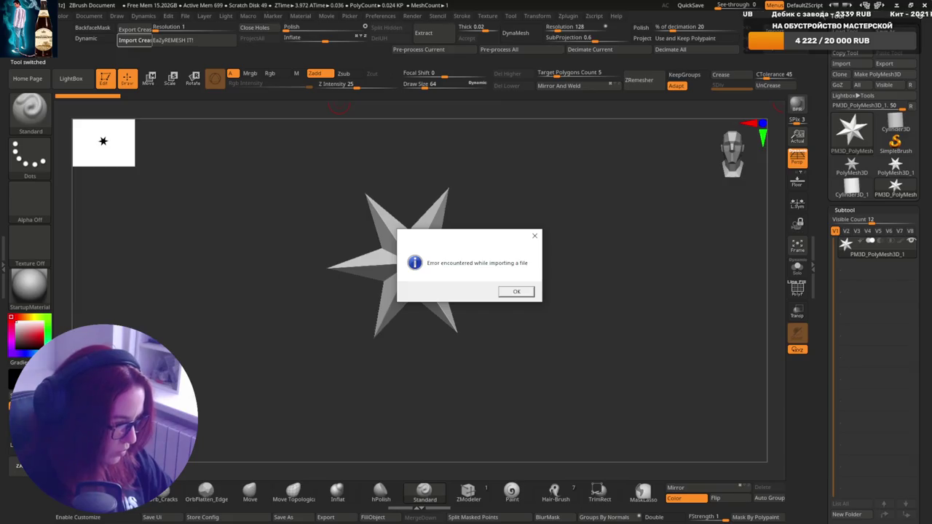
pyautogui.click(516, 291)
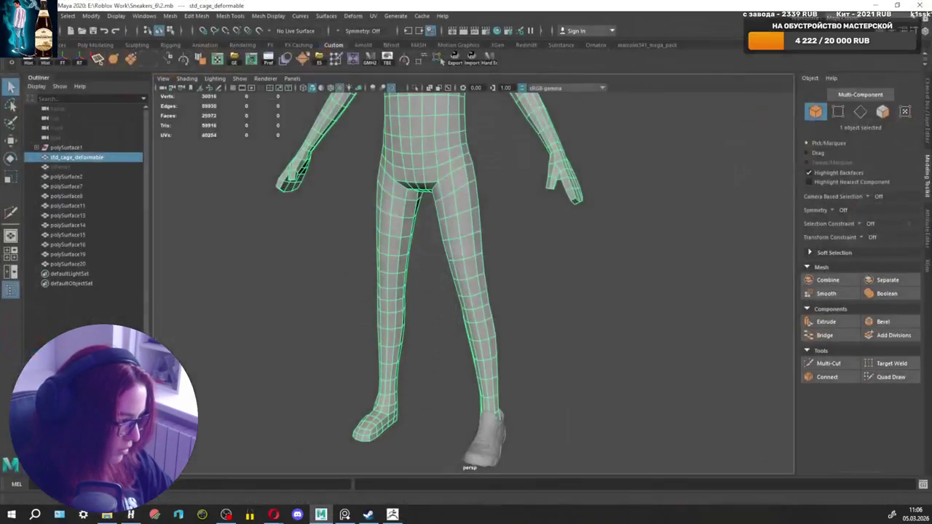
# Frame the std_cage_deformable body cage in Maya and send it to ZBrush with GoZ.
pyautogui.scroll(-3, 499, 225)
pyautogui.moveTo(501, 216); pyautogui.dragTo(466, 178, button='right')
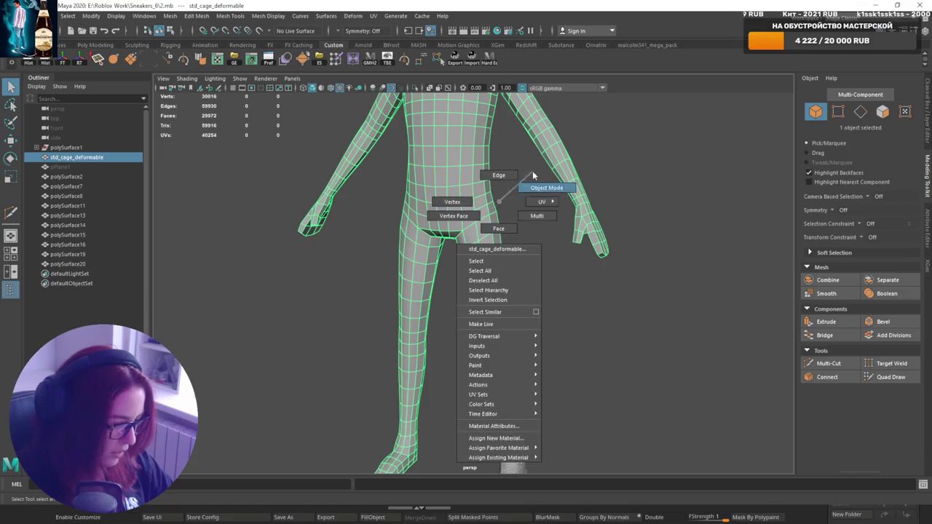
pyautogui.scroll(3, 466, 178)
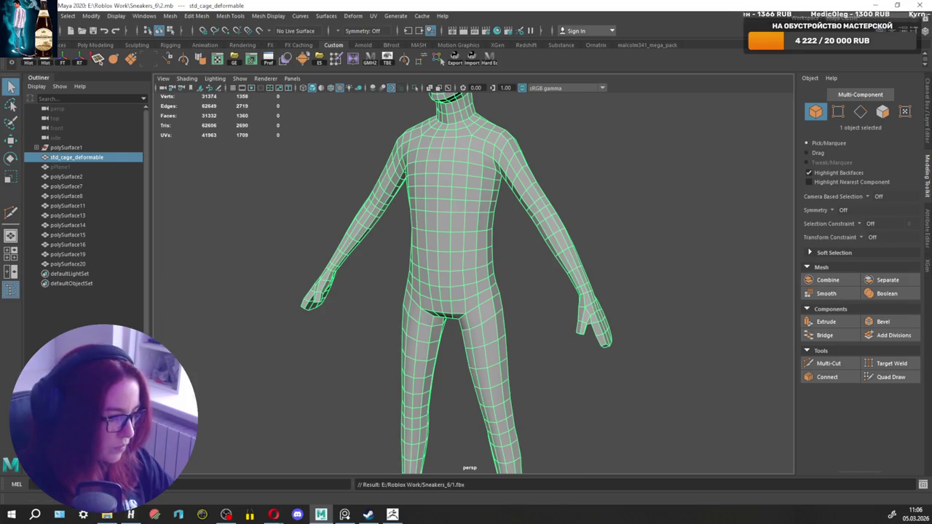
pyautogui.hotkey('alt', 'Tab')
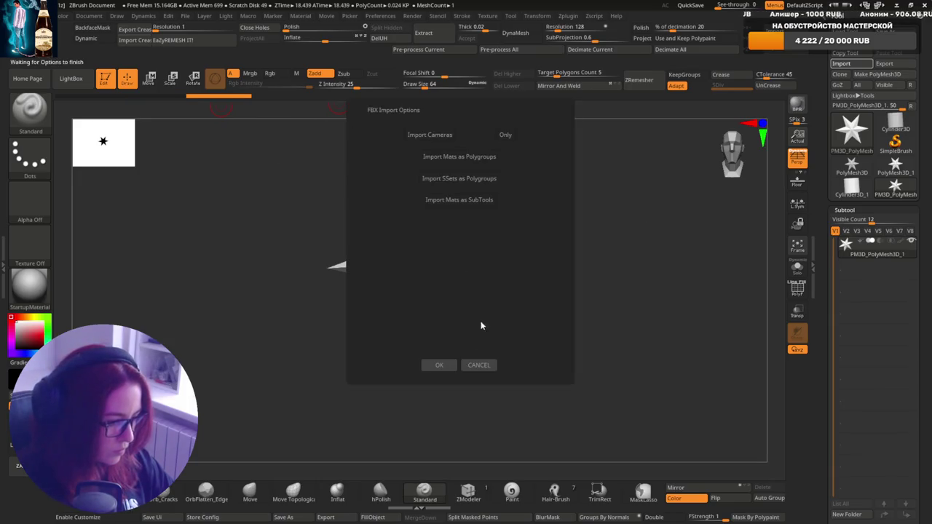
# Accept the FBX import options for the cage and hide its polypaint colours.
pyautogui.click(441, 365)
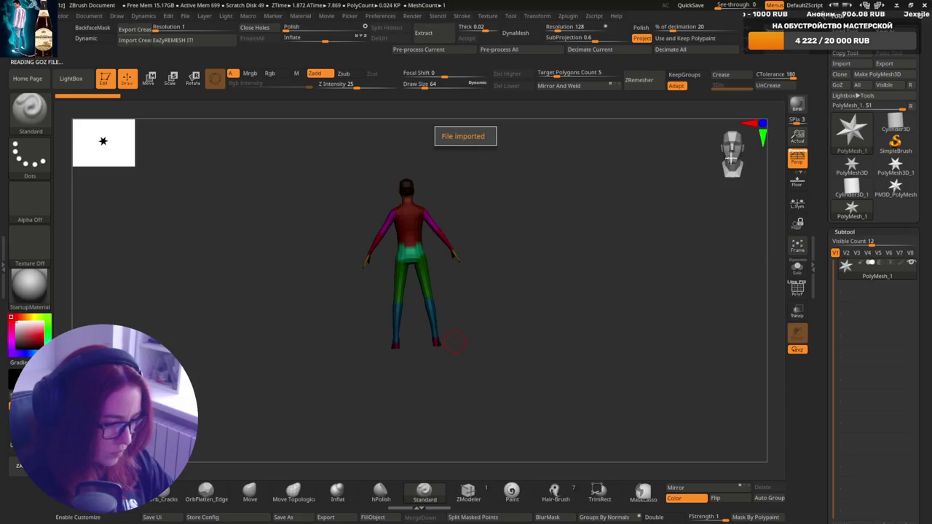
pyautogui.moveTo(454, 342); pyautogui.dragTo(422, 263)
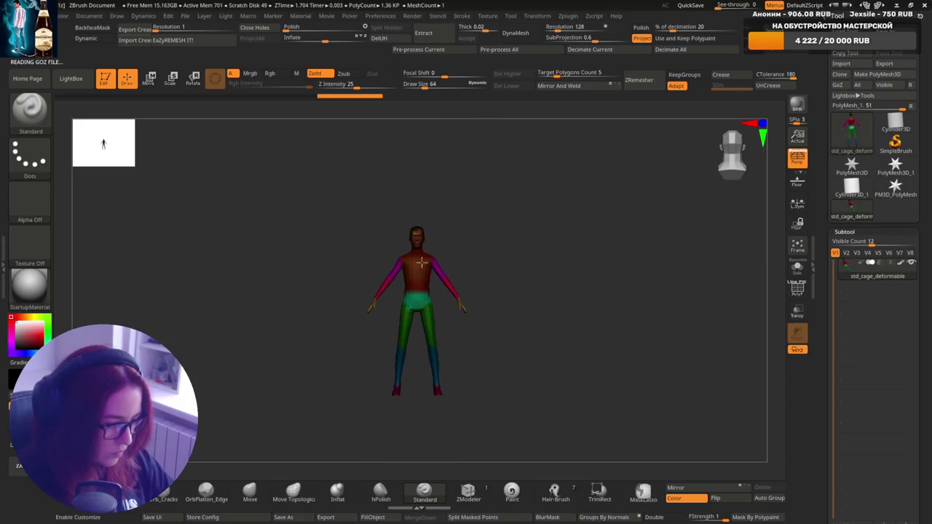
pyautogui.scroll(3, 422, 263)
pyautogui.moveTo(561, 264); pyautogui.dragTo(738, 279)
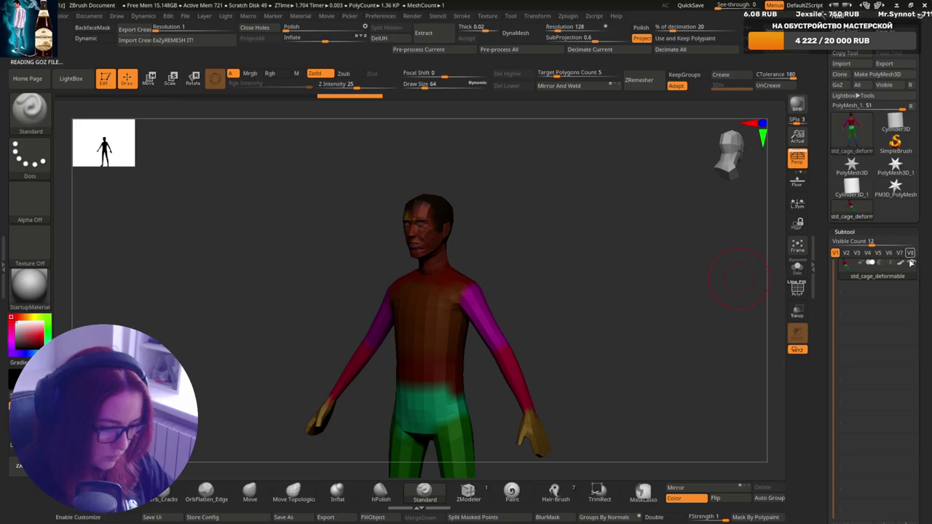
pyautogui.click(910, 263)
pyautogui.moveTo(572, 288); pyautogui.dragTo(773, 191)
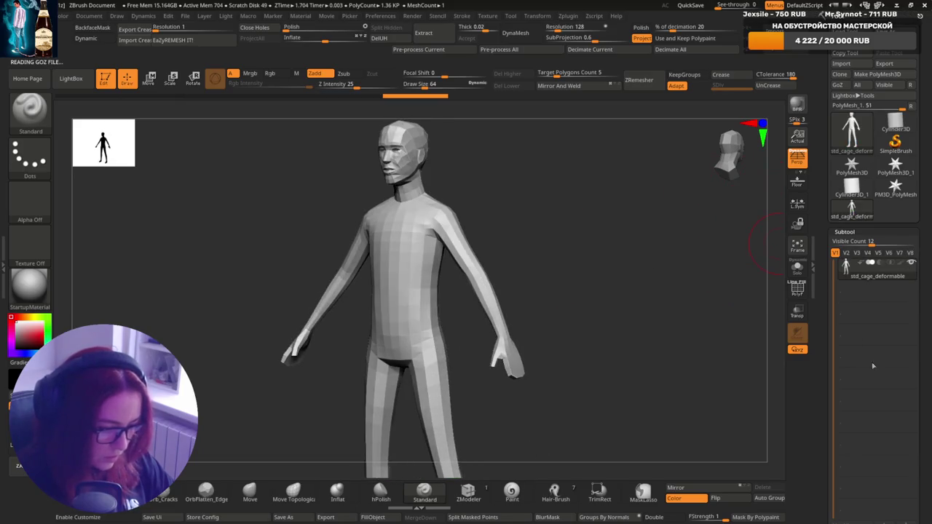
pyautogui.scroll(-5, 874, 365)
# Append a Sphere3D as a second subtool, then return to Maya.
pyautogui.click(886, 386)
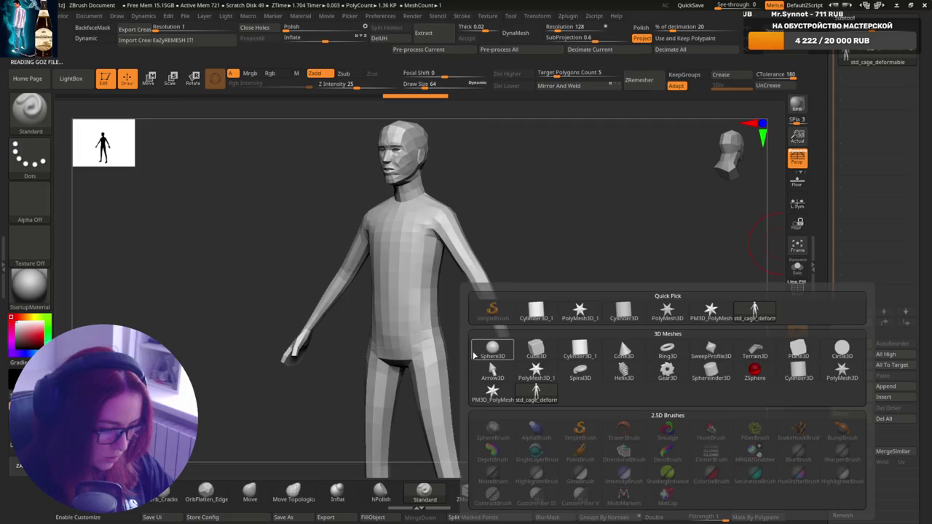
pyautogui.click(474, 355)
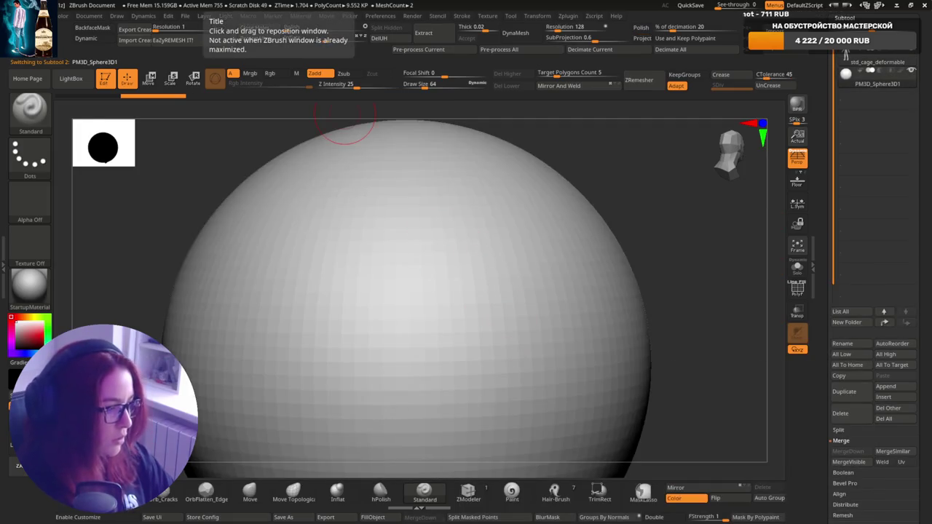
pyautogui.hotkey('alt', 'Tab')
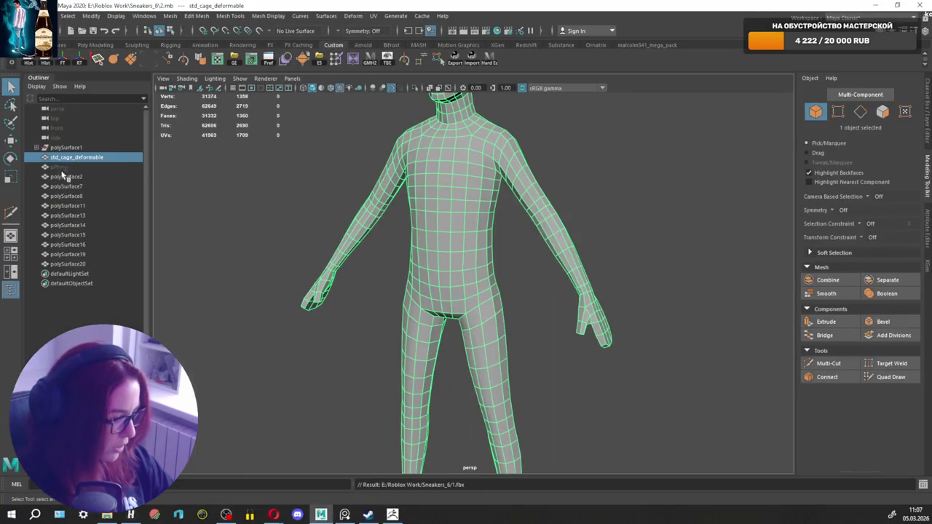
# Expand polySurface1 in Maya's Outliner, select polySurface9 and frame it.
pyautogui.click(36, 147)
pyautogui.click(73, 158)
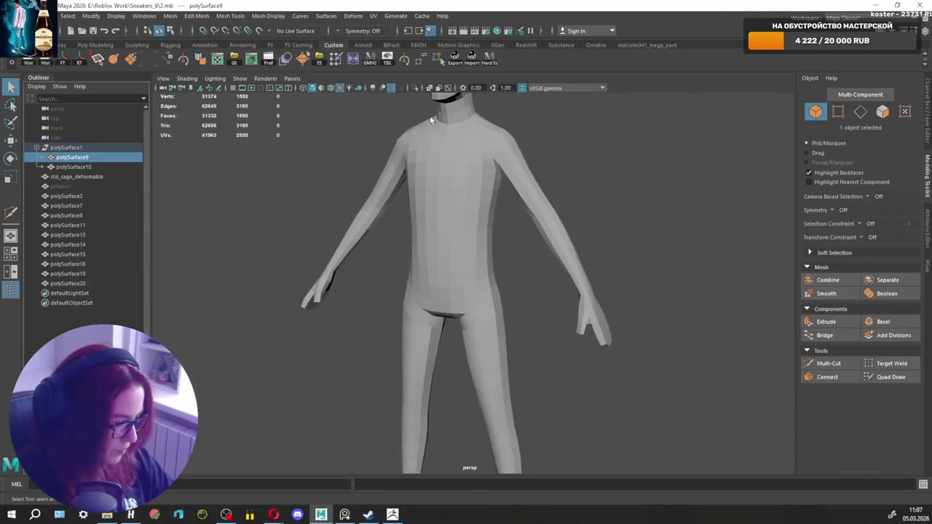
pyautogui.scroll(-2, 510, 252)
pyautogui.scroll(3, 500, 204)
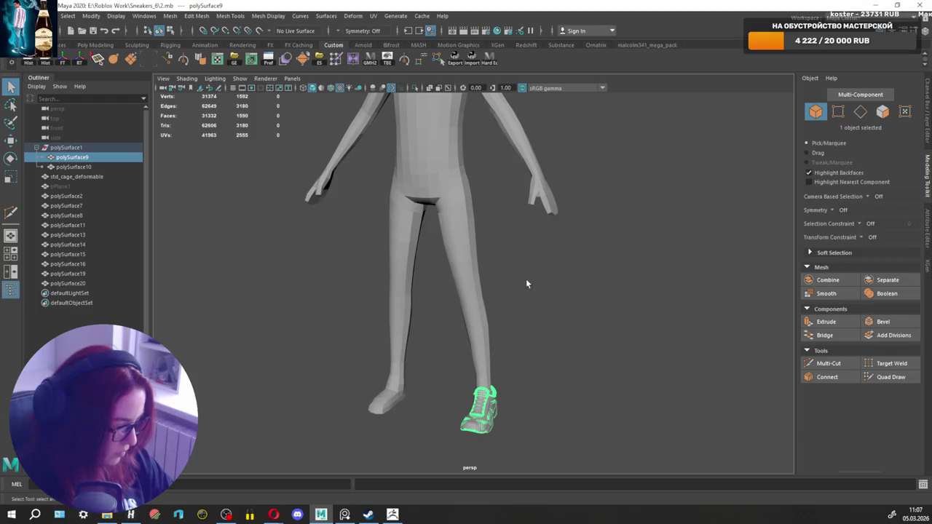
pyautogui.press('f')
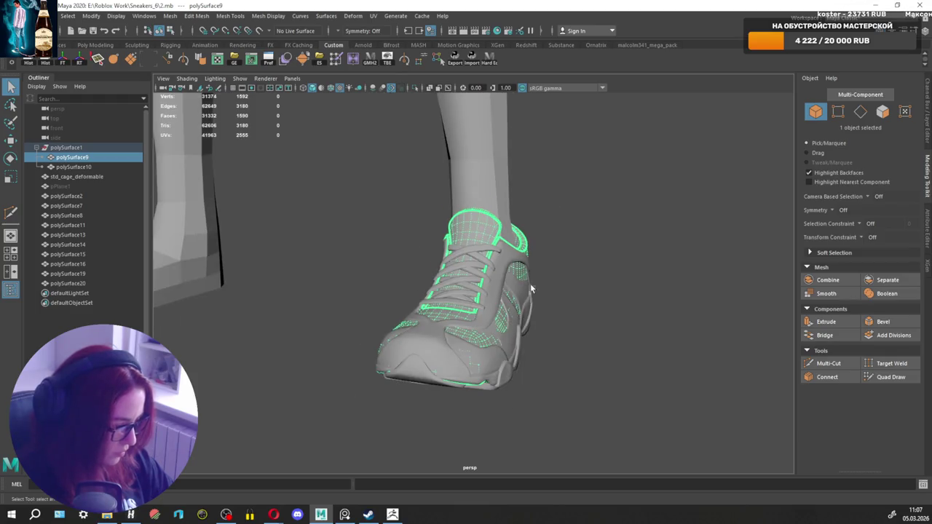
pyautogui.scroll(2, 532, 276)
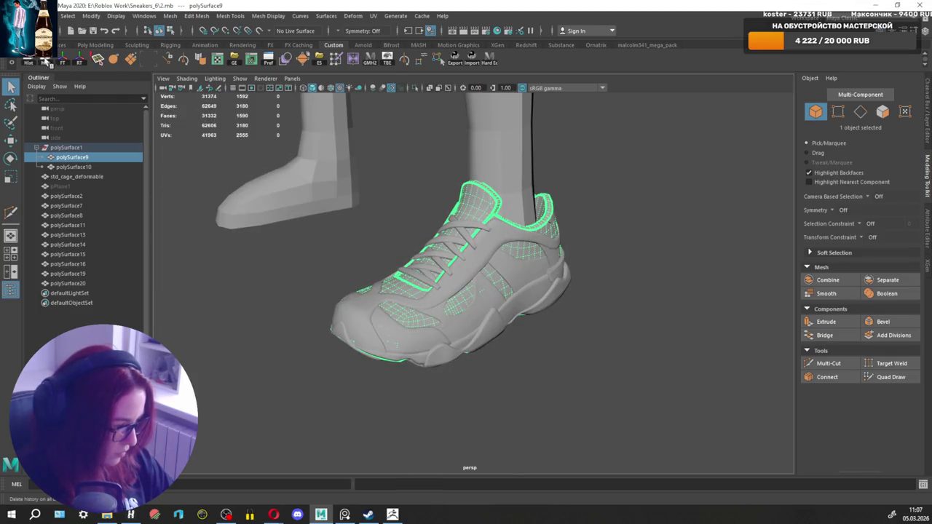
# Narrow the selection back to polySurface9 alone, restore smooth shading, and send it to ZBrush.
pyautogui.click(73, 148)
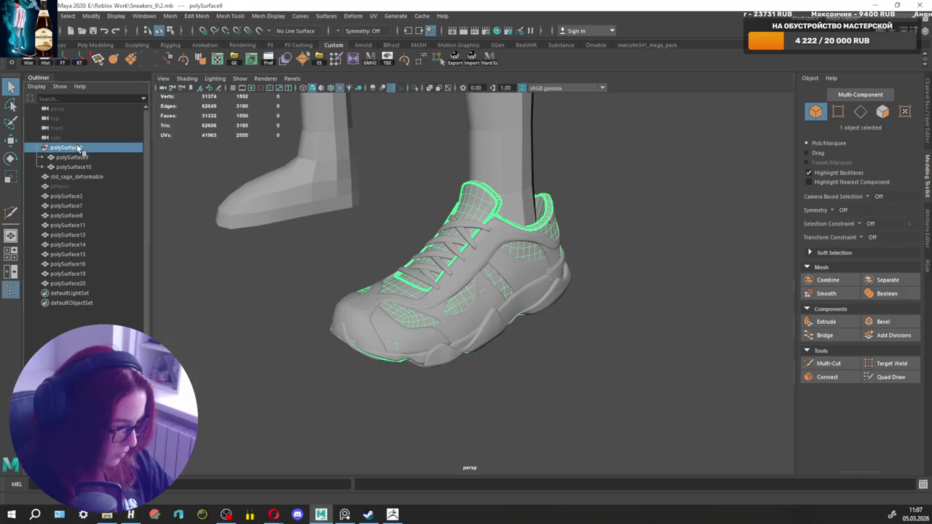
pyautogui.keyDown('shift'); pyautogui.click(85, 293); pyautogui.keyUp('shift')
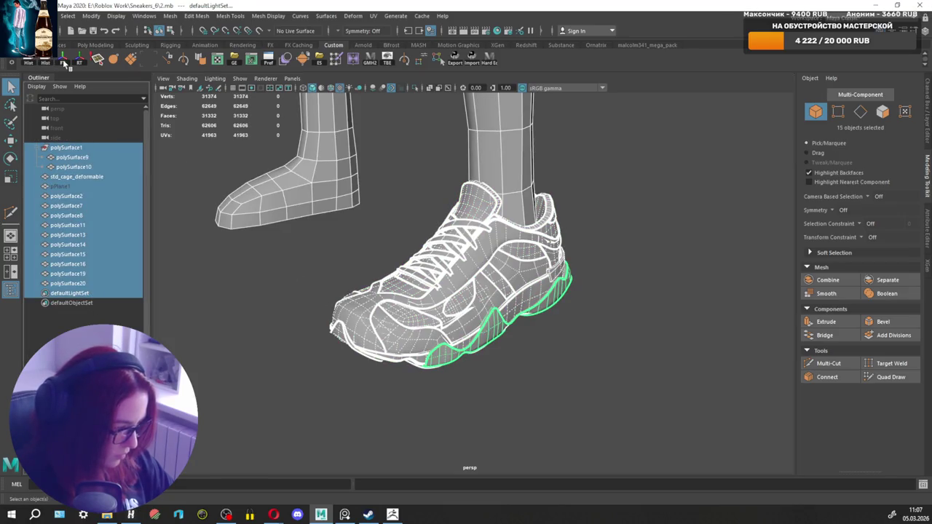
pyautogui.click(64, 157)
pyautogui.press('5')
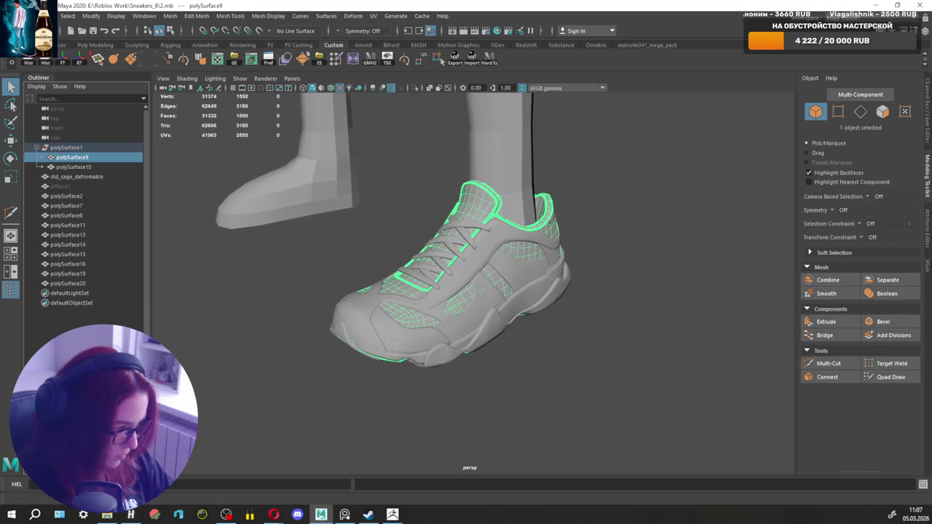
pyautogui.hotkey('alt', 'Tab')
pyautogui.click(135, 40)
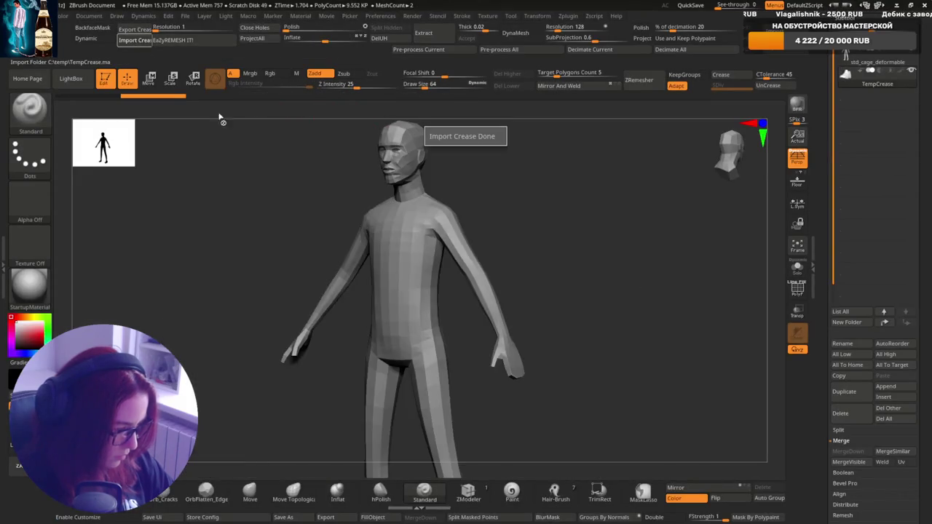
# Bring the sole piece polySurface10 into ZBrush and append it as a new subtool.
pyautogui.moveTo(645, 340); pyautogui.dragTo(582, 230)
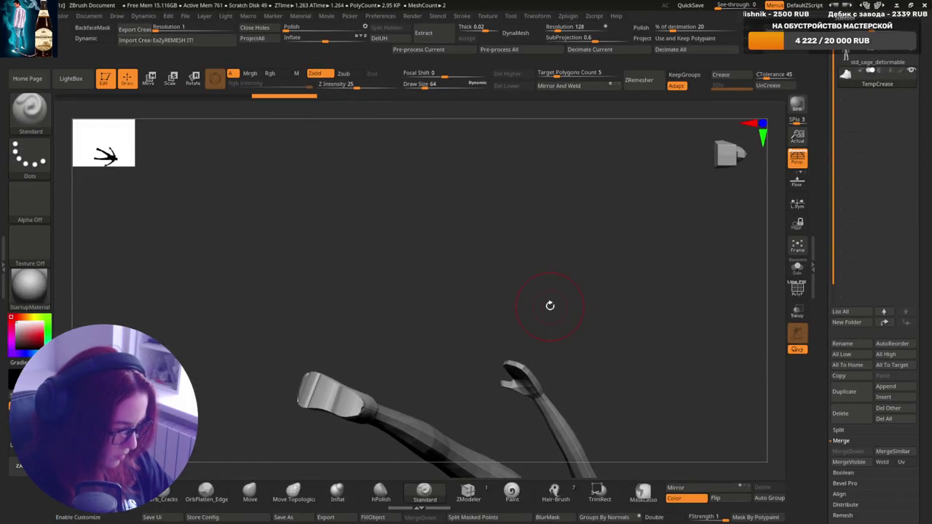
pyautogui.press('f')
pyautogui.moveTo(430, 259)
pyautogui.mouseDown(button='right')
pyautogui.moveTo(483, 266)
pyautogui.moveTo(502, 379)
pyautogui.moveTo(443, 272)
pyautogui.moveTo(483, 233)
pyautogui.moveTo(615, 319)
pyautogui.mouseUp(button='right')
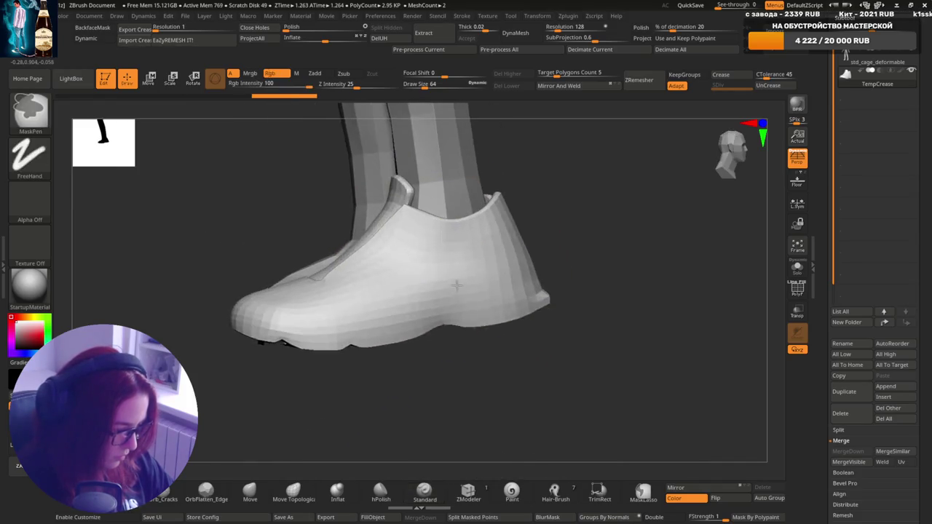
pyautogui.moveTo(455, 273)
pyautogui.mouseDown(button='right')
pyautogui.moveTo(749, 156)
pyautogui.moveTo(698, 229)
pyautogui.mouseUp(button='right')
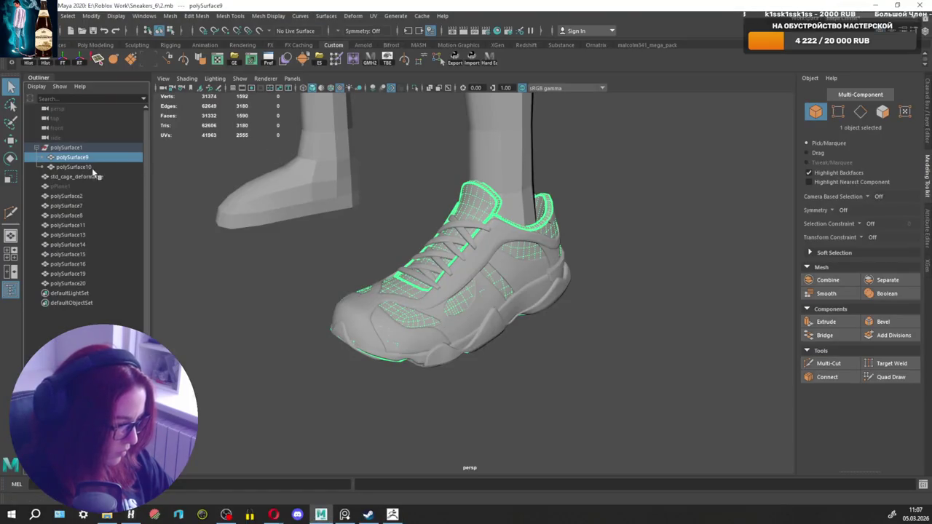
pyautogui.click(78, 168)
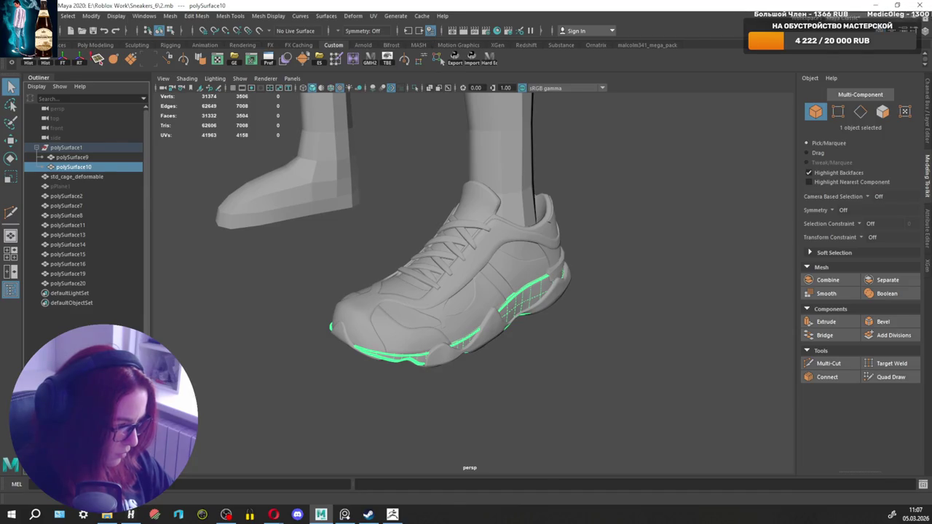
pyautogui.hotkey('alt', 'Tab')
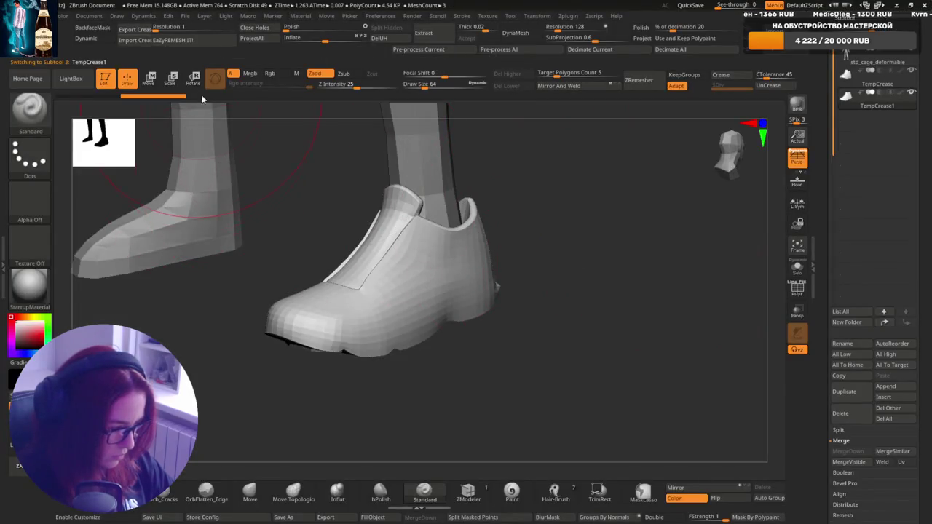
pyautogui.click(137, 41)
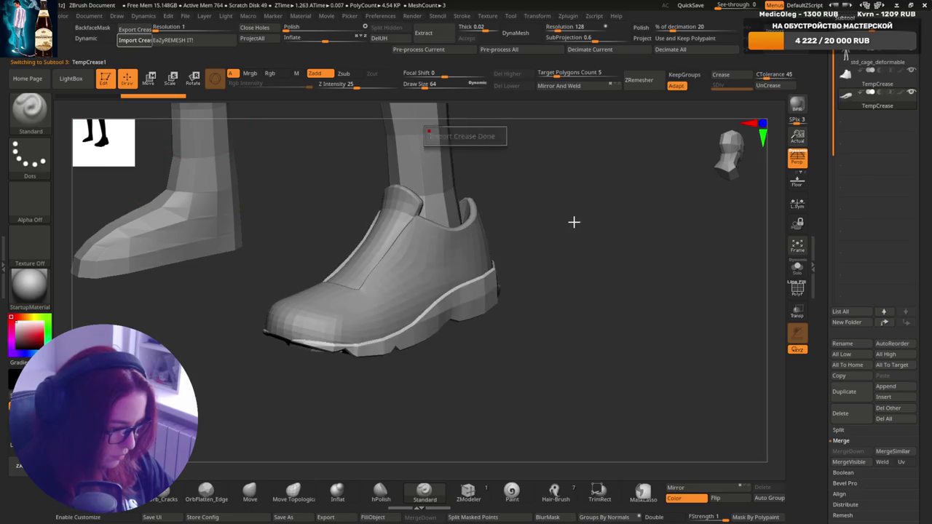
pyautogui.click(845, 392)
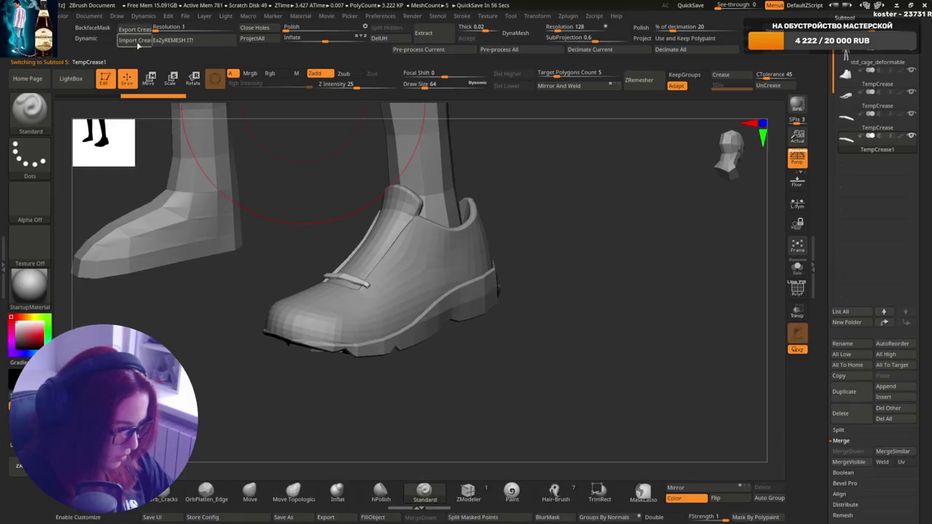
pyautogui.click(845, 391)
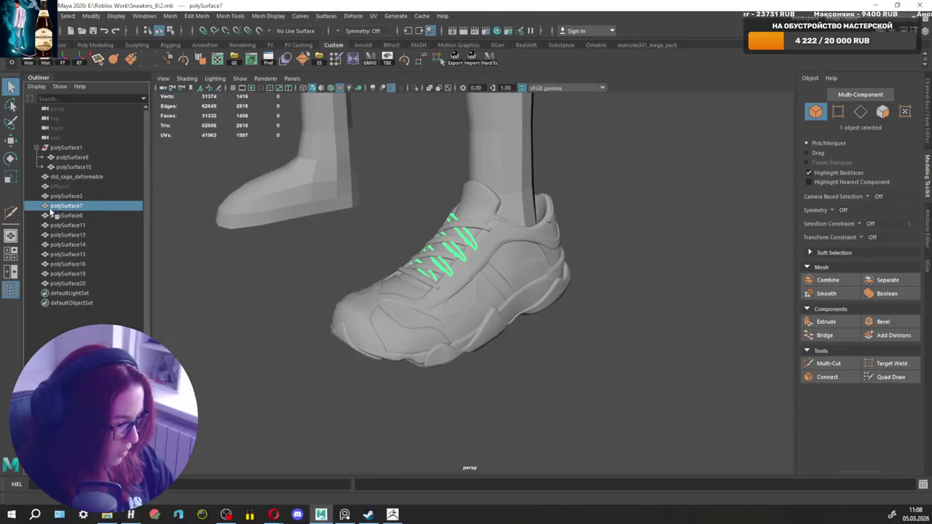
# Select the laces polySurface8, then import outsole trim polySurface11 as a new subtool.
pyautogui.click(52, 215)
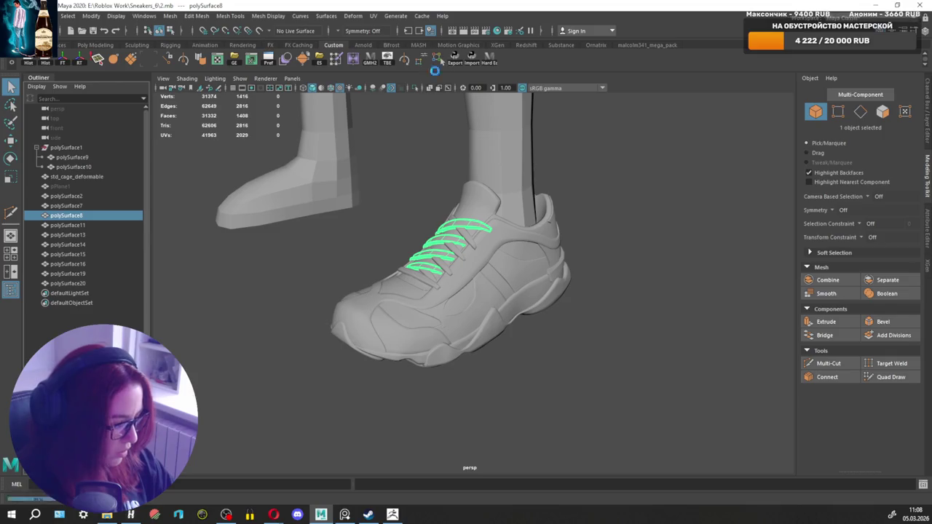
pyautogui.hotkey('alt', 'Tab')
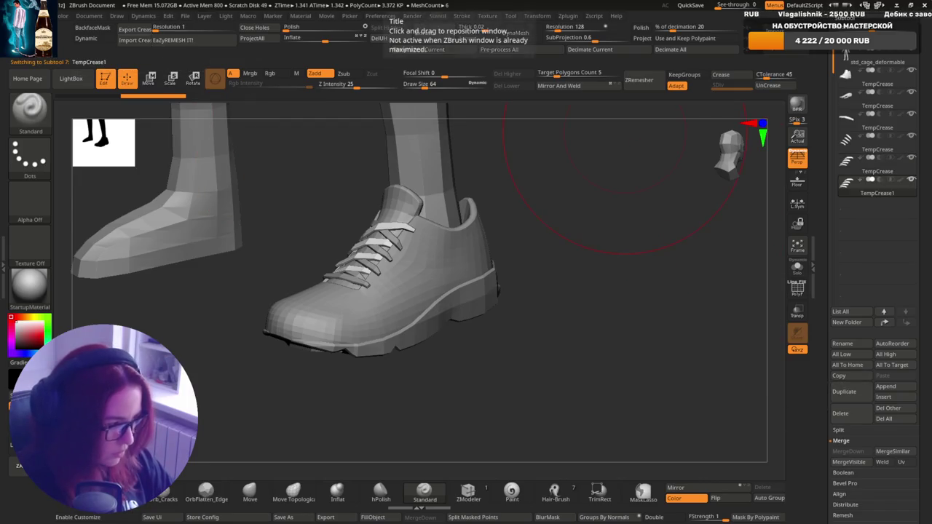
pyautogui.hotkey('alt', 'Tab')
pyautogui.click(78, 226)
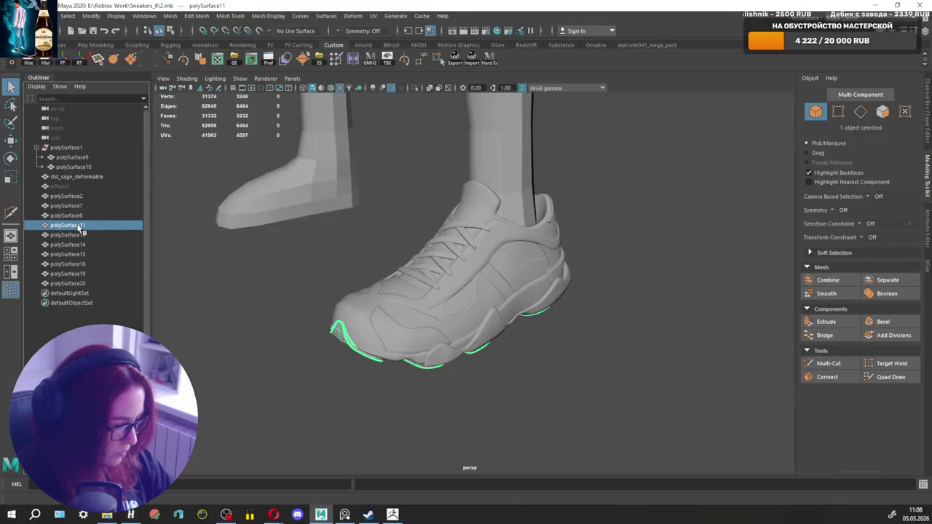
pyautogui.hotkey('alt', 'Tab')
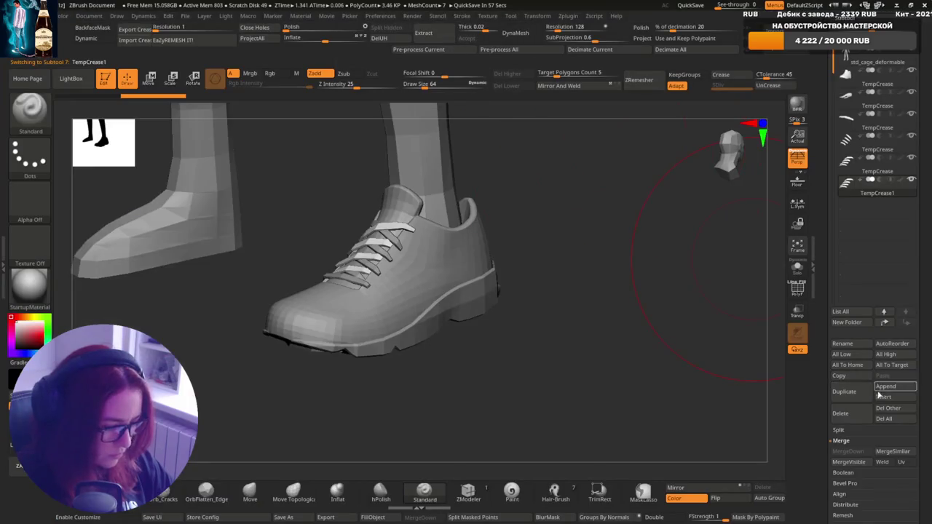
pyautogui.click(135, 40)
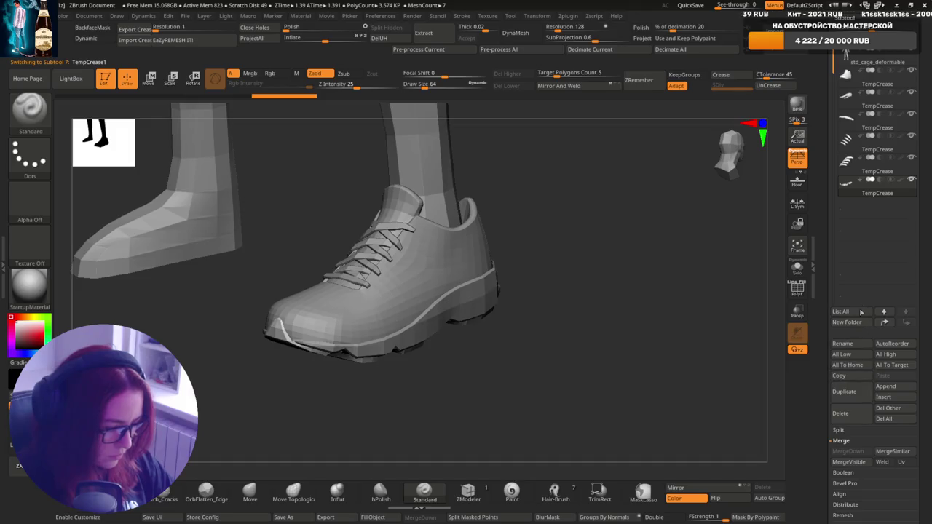
pyautogui.click(845, 393)
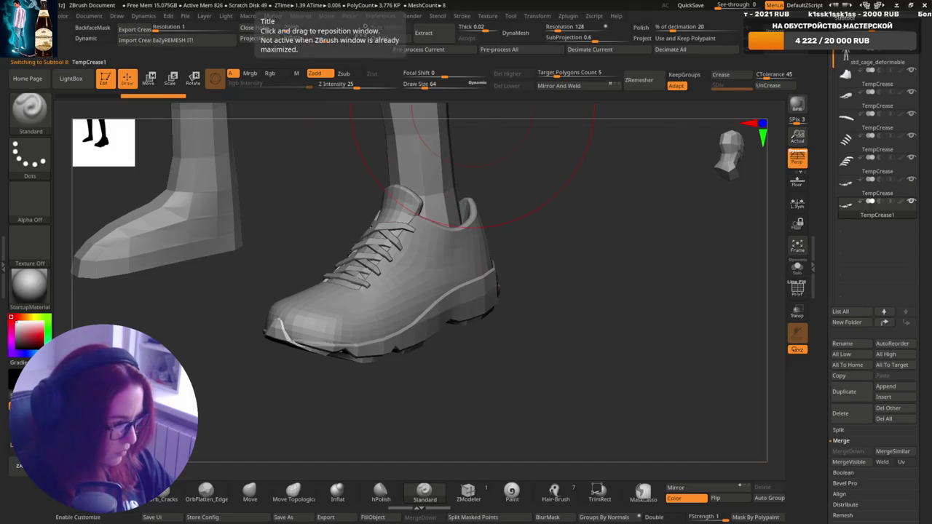
pyautogui.hotkey('alt', 'Tab')
# Import the side stripe piece polySurface13 and append it after the last subtool.
pyautogui.click(80, 235)
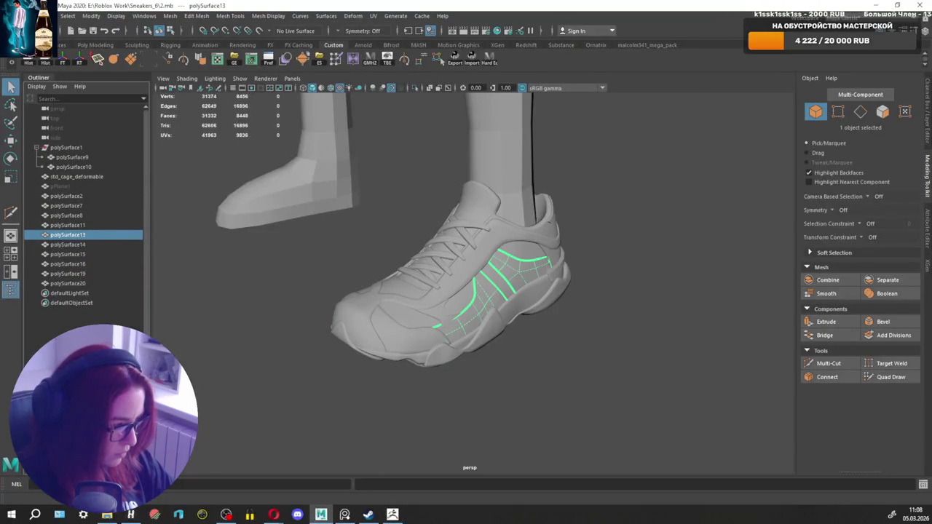
pyautogui.hotkey('alt', 'Tab')
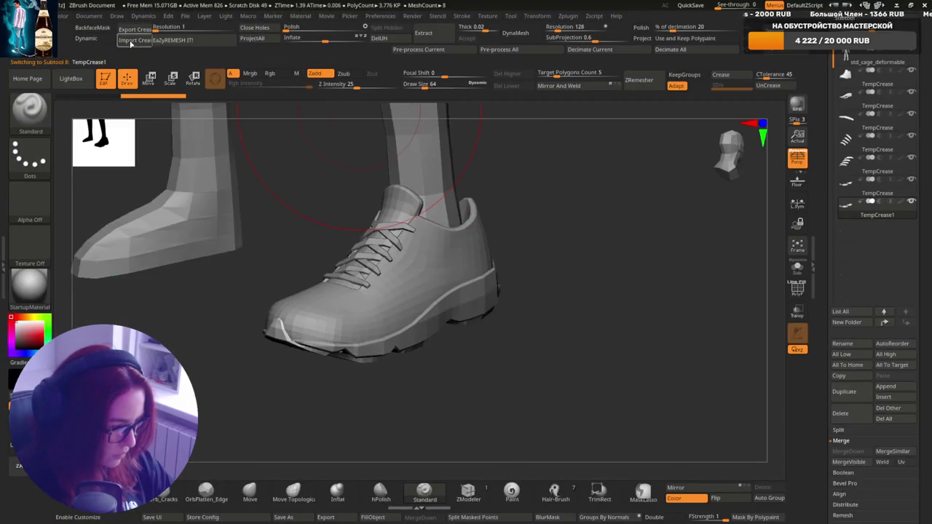
pyautogui.click(134, 41)
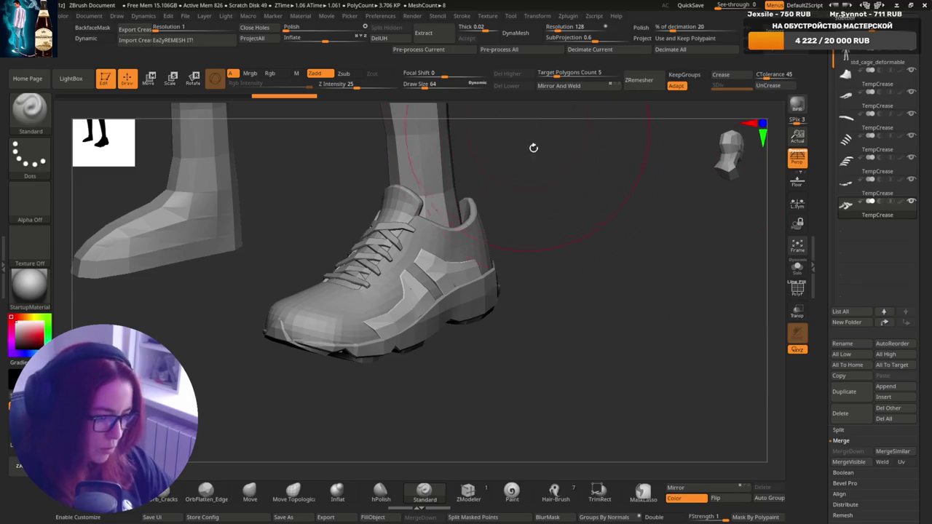
pyautogui.moveTo(568, 254); pyautogui.dragTo(598, 251)
pyautogui.click(854, 188)
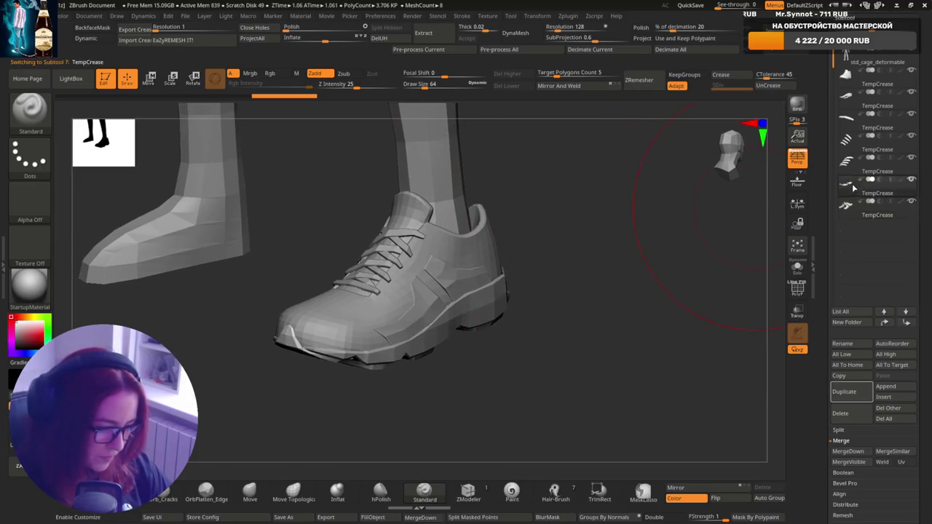
pyautogui.click(856, 216)
pyautogui.click(844, 391)
pyautogui.moveTo(558, 318); pyautogui.dragTo(502, 182)
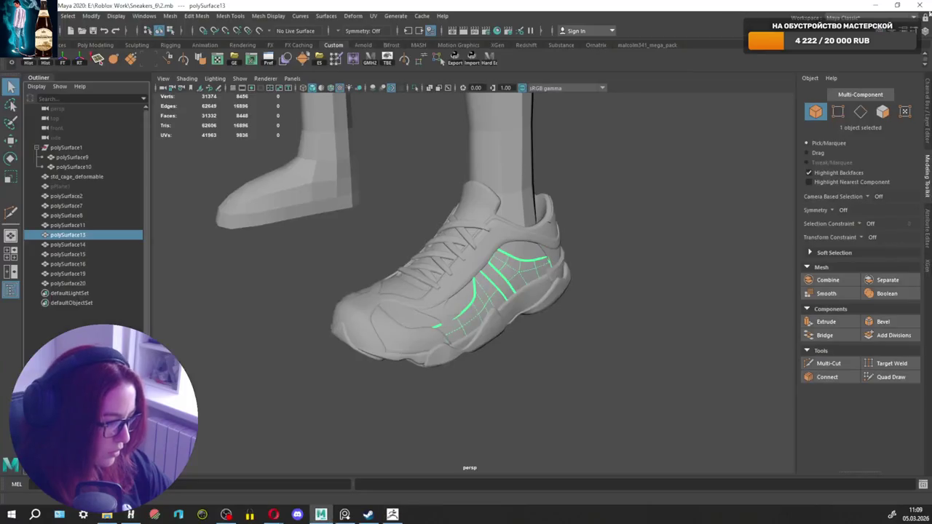
# Add the upper panel outline polySurface14 as a new TempCrease subtool.
pyautogui.click(58, 245)
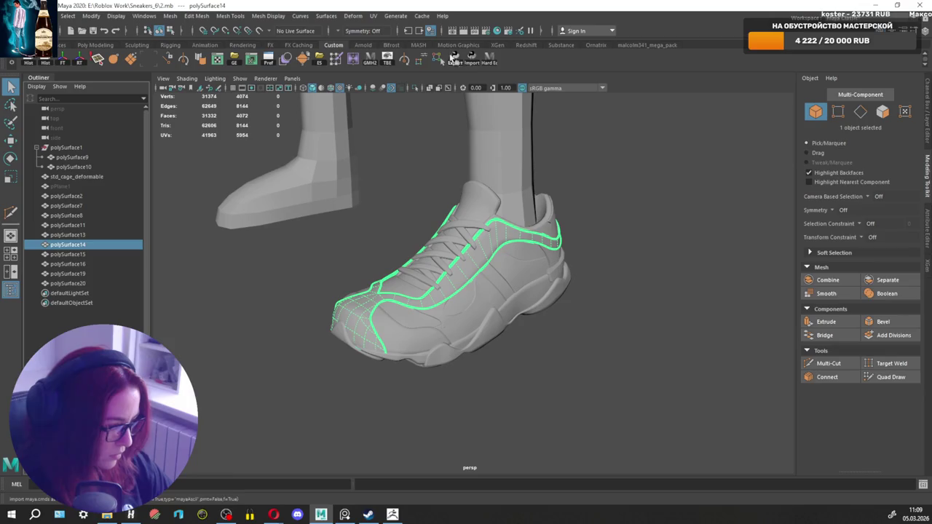
pyautogui.hotkey('alt', 'Tab')
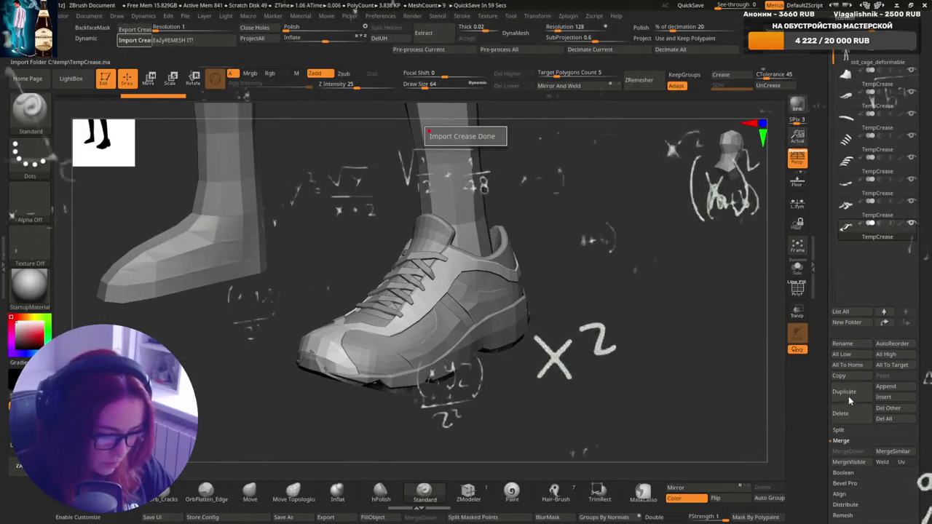
pyautogui.click(846, 393)
pyautogui.hotkey('alt', 'Tab')
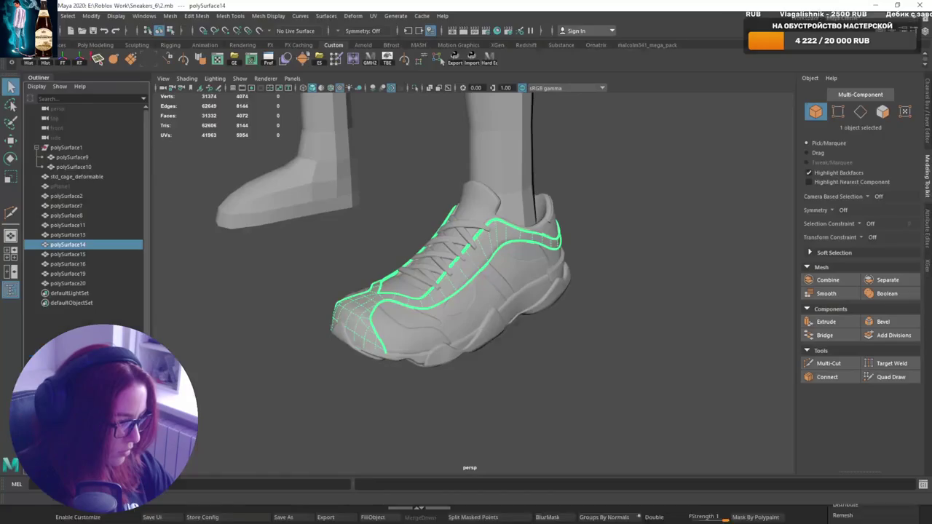
# Import the toe cap polySurface15 and heel tab polySurface16 from Maya into ZBrush.
pyautogui.click(79, 255)
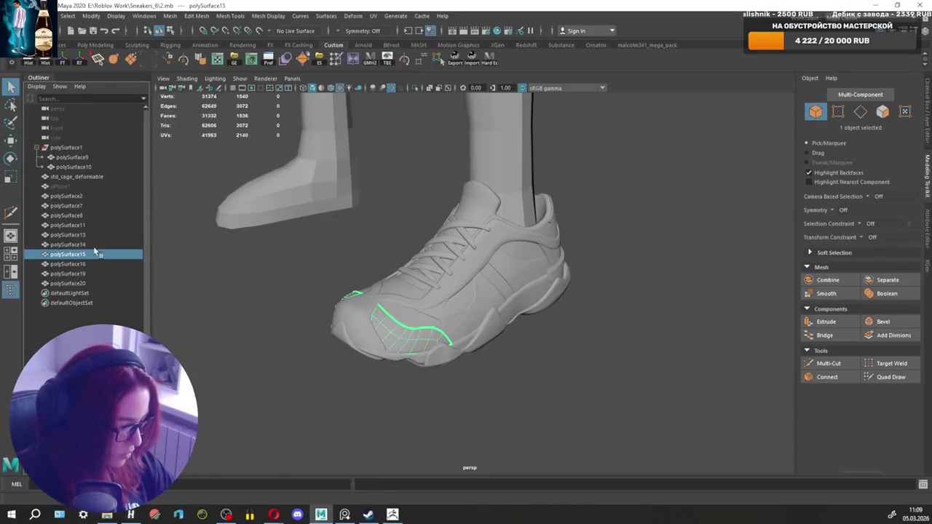
pyautogui.hotkey('alt', 'Tab')
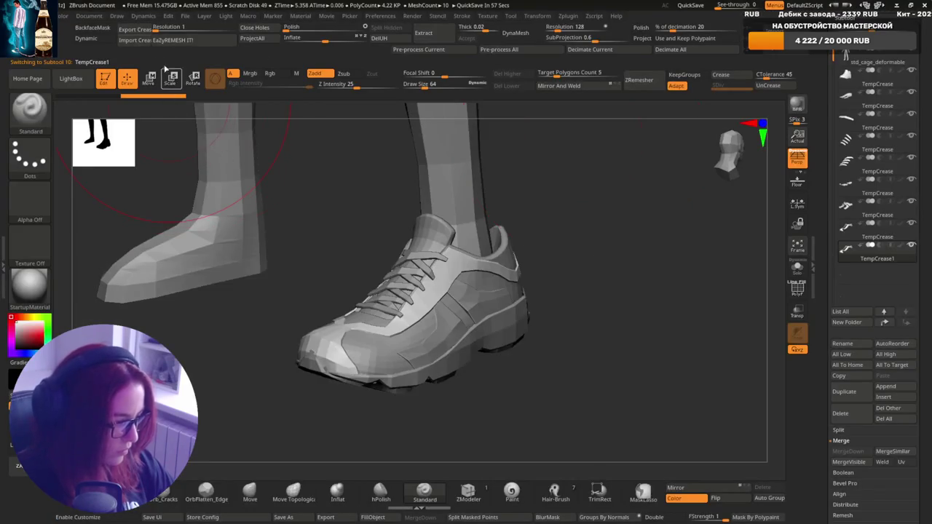
pyautogui.click(135, 40)
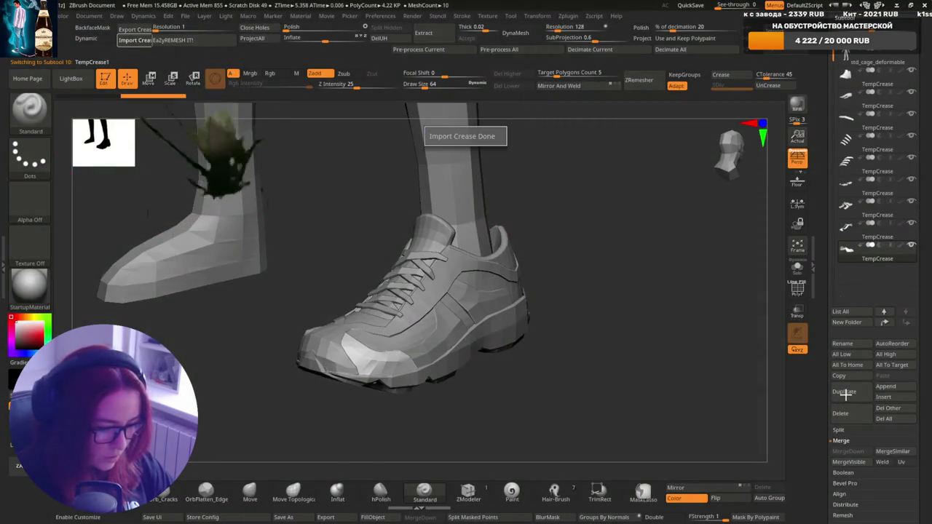
pyautogui.hotkey('alt', 'Tab')
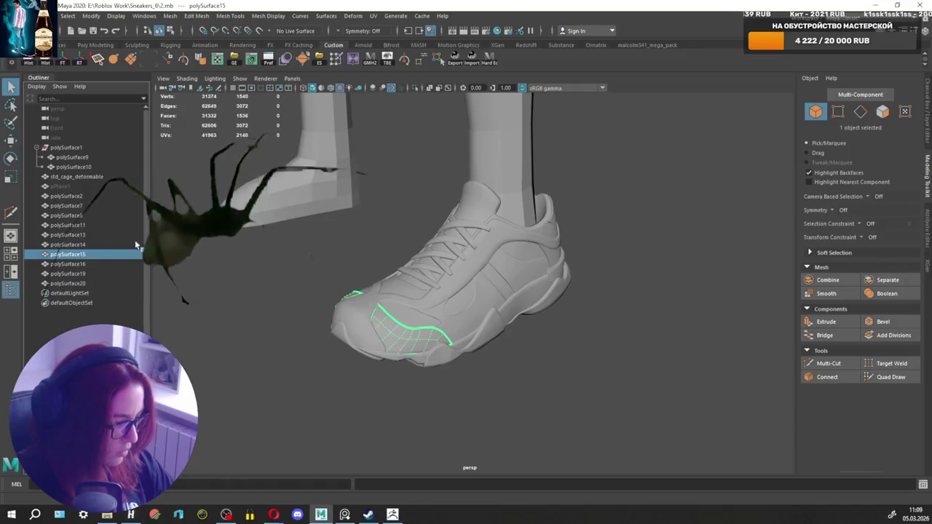
pyautogui.click(67, 263)
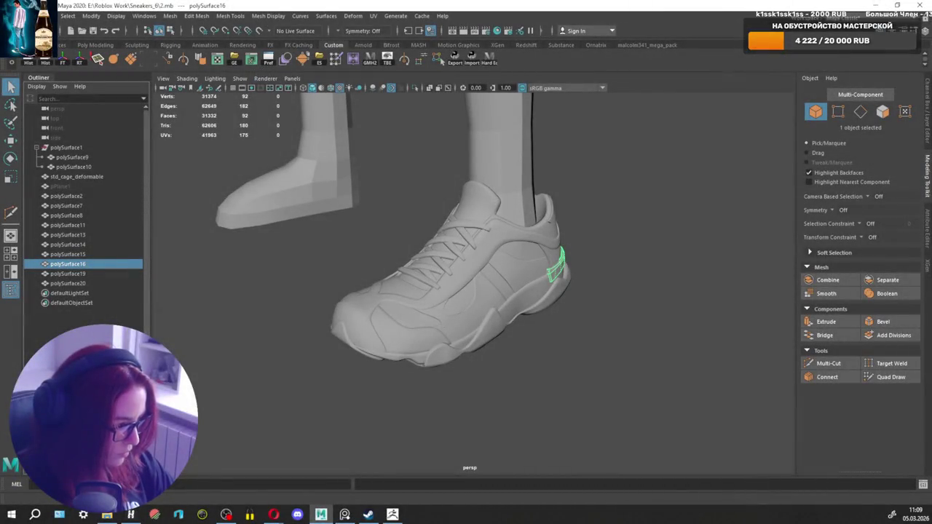
pyautogui.hotkey('alt', 'Tab')
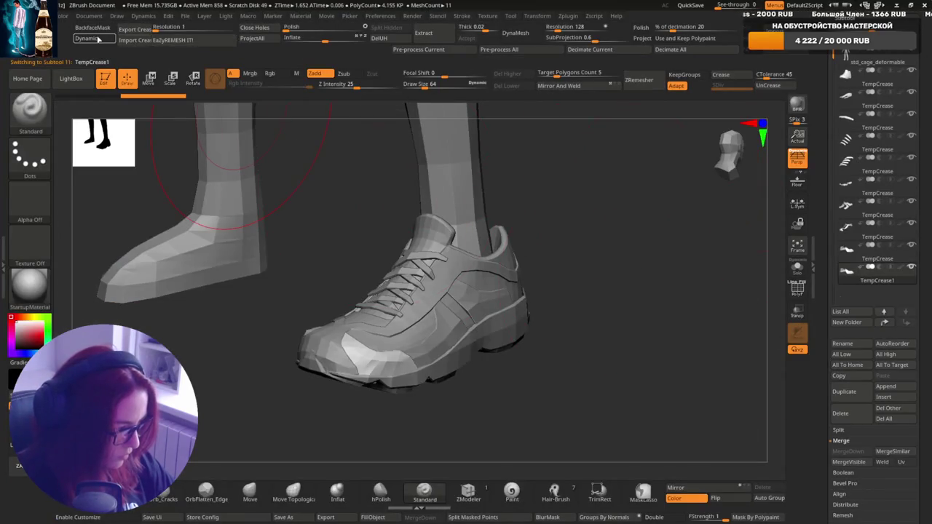
pyautogui.click(143, 40)
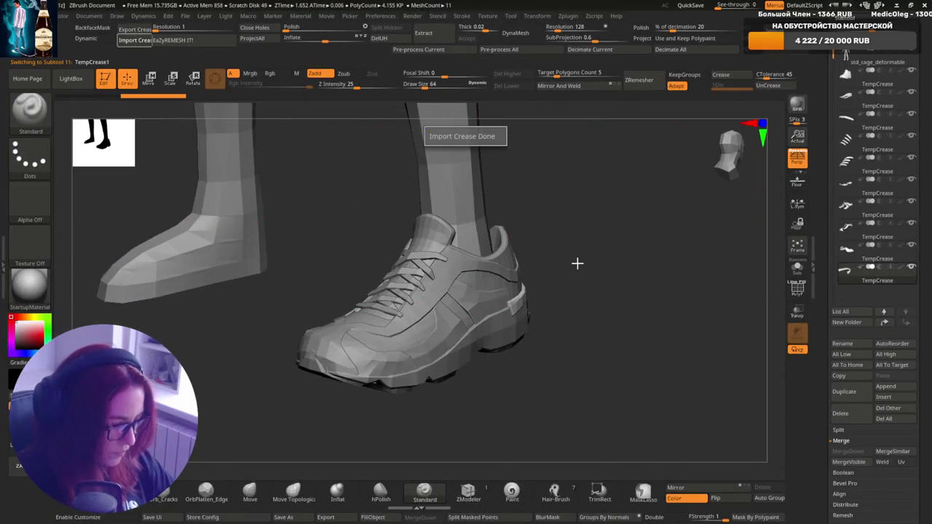
pyautogui.hotkey('alt', 'Tab')
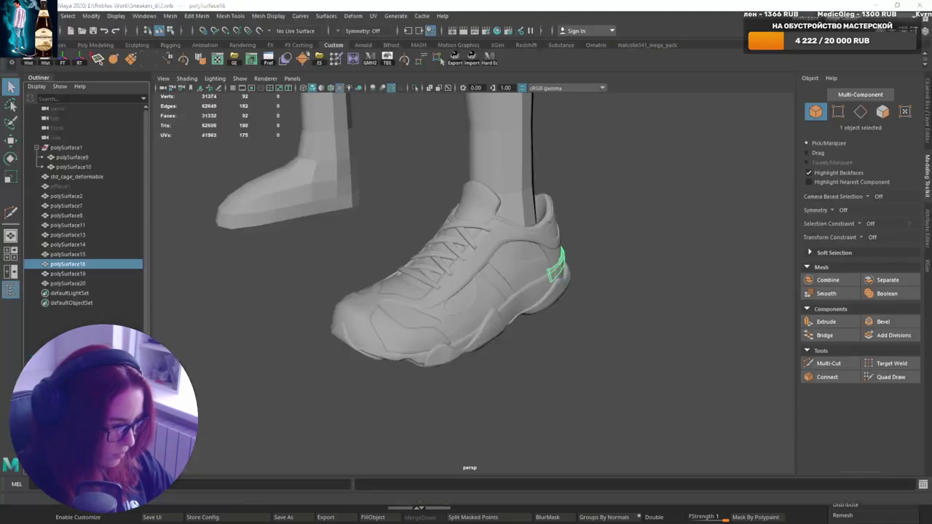
# Import the accent pieces polySurface19 and add them to the shoe as a subtool.
pyautogui.click(69, 274)
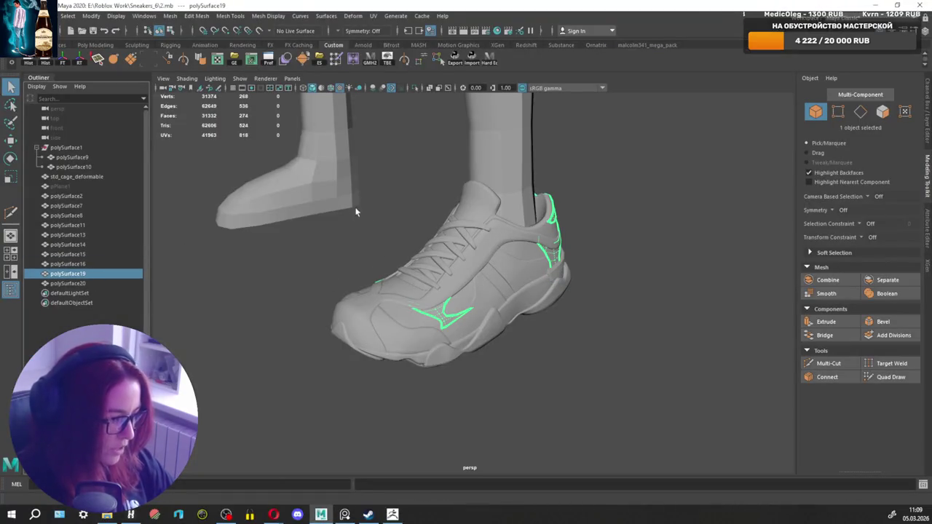
pyautogui.keyDown('alt'); pyautogui.moveTo(355, 212); pyautogui.dragTo(378, 279, button='middle'); pyautogui.keyUp('alt')
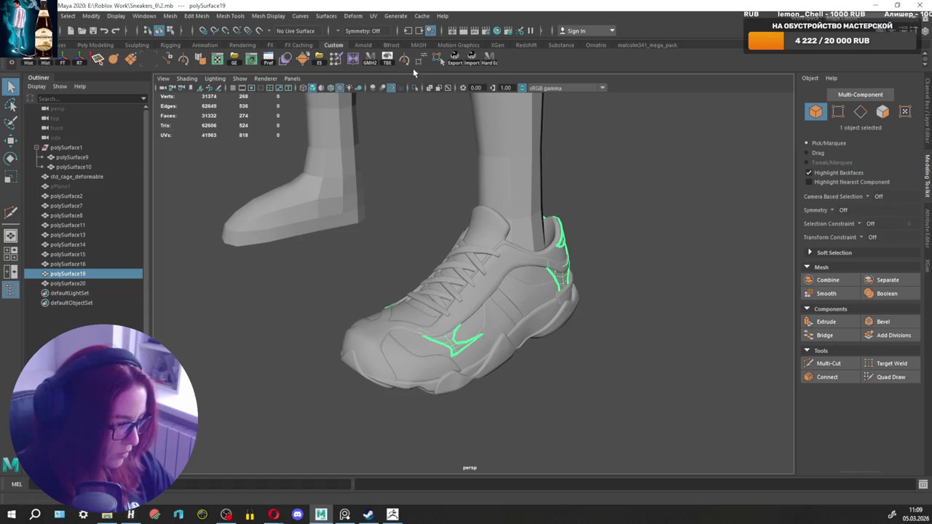
pyautogui.hotkey('alt', 'Tab')
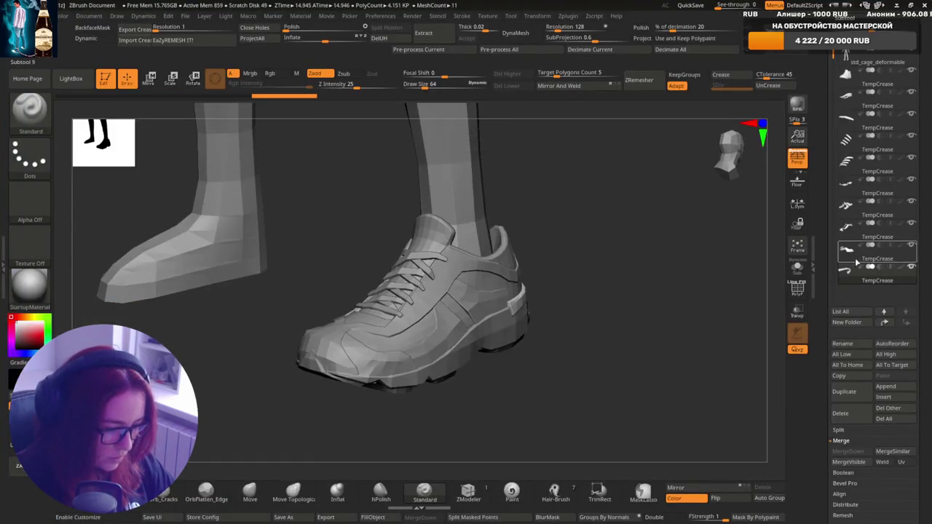
pyautogui.click(844, 392)
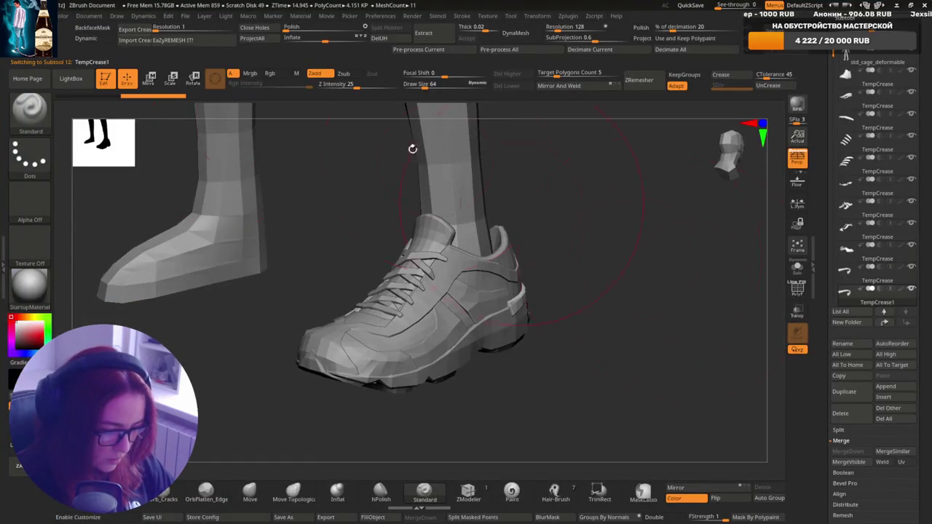
pyautogui.click(143, 42)
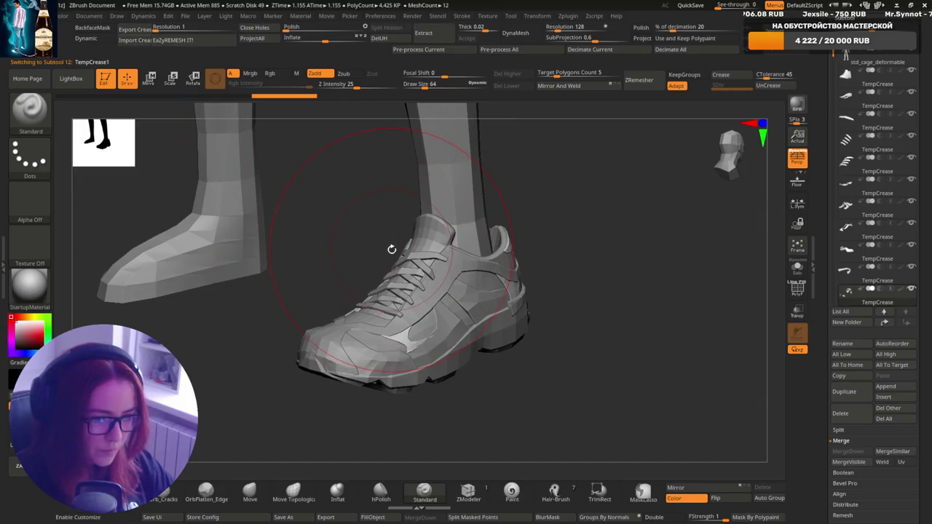
pyautogui.hotkey('alt', 'Tab')
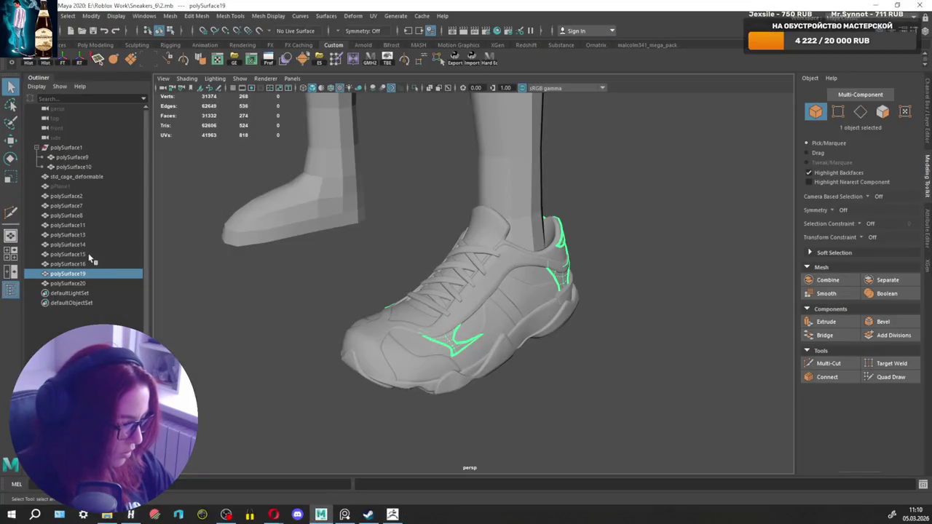
# Bring the wavy sole polySurface20 in as subtool TempCrease1 and orbit to inspect it.
pyautogui.click(76, 284)
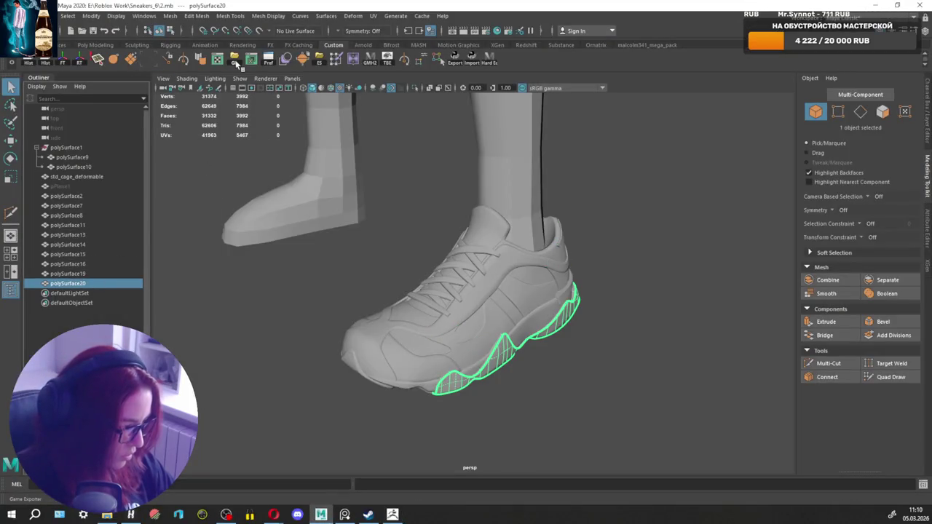
pyautogui.hotkey('alt', 'Tab')
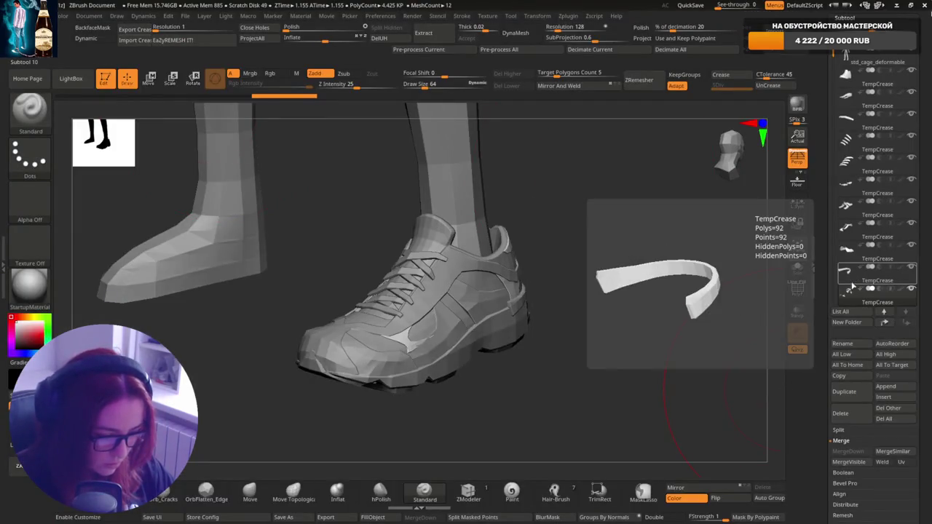
pyautogui.click(856, 398)
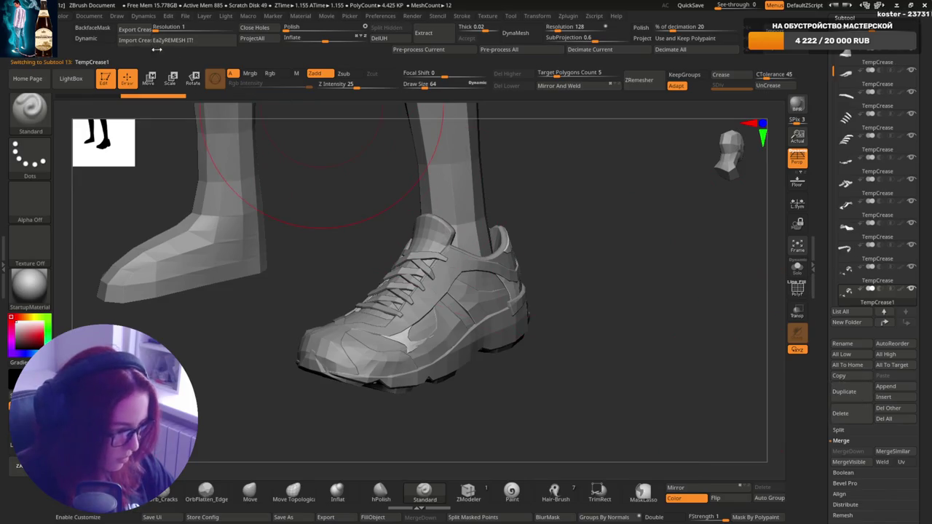
pyautogui.moveTo(632, 329)
pyautogui.mouseDown()
pyautogui.moveTo(579, 322)
pyautogui.moveTo(678, 204)
pyautogui.moveTo(631, 228)
pyautogui.moveTo(524, 209)
pyautogui.moveTo(697, 235)
pyautogui.mouseUp()
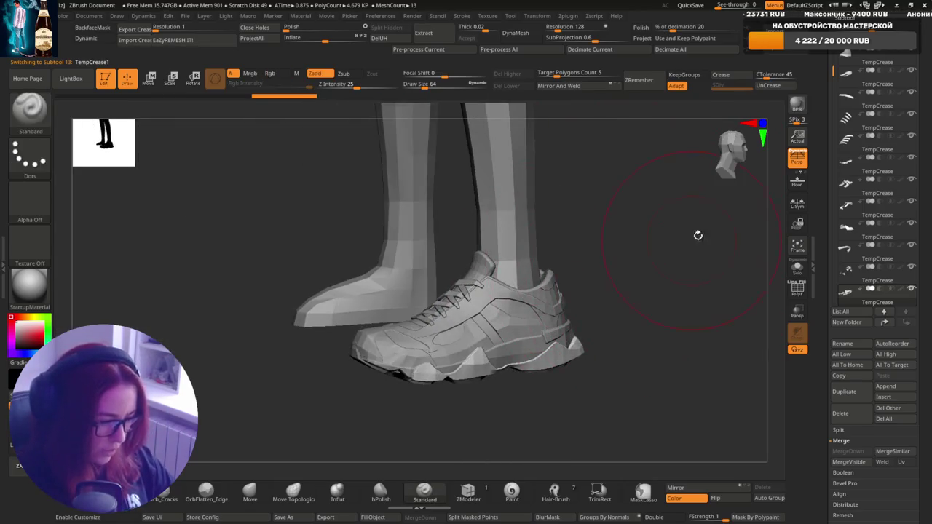
# Step through subtools 2 to 7 and save the project with Ctrl+S.
pyautogui.click(853, 62)
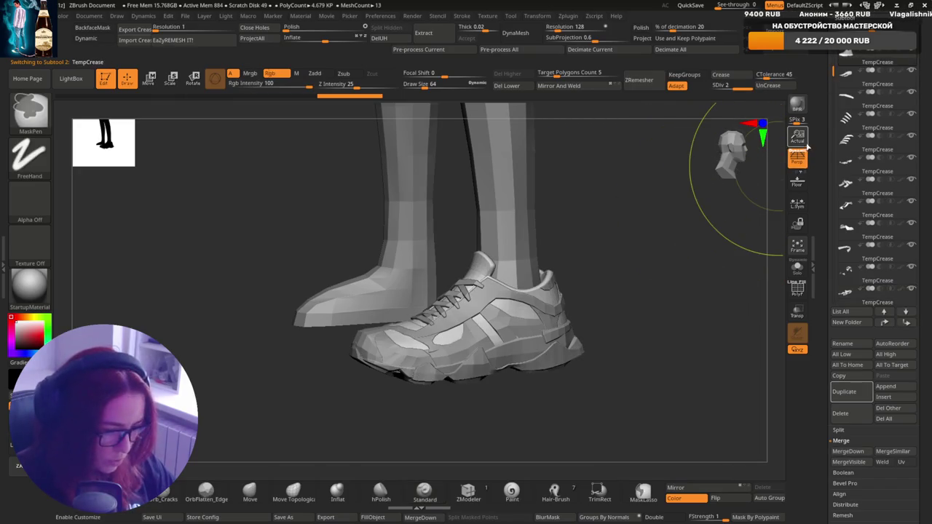
pyautogui.click(844, 122)
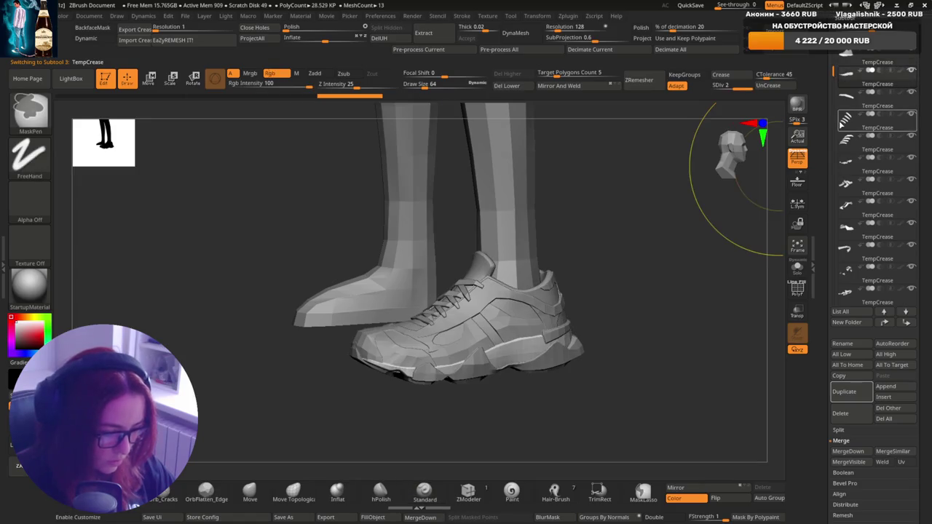
pyautogui.click(845, 119)
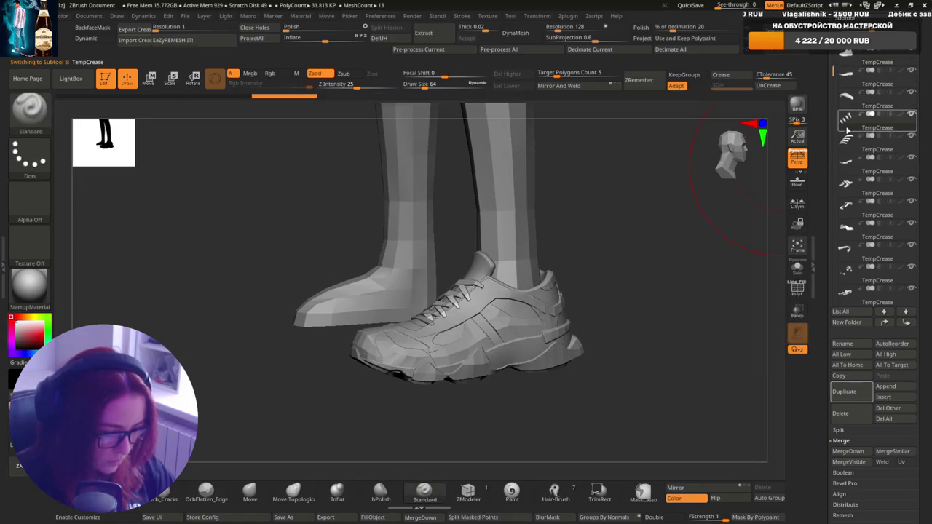
pyautogui.click(846, 169)
pyautogui.click(846, 171)
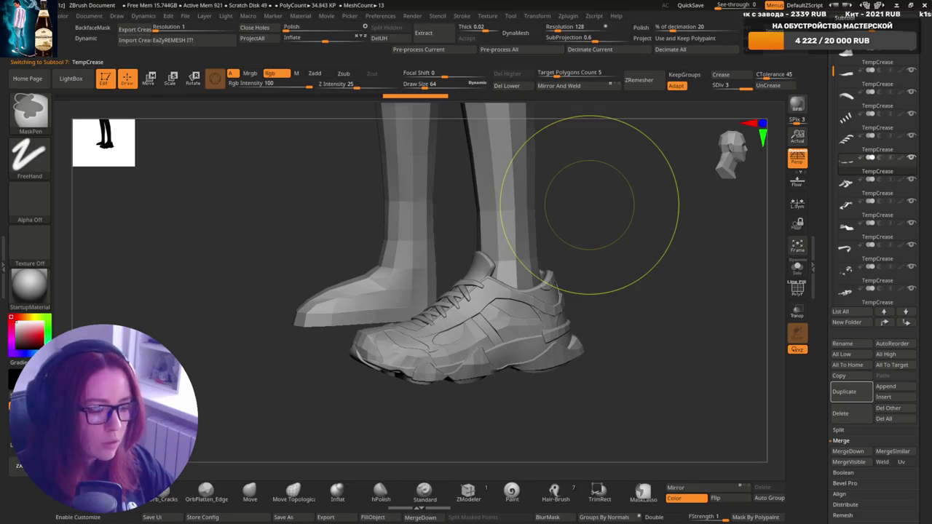
pyautogui.hotkey('ctrl', 's')
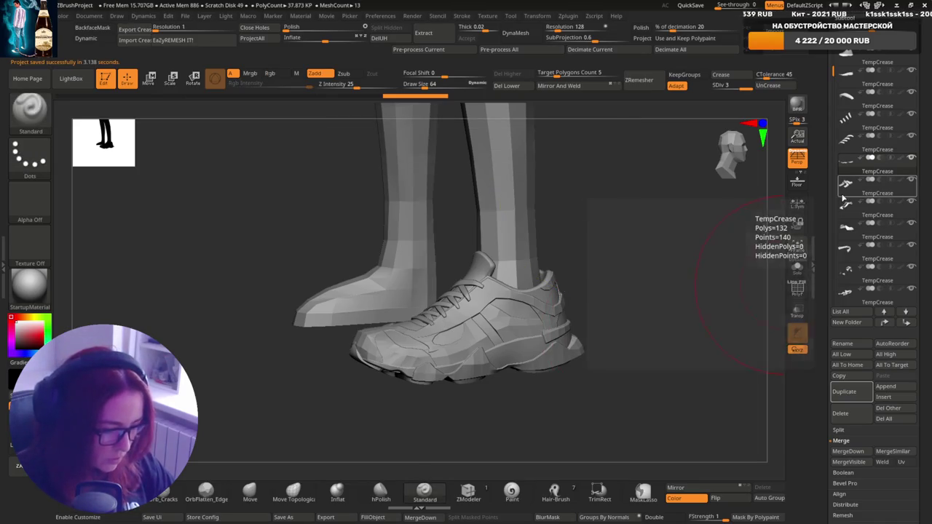
# Check subtools 8, 10, 12 and the new sole subtool 13, then orbit the shoe.
pyautogui.click(847, 227)
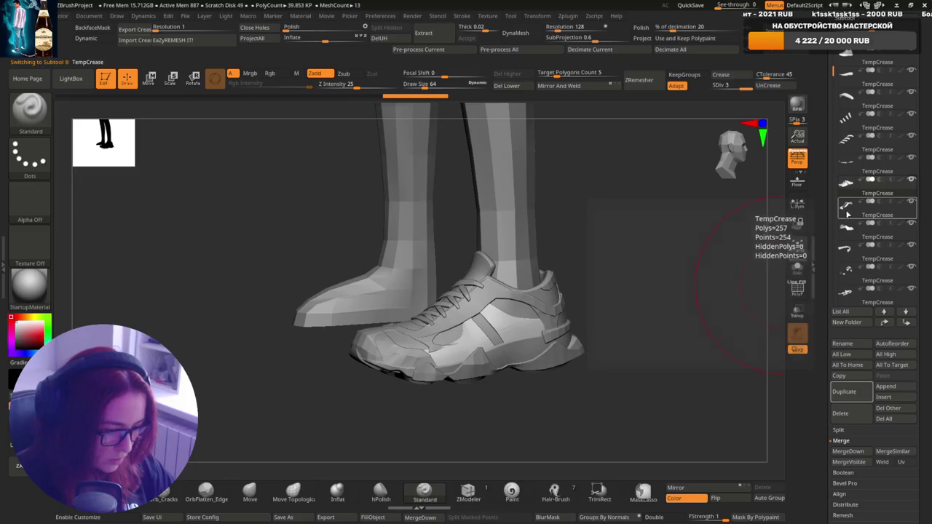
pyautogui.click(847, 231)
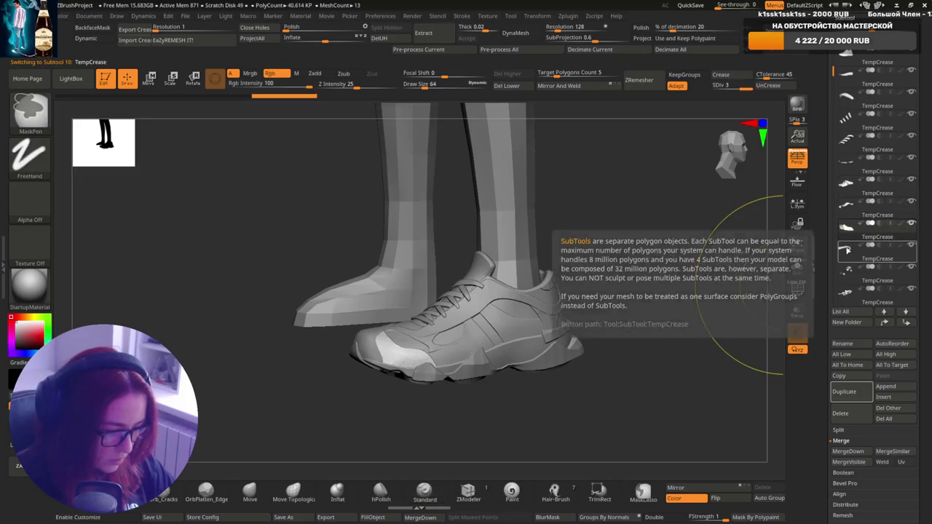
pyautogui.click(846, 291)
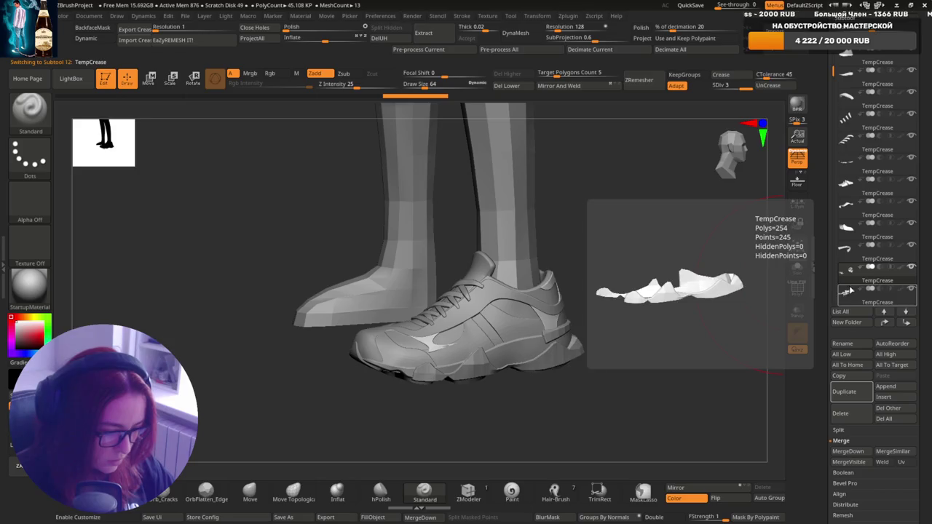
pyautogui.scroll(-2, 834, 263)
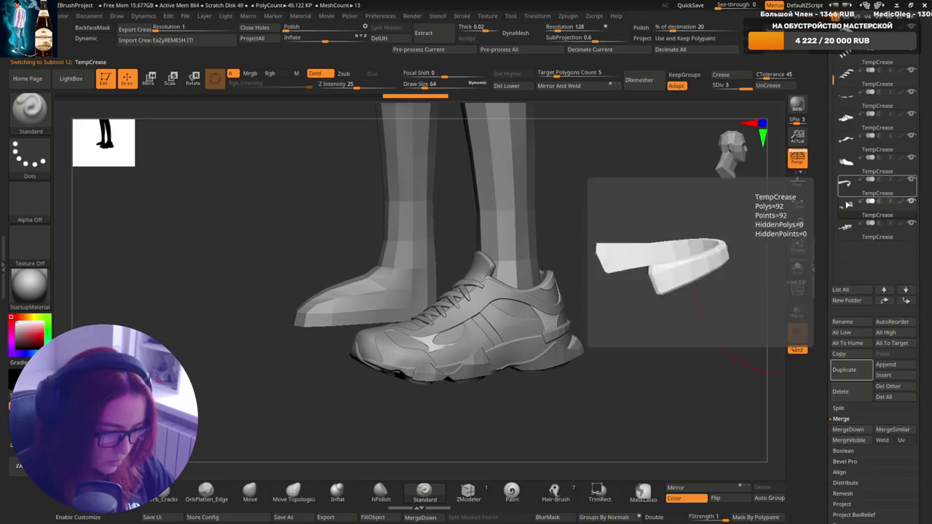
pyautogui.click(874, 226)
pyautogui.moveTo(581, 286)
pyautogui.mouseDown()
pyautogui.moveTo(598, 262)
pyautogui.moveTo(641, 308)
pyautogui.moveTo(566, 262)
pyautogui.moveTo(499, 321)
pyautogui.moveTo(553, 241)
pyautogui.mouseUp()
# Zoom onto the shoe, switch to the Move brush and select side panel subtool 8.
pyautogui.keyDown('alt'); pyautogui.click(583, 291); pyautogui.keyUp('alt')
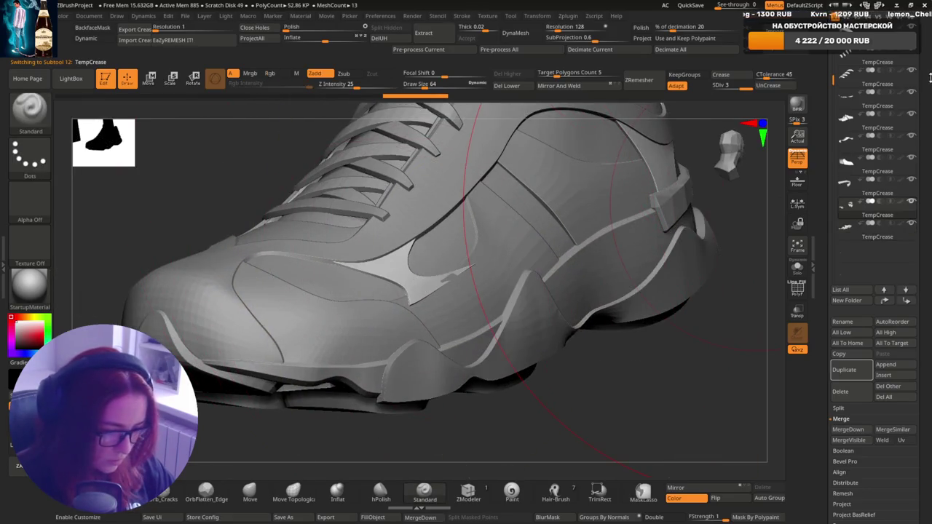
pyautogui.scroll(3, 866, 113)
pyautogui.scroll(1, 866, 306)
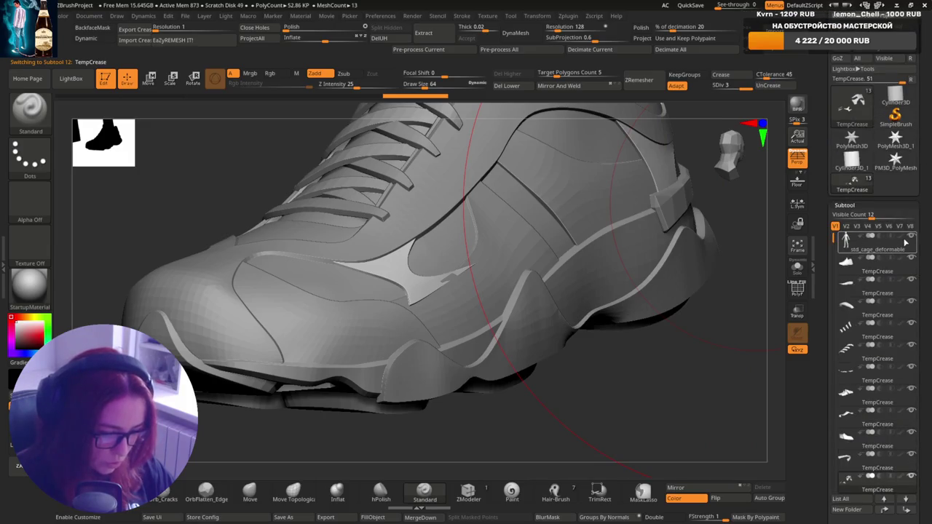
pyautogui.moveTo(656, 437)
pyautogui.mouseDown()
pyautogui.moveTo(499, 226)
pyautogui.moveTo(233, 523)
pyautogui.mouseUp()
pyautogui.press('s')
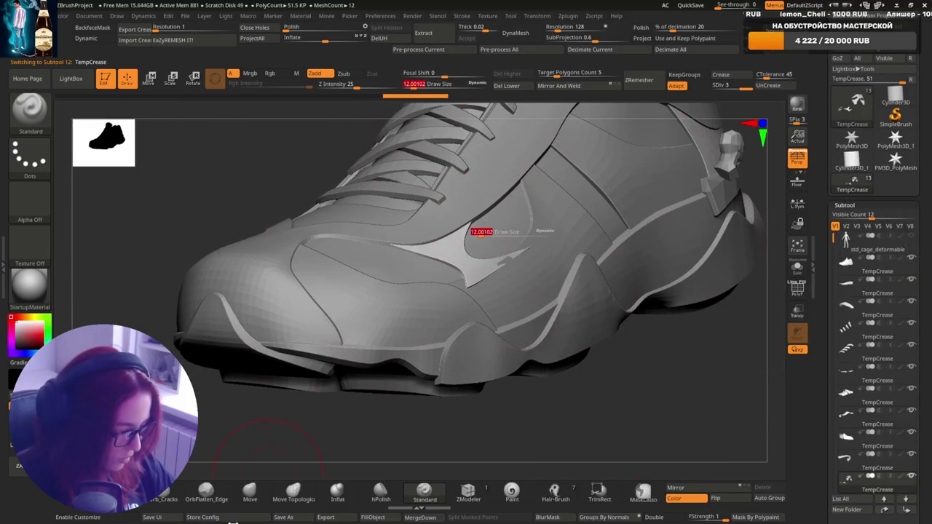
pyautogui.click(252, 492)
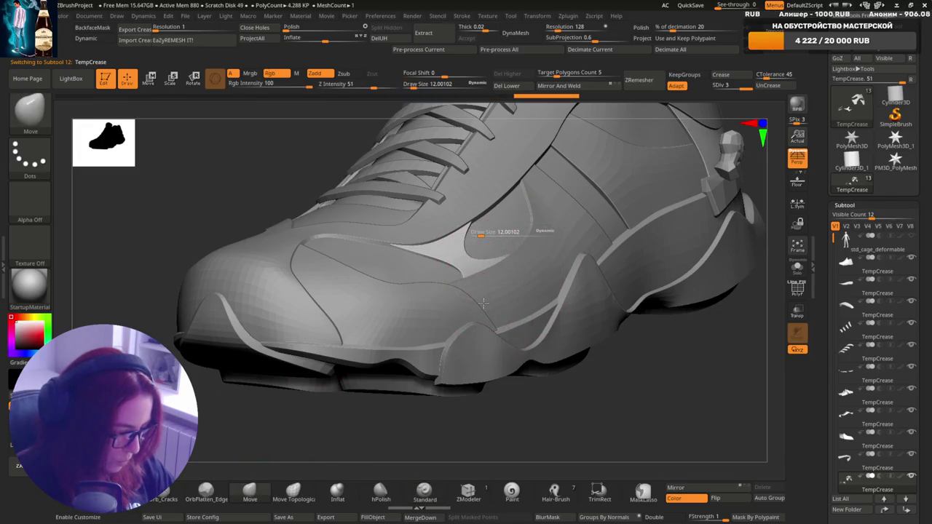
pyautogui.keyDown('alt'); pyautogui.click(513, 288); pyautogui.keyUp('alt')
# Select subtool 10 and lower the brush Draw Size to about 7.4.
pyautogui.moveTo(490, 275)
pyautogui.mouseDown(button='right')
pyautogui.moveTo(484, 240)
pyautogui.moveTo(502, 247)
pyautogui.mouseUp(button='right')
pyautogui.moveTo(480, 337); pyautogui.dragTo(379, 360, button='right')
pyautogui.keyDown('alt'); pyautogui.click(393, 355); pyautogui.keyUp('alt')
pyautogui.press('s')
pyautogui.moveTo(376, 360); pyautogui.dragTo(371, 362)
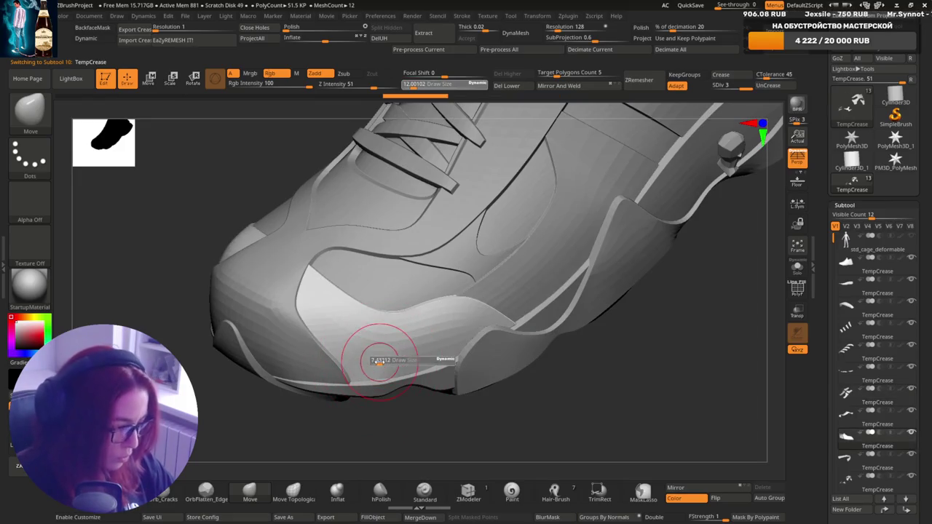
pyautogui.moveTo(372, 376)
pyautogui.mouseDown(button='right')
pyautogui.moveTo(489, 289)
pyautogui.moveTo(477, 282)
pyautogui.moveTo(537, 281)
pyautogui.moveTo(558, 268)
pyautogui.mouseUp(button='right')
# Alt-click the heel tab and side panels subtool 12, then orbit to the shoe's underside.
pyautogui.keyDown('alt'); pyautogui.click(564, 280); pyautogui.keyUp('alt')
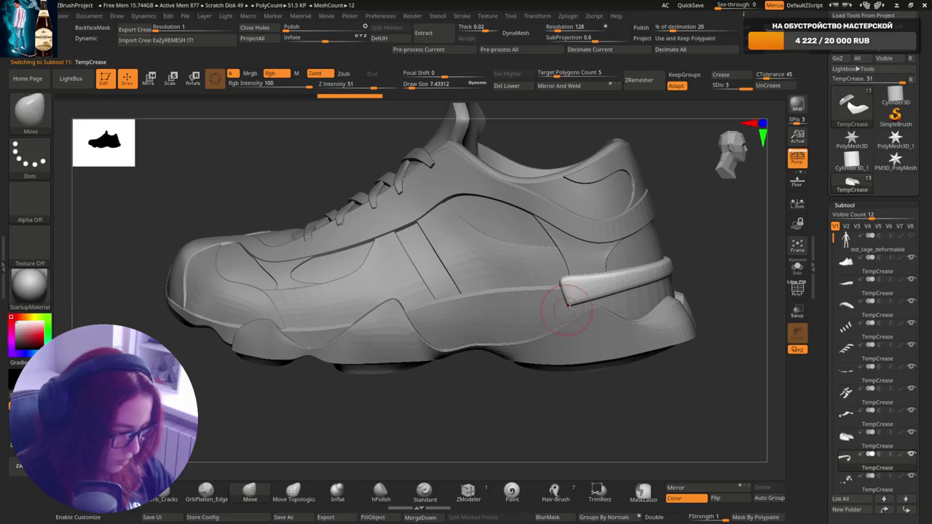
pyautogui.scroll(-1, 874, 328)
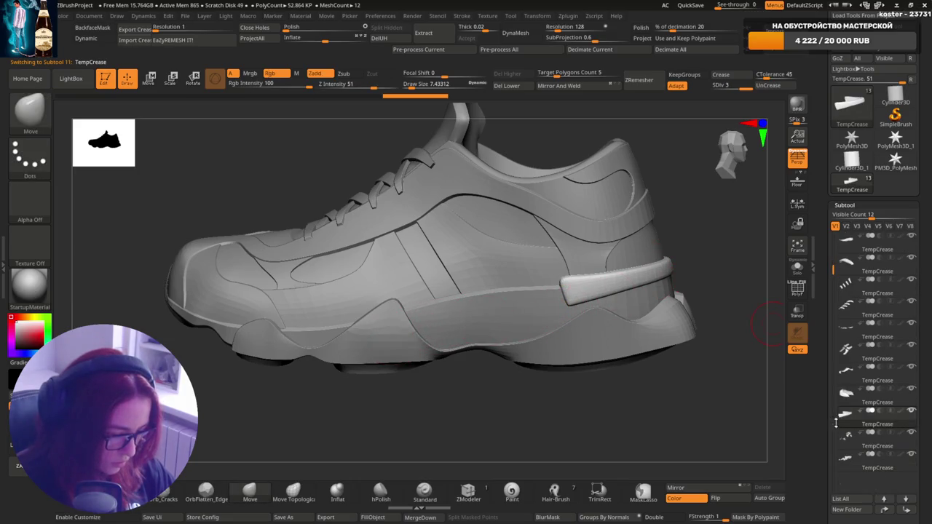
pyautogui.click(867, 436)
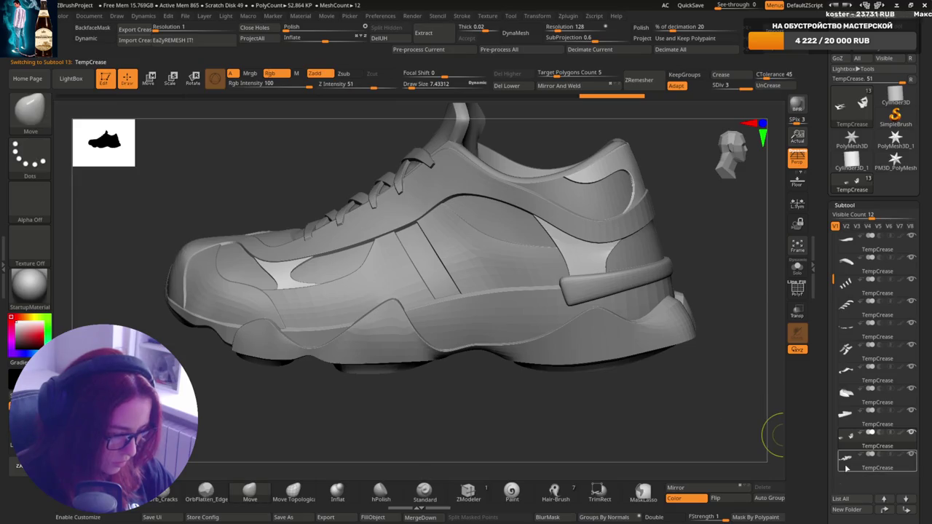
pyautogui.moveTo(510, 437)
pyautogui.mouseDown()
pyautogui.moveTo(422, 282)
pyautogui.moveTo(502, 334)
pyautogui.mouseUp()
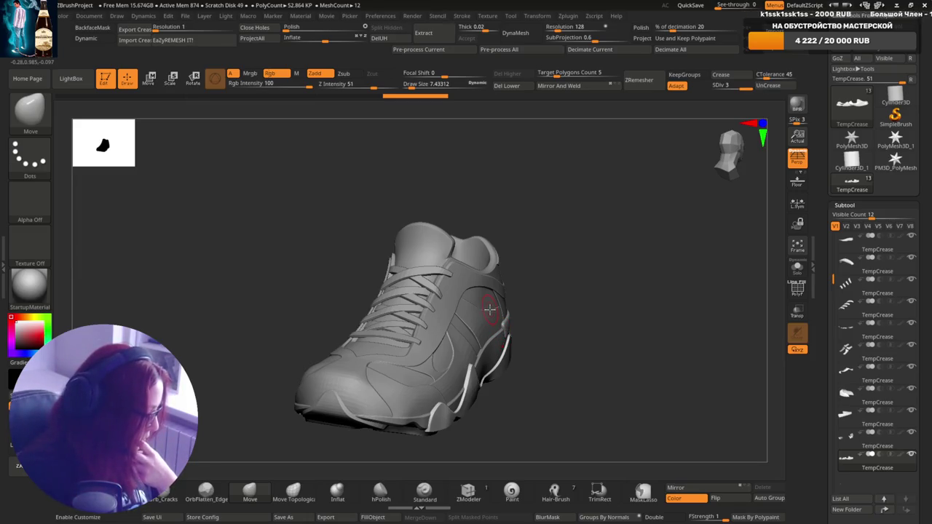
pyautogui.moveTo(489, 309)
pyautogui.mouseDown(button='right')
pyautogui.moveTo(442, 279)
pyautogui.moveTo(332, 286)
pyautogui.moveTo(437, 292)
pyautogui.mouseUp(button='right')
# Polish and slightly inflate the front lace subtool with the Deformation sliders.
pyautogui.keyDown('alt'); pyautogui.click(332, 286); pyautogui.keyUp('alt')
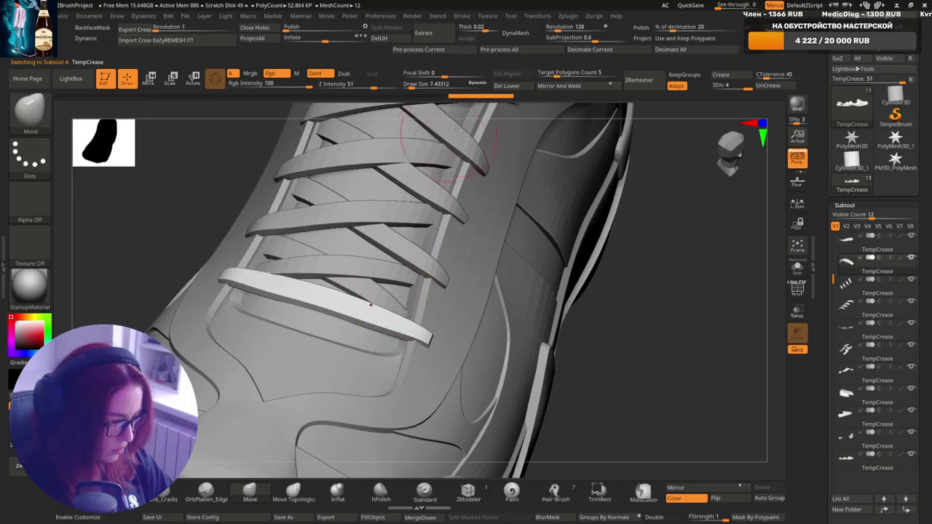
pyautogui.moveTo(364, 27); pyautogui.dragTo(285, 27)
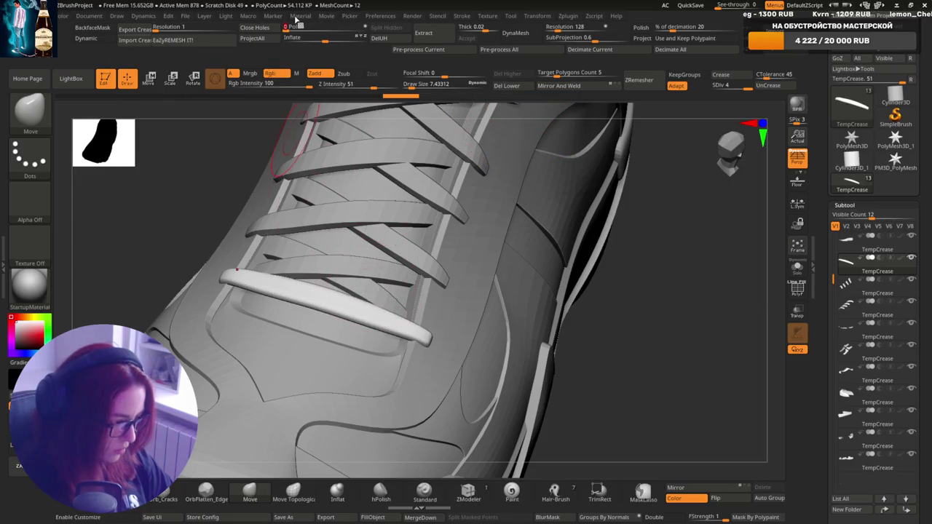
pyautogui.moveTo(326, 38); pyautogui.dragTo(342, 38)
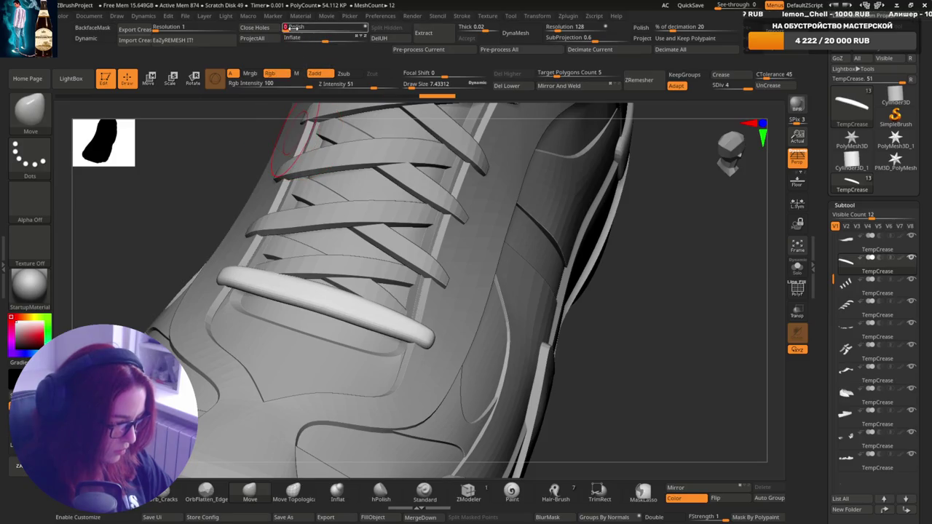
pyautogui.moveTo(340, 260); pyautogui.dragTo(368, 218, button='right')
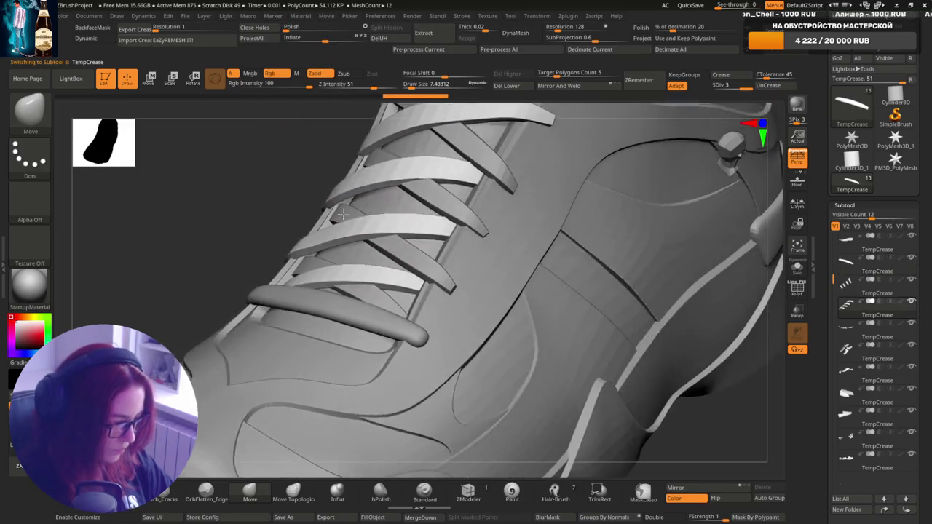
# Polish and lightly inflate laces subtool 6, then view the laces from the front.
pyautogui.keyDown('alt'); pyautogui.click(367, 218); pyautogui.keyUp('alt')
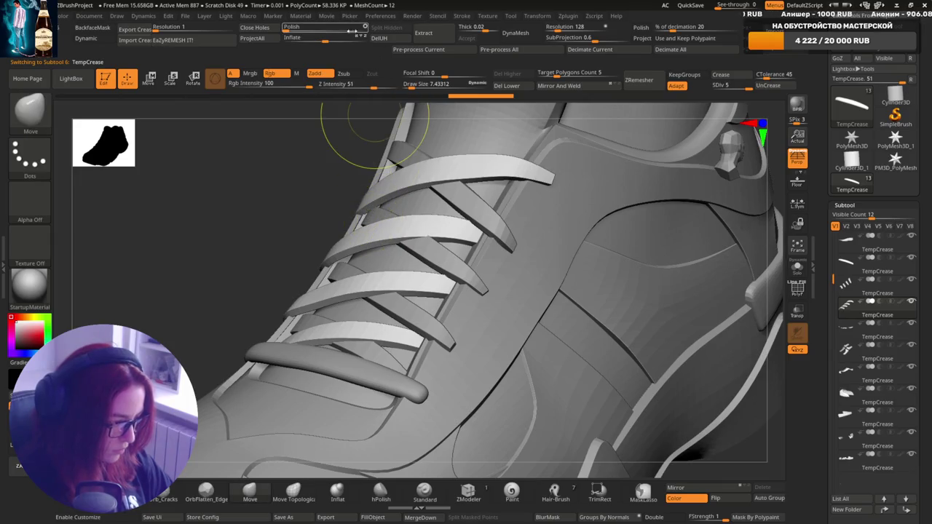
pyautogui.moveTo(291, 27); pyautogui.dragTo(295, 27)
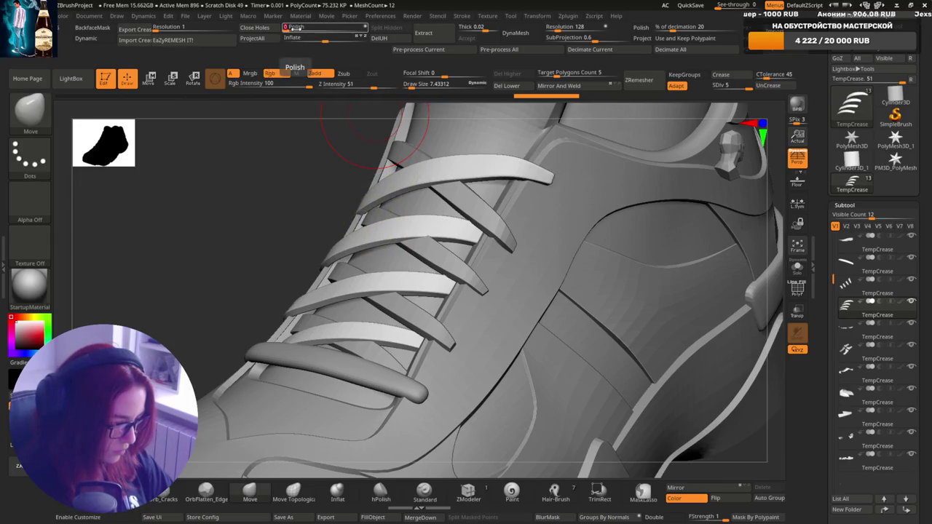
pyautogui.click(324, 41)
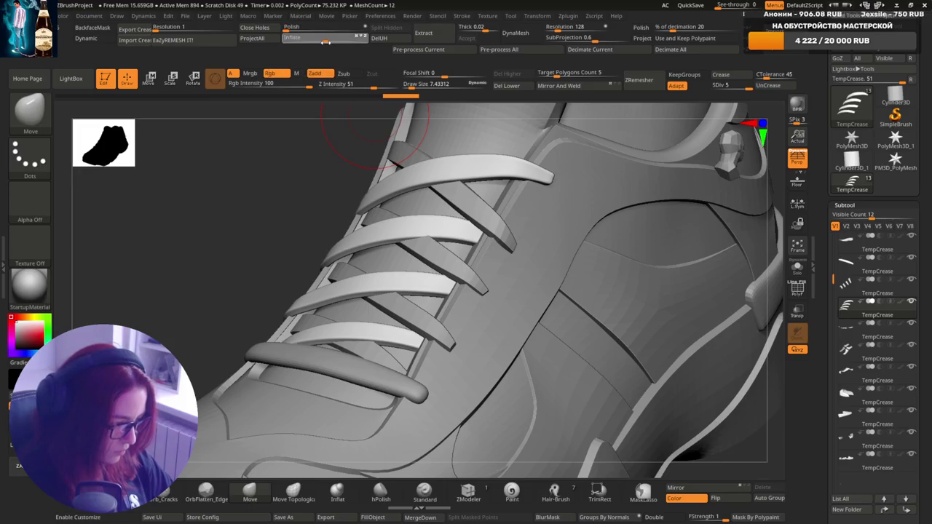
pyautogui.moveTo(326, 41)
pyautogui.mouseDown()
pyautogui.moveTo(290, 27)
pyautogui.moveTo(334, 30)
pyautogui.mouseUp()
pyautogui.moveTo(350, 131)
pyautogui.mouseDown()
pyautogui.moveTo(459, 284)
pyautogui.moveTo(437, 269)
pyautogui.moveTo(385, 117)
pyautogui.mouseUp()
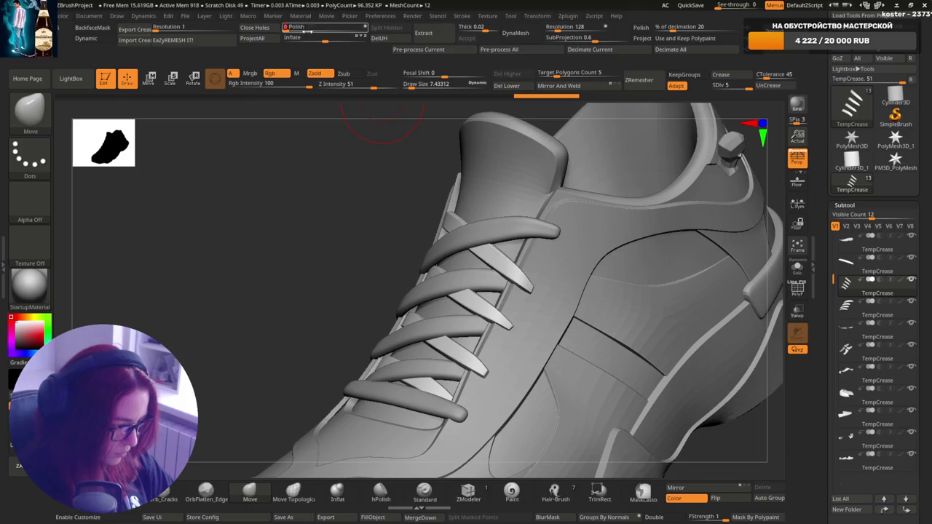
pyautogui.moveTo(329, 40); pyautogui.dragTo(327, 42)
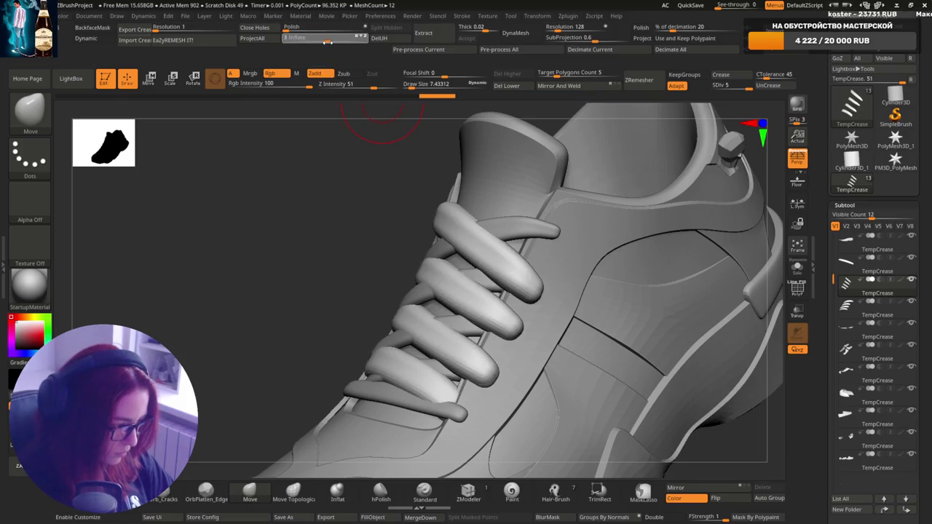
pyautogui.moveTo(470, 304)
pyautogui.mouseDown(button='right')
pyautogui.moveTo(320, 120)
pyautogui.moveTo(469, 312)
pyautogui.moveTo(457, 298)
pyautogui.mouseUp(button='right')
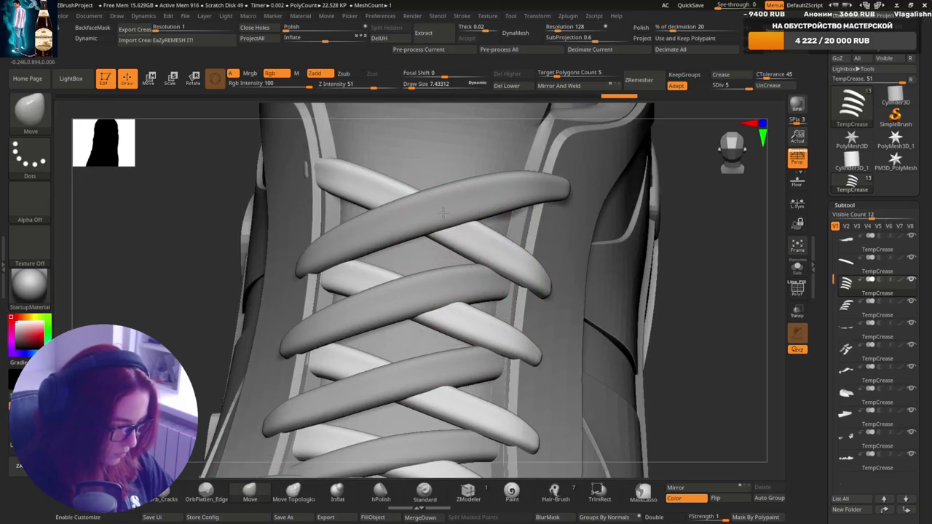
# Select a diagonal lace piece and enlarge the brush for reshaping it.
pyautogui.press('[')
pyautogui.moveTo(444, 308)
pyautogui.mouseDown(button='right')
pyautogui.moveTo(427, 327)
pyautogui.moveTo(416, 389)
pyautogui.moveTo(441, 411)
pyautogui.moveTo(393, 378)
pyautogui.mouseUp(button='right')
pyautogui.keyDown('alt'); pyautogui.click(390, 370); pyautogui.keyUp('alt')
pyautogui.press(']')
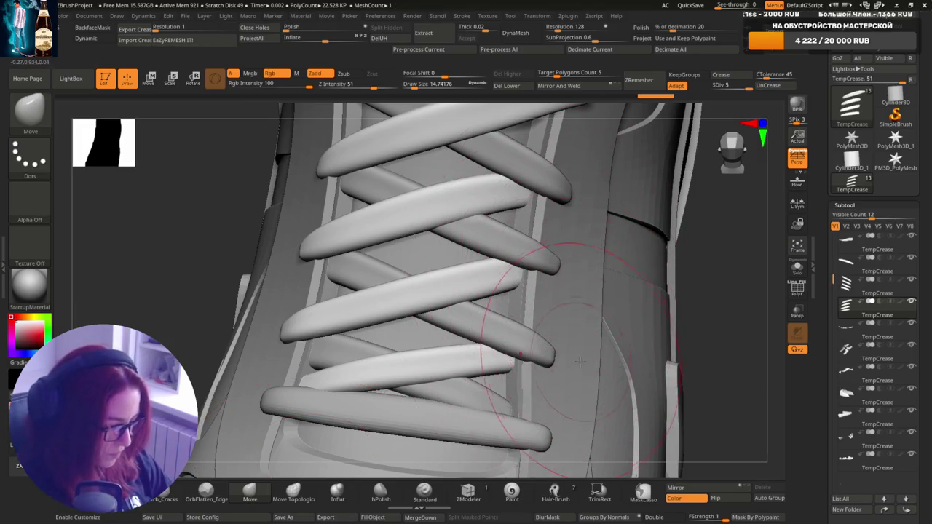
pyautogui.moveTo(582, 321)
pyautogui.mouseDown(button='right')
pyautogui.moveTo(574, 304)
pyautogui.moveTo(520, 270)
pyautogui.mouseUp(button='right')
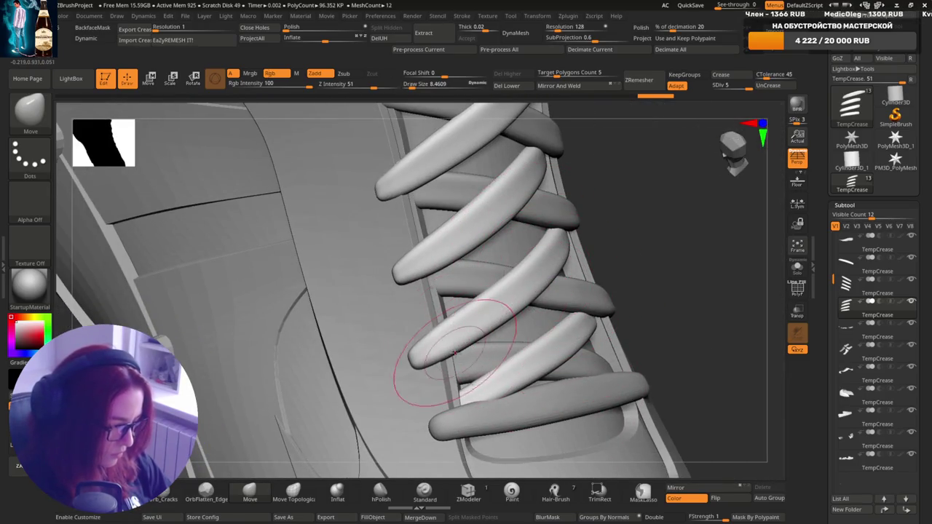
pyautogui.moveTo(439, 329); pyautogui.dragTo(328, 423, button='right')
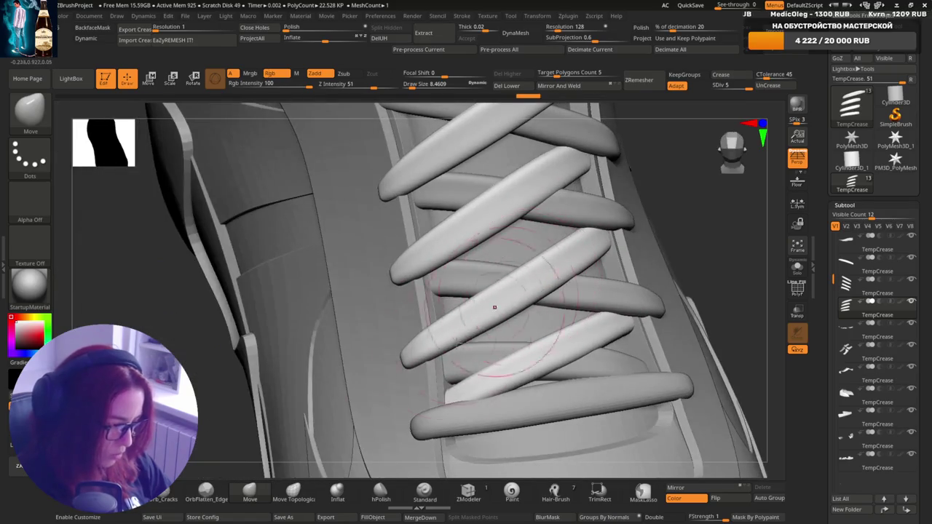
# Switch to moving only connected geometry and pull the top lace end into shape.
pyautogui.click(307, 478)
pyautogui.moveTo(495, 322)
pyautogui.keyDown('alt'); pyautogui.mouseDown(button='right')
pyautogui.moveTo(497, 341)
pyautogui.moveTo(549, 286)
pyautogui.moveTo(582, 314)
pyautogui.mouseUp(button='right'); pyautogui.keyUp('alt')
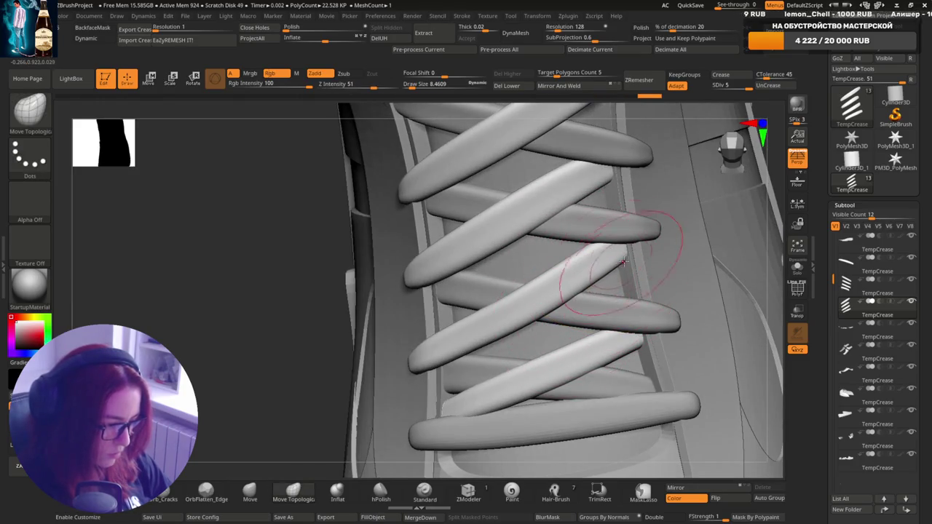
pyautogui.moveTo(625, 261)
pyautogui.mouseDown(button='right')
pyautogui.moveTo(677, 267)
pyautogui.moveTo(527, 284)
pyautogui.mouseUp(button='right')
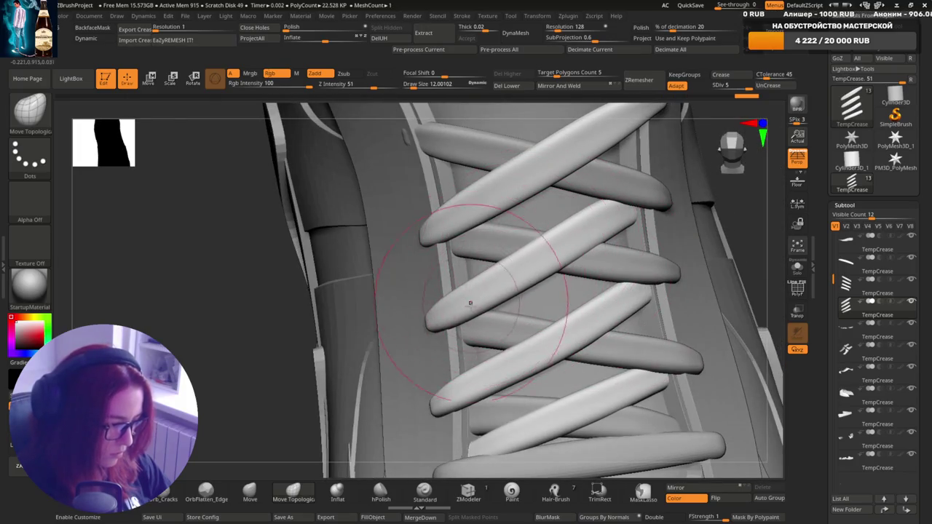
pyautogui.moveTo(535, 286)
pyautogui.mouseDown(button='right')
pyautogui.moveTo(606, 241)
pyautogui.moveTo(594, 267)
pyautogui.mouseUp(button='right')
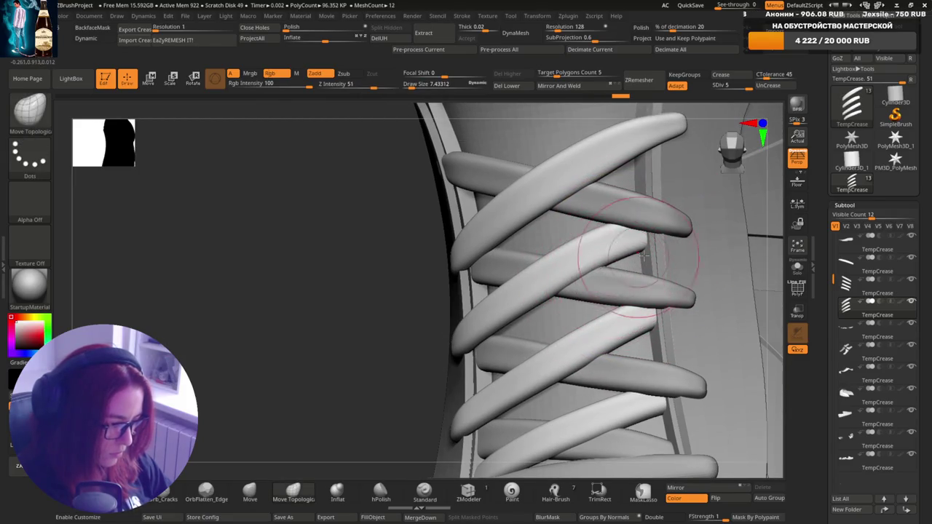
pyautogui.moveTo(655, 240)
pyautogui.mouseDown(button='right')
pyautogui.moveTo(635, 218)
pyautogui.moveTo(635, 250)
pyautogui.mouseUp(button='right')
pyautogui.press('s')
pyautogui.press('s')
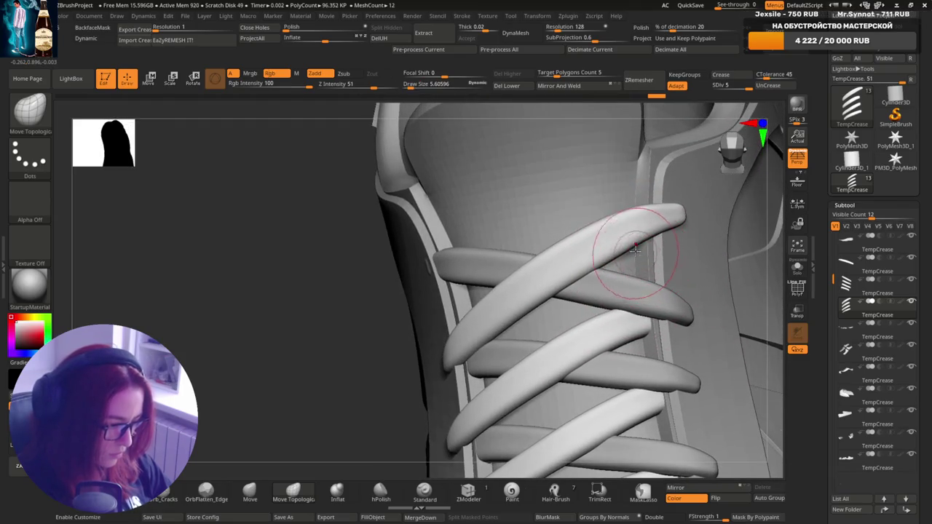
pyautogui.moveTo(637, 228); pyautogui.dragTo(618, 266)
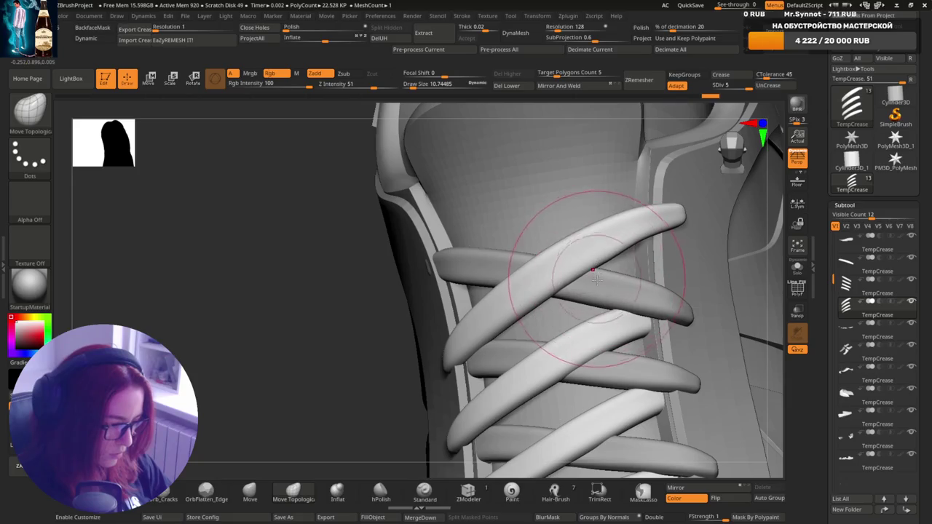
# Select the horizontal lace straps and resize the brush around their ends.
pyautogui.moveTo(573, 328)
pyautogui.mouseDown(button='right')
pyautogui.moveTo(588, 308)
pyautogui.moveTo(489, 312)
pyautogui.moveTo(458, 333)
pyautogui.mouseUp(button='right')
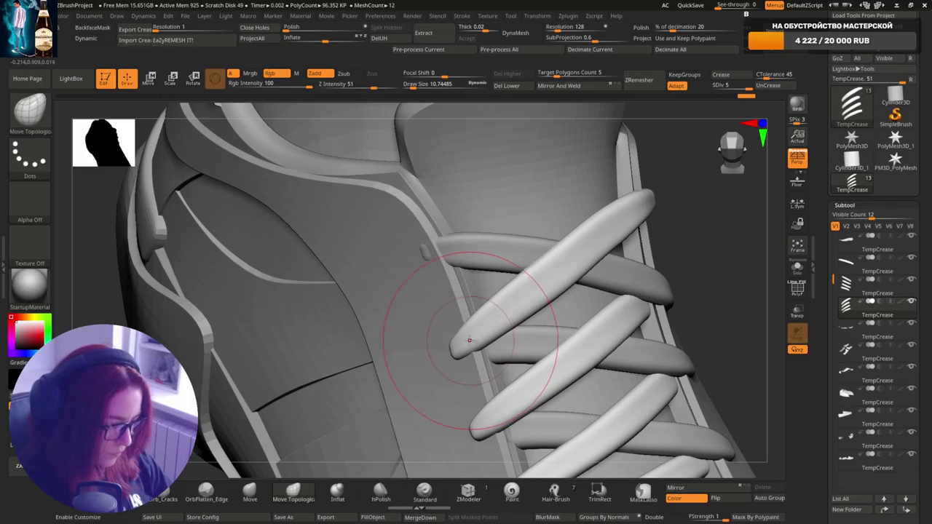
pyautogui.press('[')
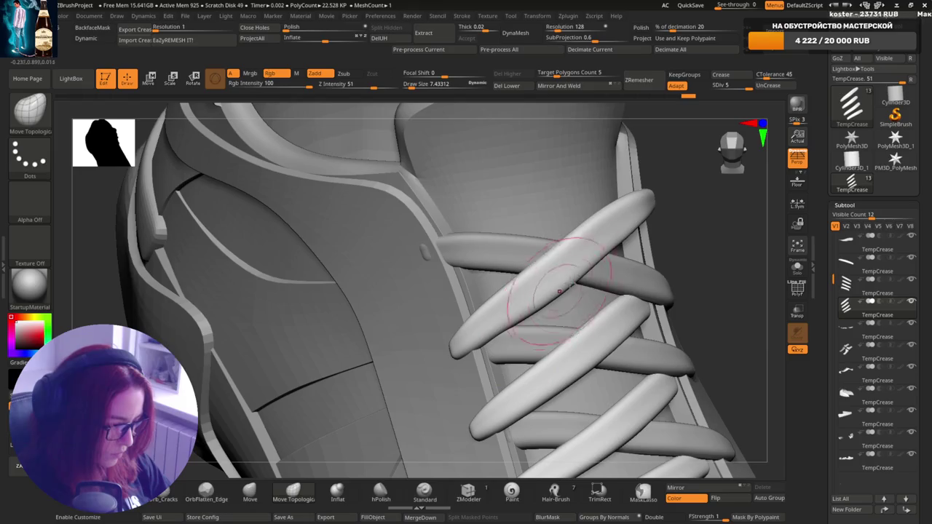
pyautogui.moveTo(560, 292); pyautogui.dragTo(573, 277, button='right')
pyautogui.keyDown('alt'); pyautogui.click(472, 260); pyautogui.keyUp('alt')
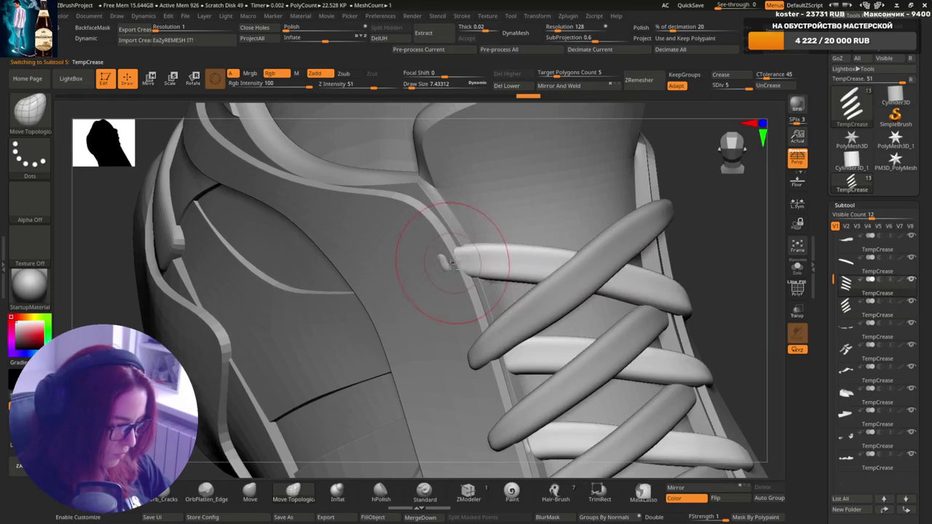
pyautogui.press('[')
pyautogui.press('[')
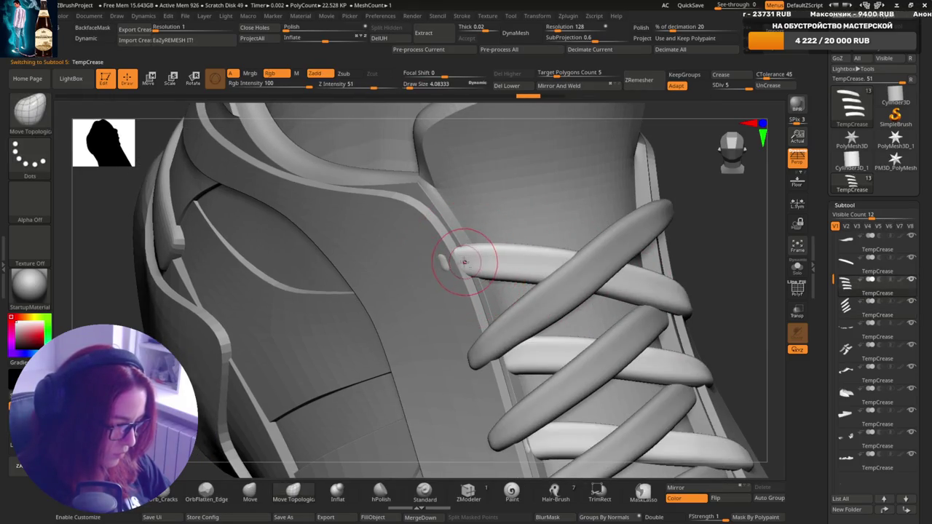
pyautogui.press(']')
pyautogui.press(']')
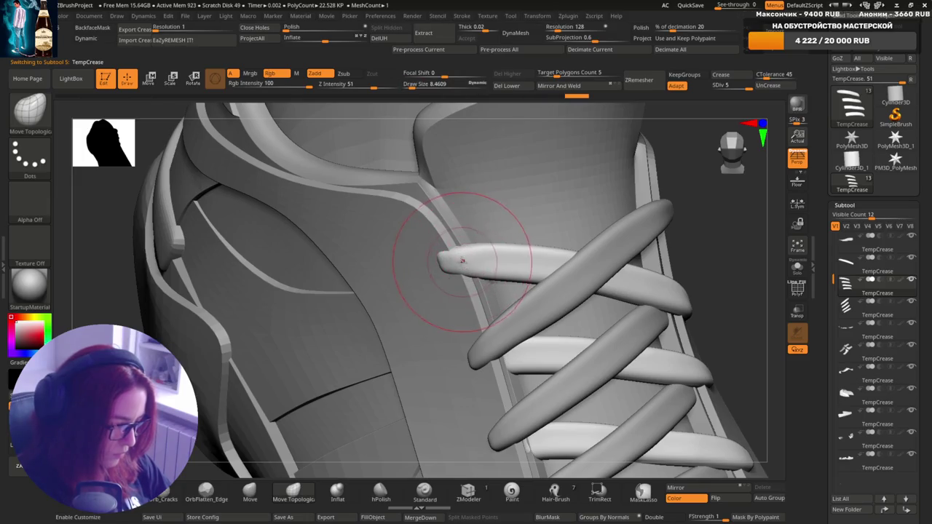
pyautogui.moveTo(460, 262)
pyautogui.mouseDown(button='right')
pyautogui.moveTo(485, 256)
pyautogui.moveTo(663, 275)
pyautogui.mouseUp(button='right')
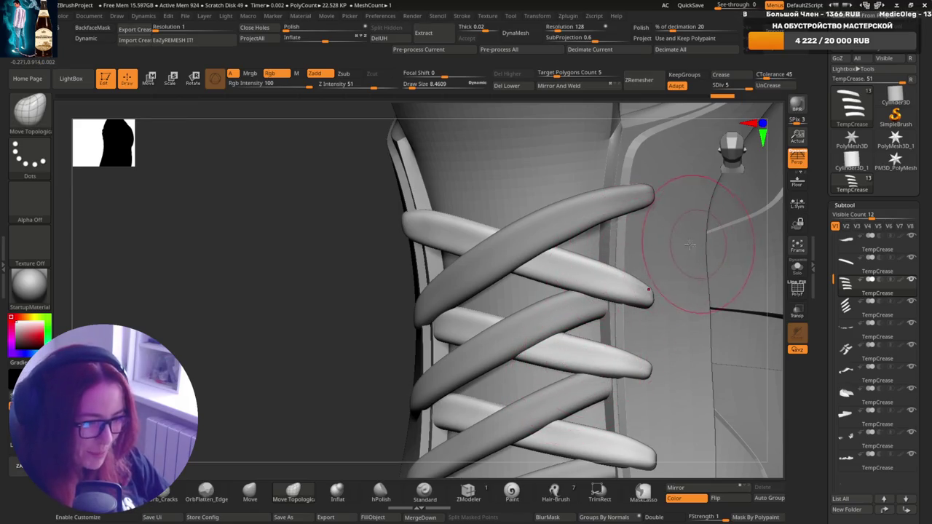
# Resize the brush and shape the remaining lace ends against the tongue.
pyautogui.moveTo(624, 282)
pyautogui.mouseDown(button='right')
pyautogui.moveTo(638, 265)
pyautogui.moveTo(627, 264)
pyautogui.mouseUp(button='right')
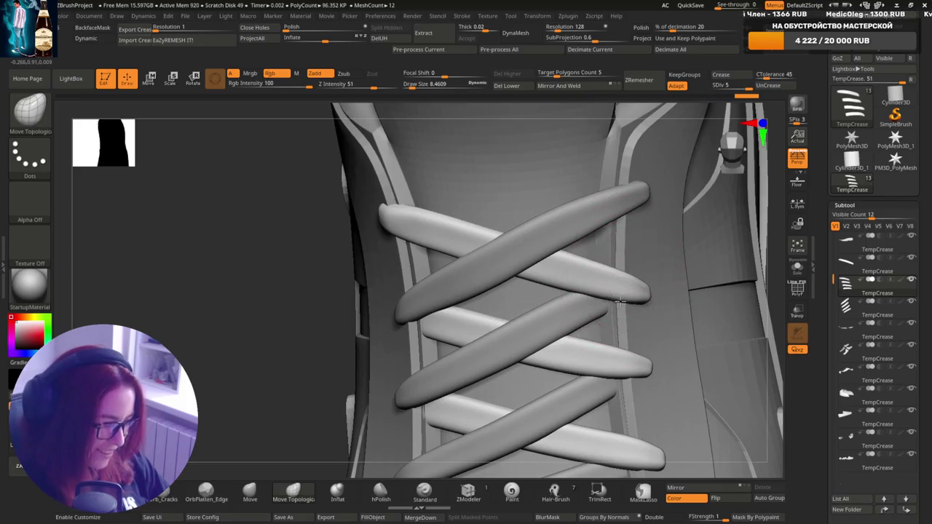
pyautogui.moveTo(653, 315); pyautogui.dragTo(643, 283, button='right')
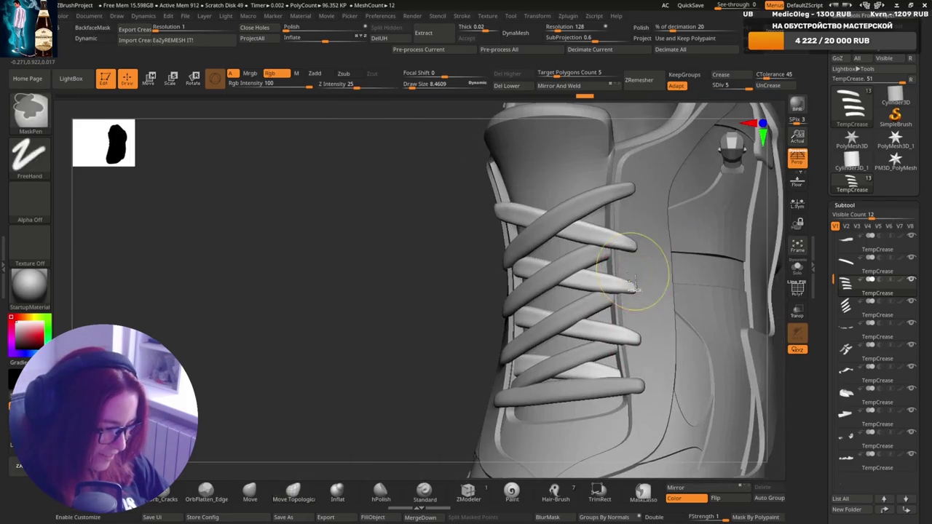
pyautogui.press('s')
pyautogui.moveTo(641, 281); pyautogui.dragTo(614, 285)
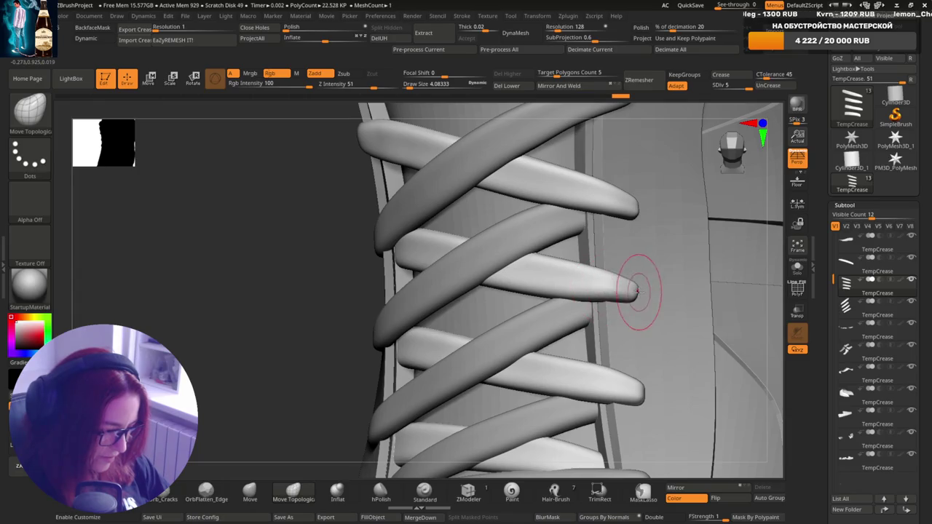
pyautogui.moveTo(634, 293)
pyautogui.mouseDown(button='right')
pyautogui.moveTo(628, 321)
pyautogui.moveTo(604, 312)
pyautogui.moveTo(618, 318)
pyautogui.moveTo(620, 303)
pyautogui.mouseUp(button='right')
pyautogui.press(']')
# Select the bottom horizontal lace and adjust it from a frontal view.
pyautogui.keyDown('alt'); pyautogui.click(616, 352); pyautogui.keyUp('alt')
pyautogui.keyDown('alt'); pyautogui.moveTo(615, 351); pyautogui.dragTo(647, 388, button='right'); pyautogui.keyUp('alt')
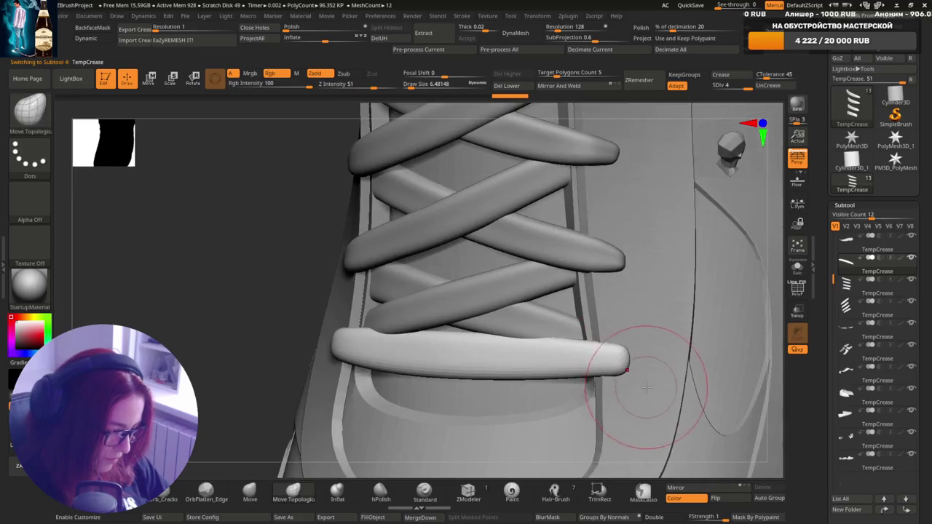
pyautogui.moveTo(651, 337)
pyautogui.mouseDown(button='right')
pyautogui.moveTo(624, 343)
pyautogui.moveTo(639, 355)
pyautogui.mouseUp(button='right')
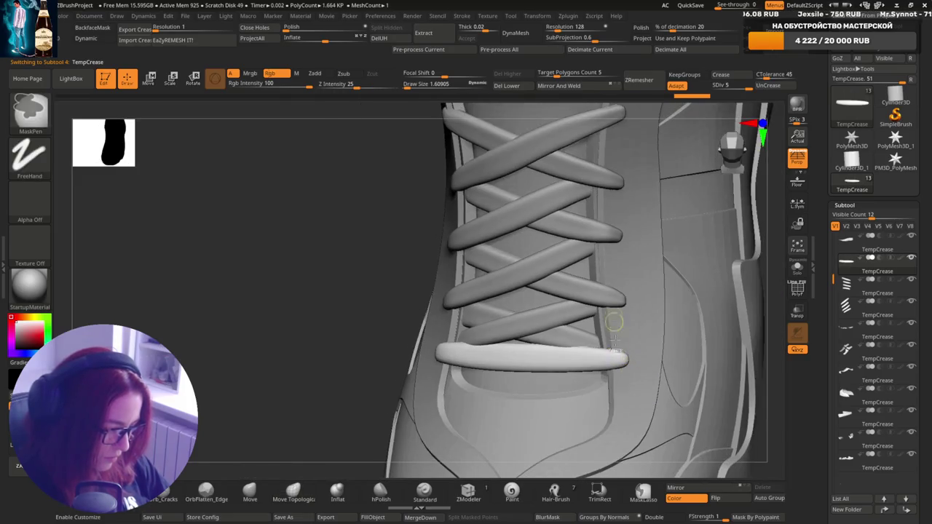
pyautogui.keyDown('shift'); pyautogui.moveTo(634, 354); pyautogui.dragTo(437, 177, button='right'); pyautogui.keyUp('shift')
pyautogui.moveTo(597, 321); pyautogui.dragTo(638, 341, button='right')
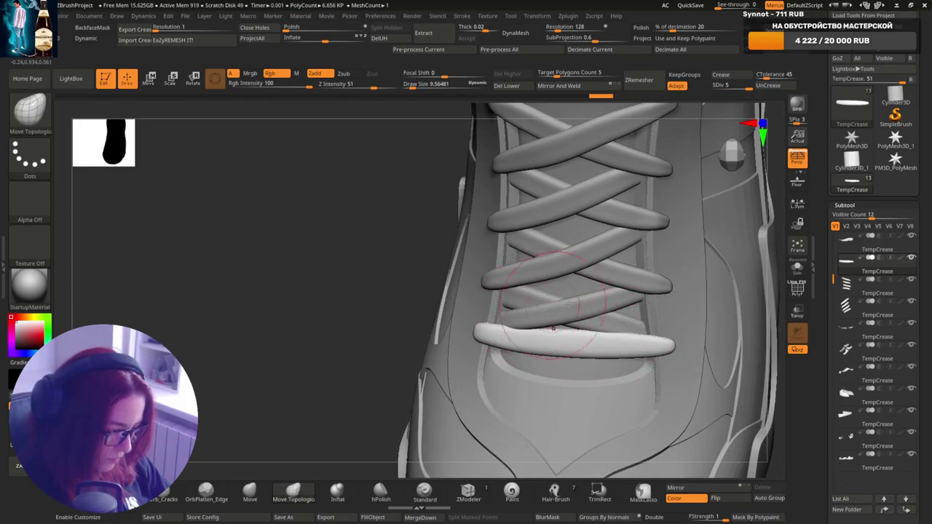
# Make the star-shaped side accent piece, subtool 12, the active subtool.
pyautogui.moveTo(656, 302)
pyautogui.mouseDown(button='right')
pyautogui.moveTo(609, 328)
pyautogui.moveTo(587, 321)
pyautogui.mouseUp(button='right')
pyautogui.moveTo(553, 386); pyautogui.dragTo(521, 415, button='right')
pyautogui.keyDown('alt'); pyautogui.click(522, 415); pyautogui.keyUp('alt')
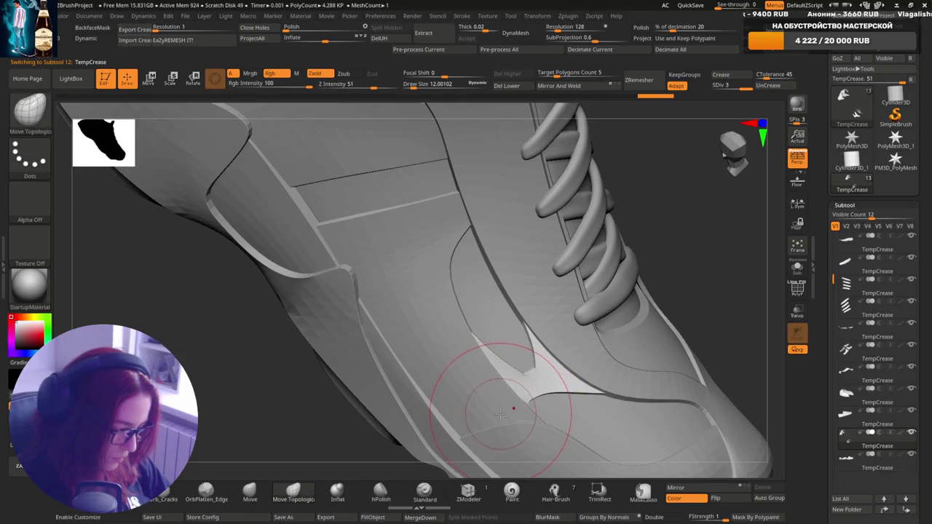
pyautogui.keyDown('alt'); pyautogui.click(501, 414); pyautogui.keyUp('alt')
pyautogui.moveTo(524, 371); pyautogui.dragTo(535, 414, button='right')
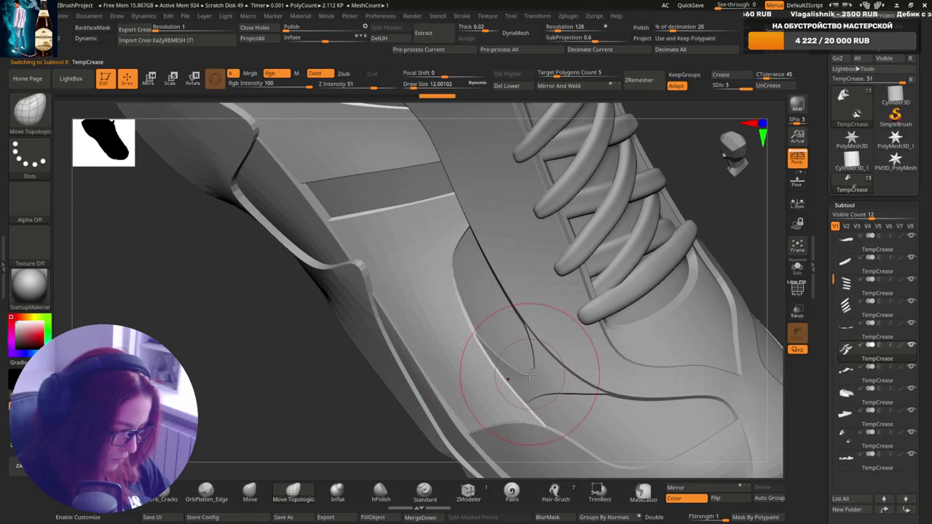
pyautogui.keyDown('alt'); pyautogui.click(532, 384); pyautogui.keyUp('alt')
pyautogui.moveTo(531, 413)
pyautogui.mouseDown(button='right')
pyautogui.moveTo(642, 291)
pyautogui.moveTo(722, 257)
pyautogui.mouseUp(button='right')
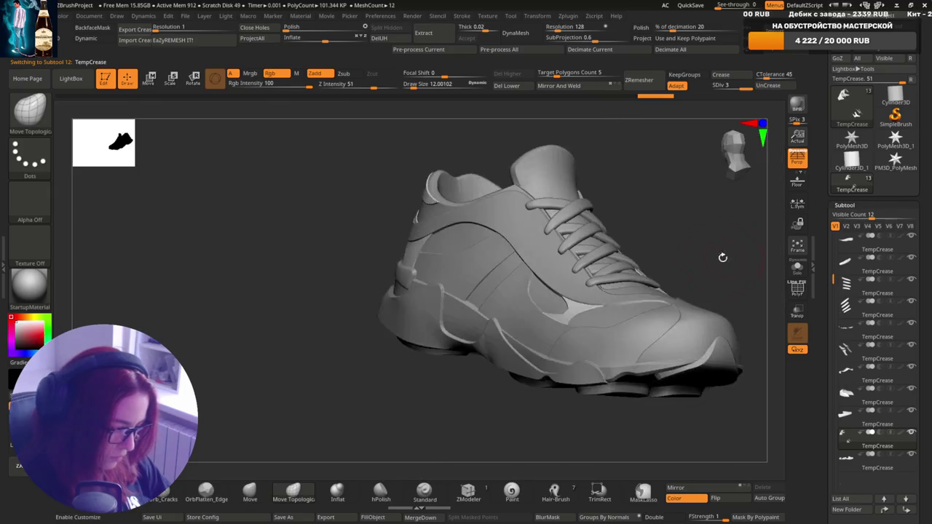
pyautogui.keyDown('ctrl'); pyautogui.moveTo(624, 260); pyautogui.dragTo(627, 362, button='right'); pyautogui.keyUp('ctrl')
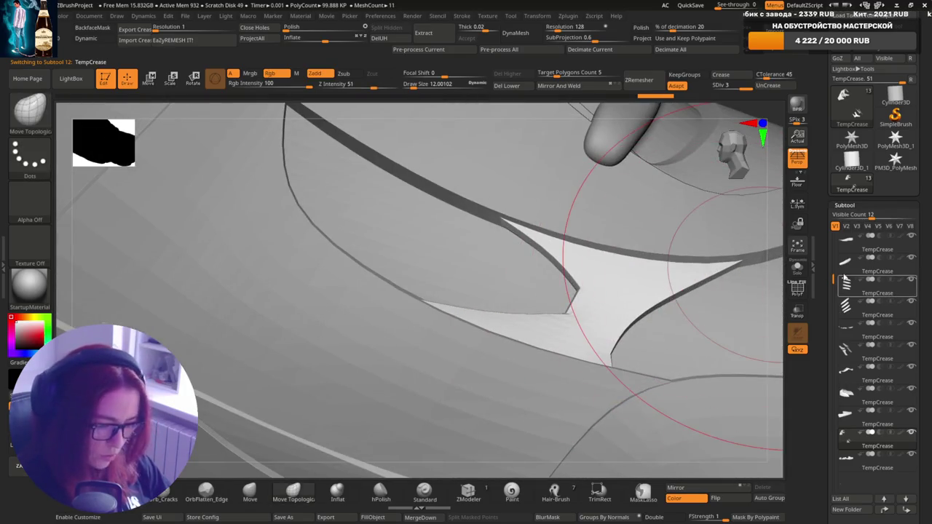
# Isolate the side piece with Solo and show its PolyF wireframe.
pyautogui.click(797, 267)
pyautogui.moveTo(741, 267); pyautogui.dragTo(680, 297, button='right')
pyautogui.click(798, 289)
pyautogui.moveTo(757, 284)
pyautogui.mouseDown(button='right')
pyautogui.moveTo(649, 302)
pyautogui.moveTo(617, 354)
pyautogui.moveTo(611, 302)
pyautogui.mouseUp(button='right')
# Shrink the brush and set ZModeler to Crease with EdgeLoop Partial targeting.
pyautogui.press('s')
pyautogui.moveTo(610, 302); pyautogui.dragTo(603, 302)
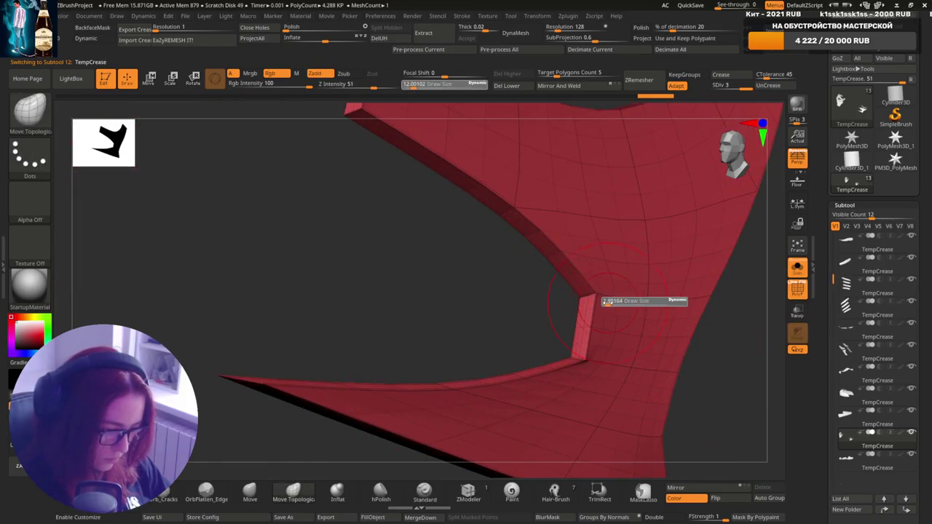
pyautogui.scroll(-2, 861, 240)
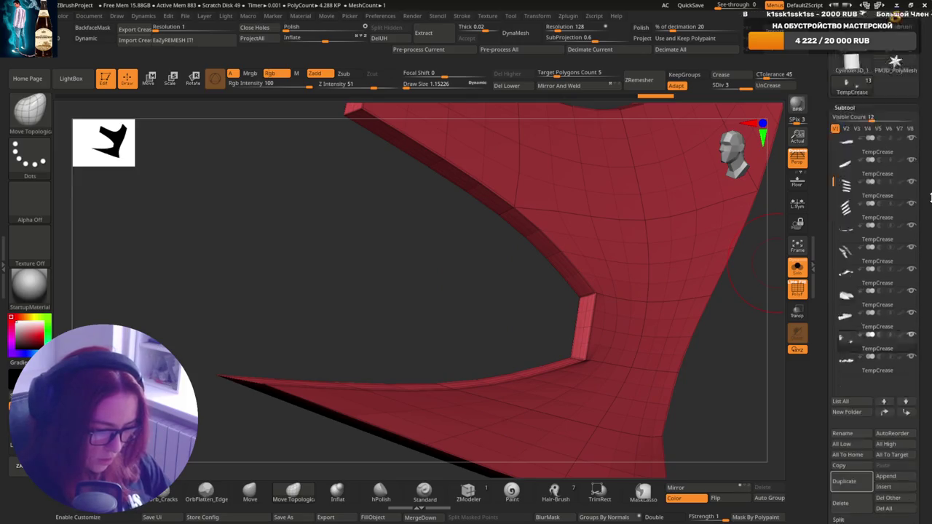
pyautogui.click(469, 493)
pyautogui.keyDown('ctrl'); pyautogui.moveTo(547, 333); pyautogui.dragTo(576, 292, button='right'); pyautogui.keyUp('ctrl')
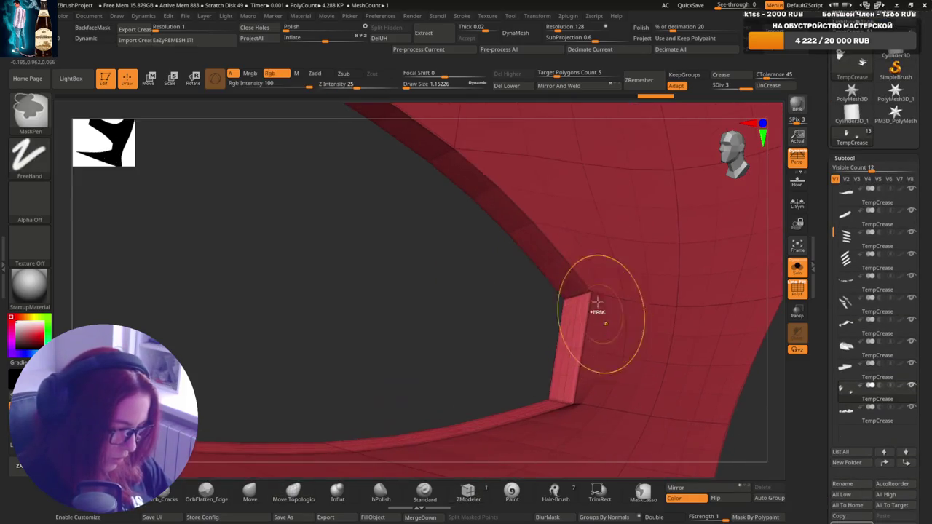
pyautogui.press('space')
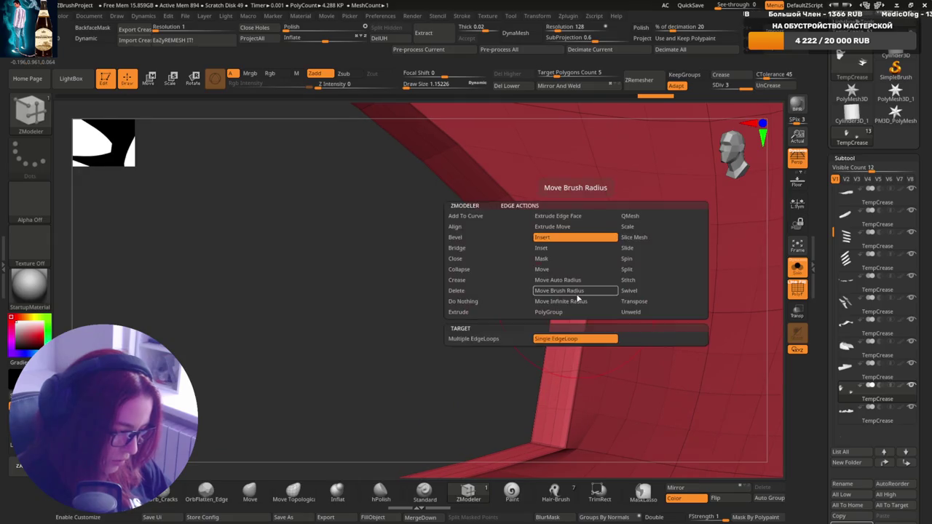
pyautogui.click(499, 284)
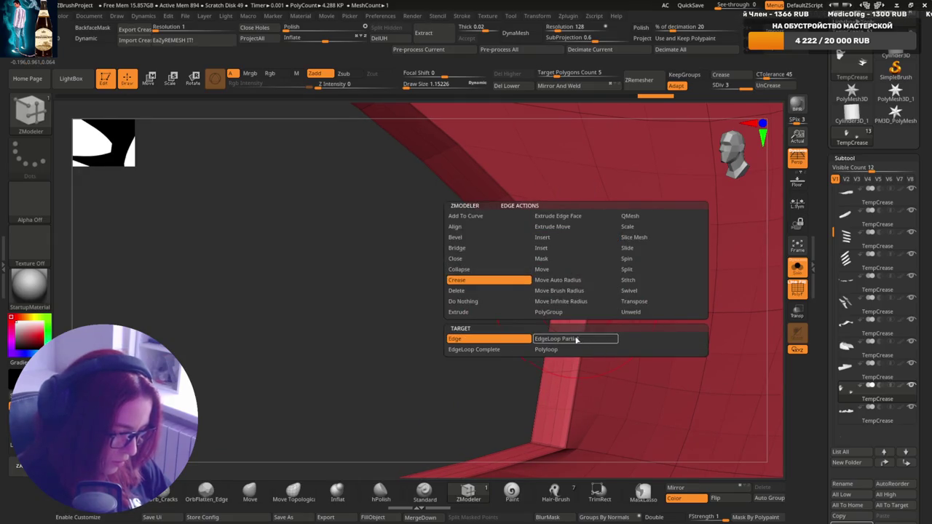
pyautogui.click(576, 339)
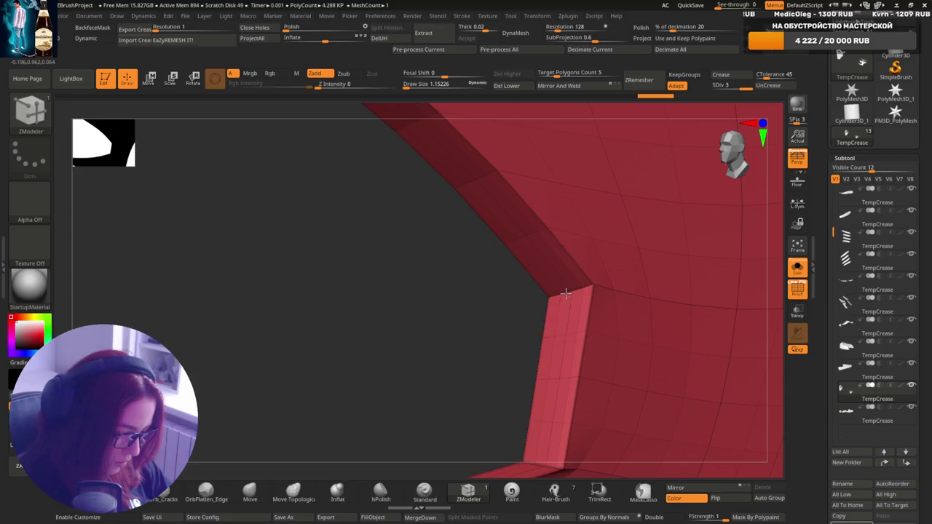
pyautogui.moveTo(572, 357)
pyautogui.mouseDown(button='right')
pyautogui.moveTo(555, 410)
pyautogui.moveTo(591, 340)
pyautogui.moveTo(564, 339)
pyautogui.moveTo(576, 308)
pyautogui.moveTo(618, 270)
pyautogui.moveTo(626, 341)
pyautogui.moveTo(646, 274)
pyautogui.mouseUp(button='right')
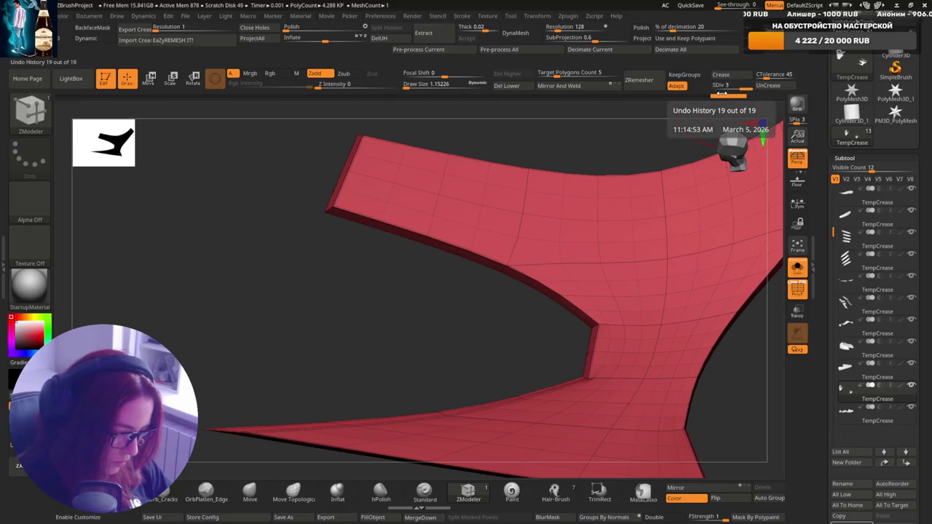
# Roll the panel back to undo step 12 and crease a partial edge loop across its neck.
pyautogui.moveTo(721, 93); pyautogui.dragTo(328, 95)
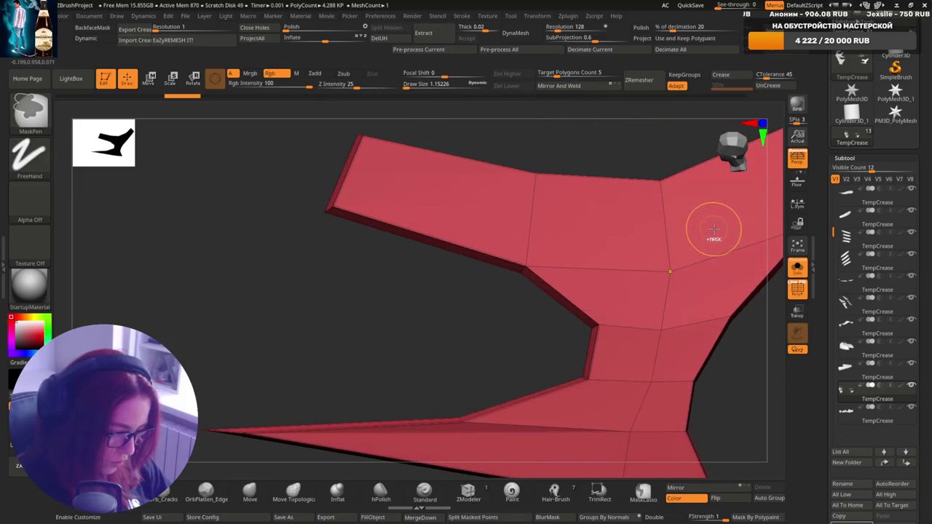
pyautogui.press('b')
pyautogui.press('z')
pyautogui.press('m')
pyautogui.moveTo(576, 295); pyautogui.dragTo(593, 325, button='right')
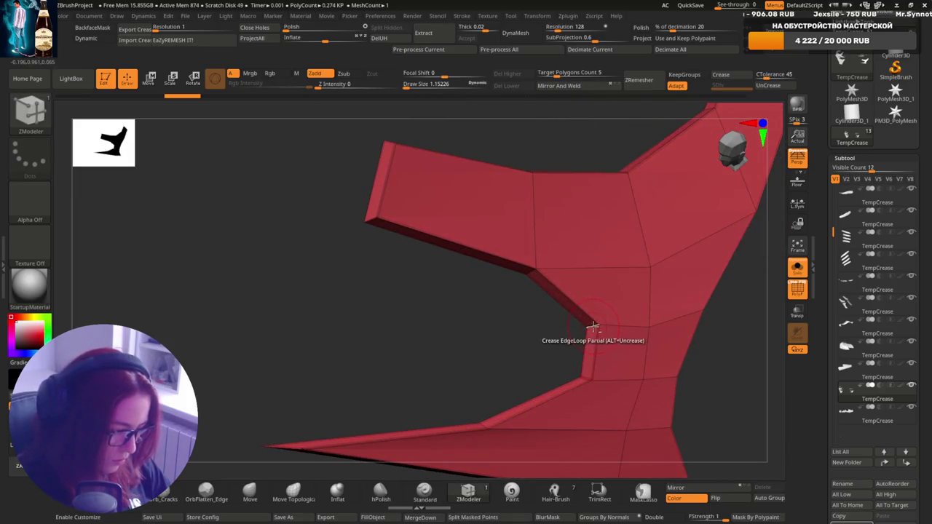
pyautogui.click(587, 378)
pyautogui.moveTo(586, 378)
pyautogui.mouseDown(button='right')
pyautogui.moveTo(672, 288)
pyautogui.moveTo(531, 274)
pyautogui.moveTo(610, 333)
pyautogui.moveTo(604, 374)
pyautogui.moveTo(556, 332)
pyautogui.moveTo(580, 246)
pyautogui.moveTo(588, 277)
pyautogui.moveTo(568, 271)
pyautogui.mouseUp(button='right')
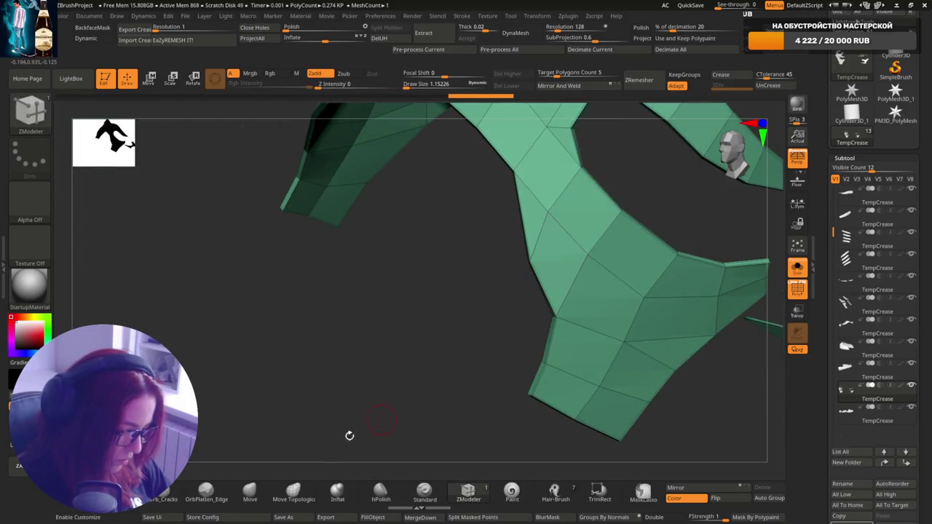
# Set the Move brush to size 7.43, subdivide the panel once with Ctrl+D, and exit Solo.
pyautogui.press('b')
pyautogui.press('m')
pyautogui.press('v')
pyautogui.moveTo(538, 259); pyautogui.dragTo(554, 259)
pyautogui.press('ctrl')
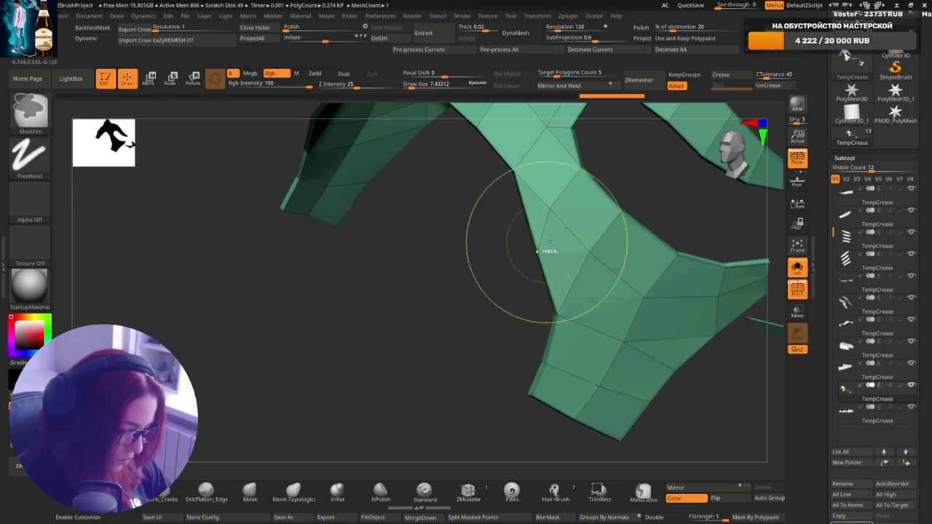
pyautogui.hotkey('ctrl', 'd')
pyautogui.press('ctrl')
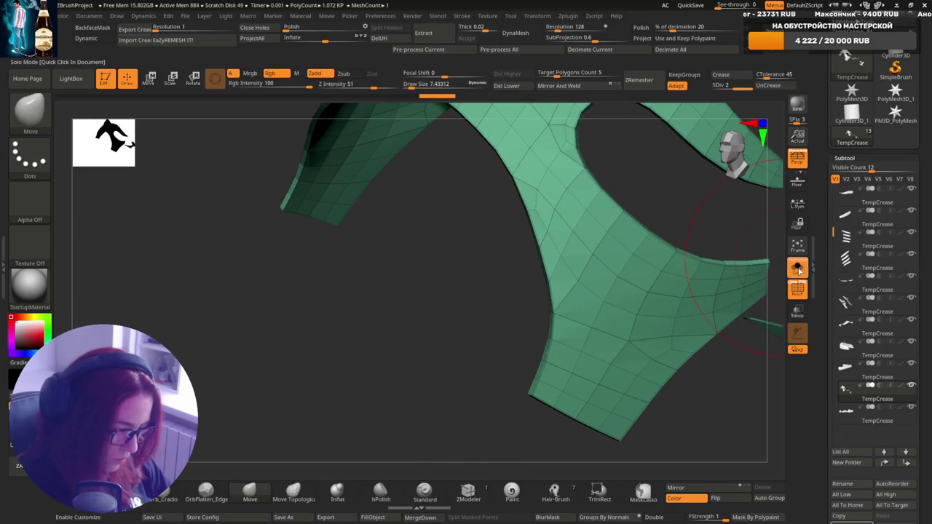
pyautogui.click(799, 269)
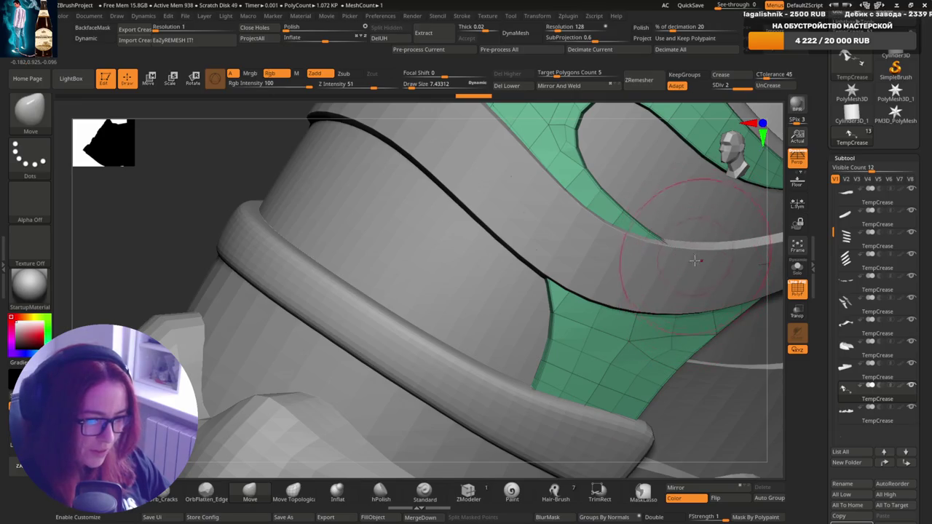
pyautogui.moveTo(701, 293); pyautogui.dragTo(687, 323, button='right')
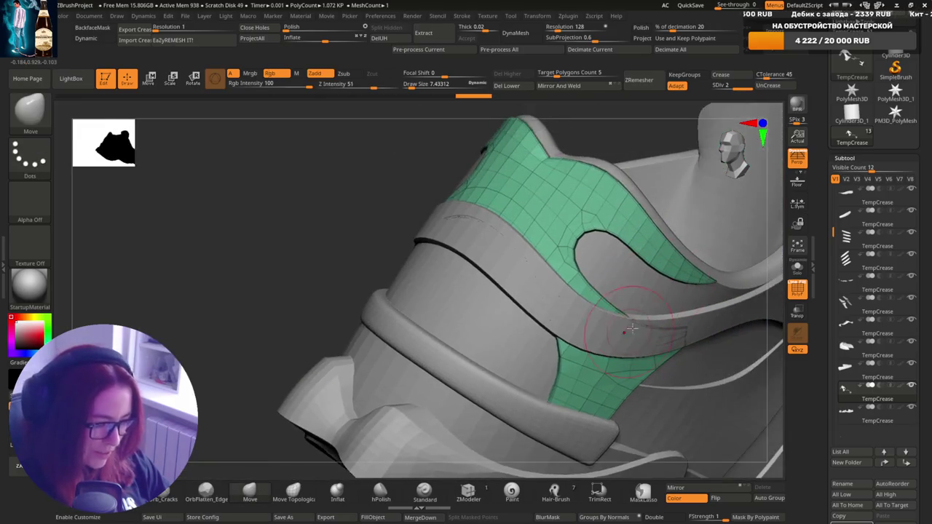
pyautogui.moveTo(675, 338)
pyautogui.mouseDown(button='right')
pyautogui.moveTo(641, 301)
pyautogui.moveTo(742, 315)
pyautogui.mouseUp(button='right')
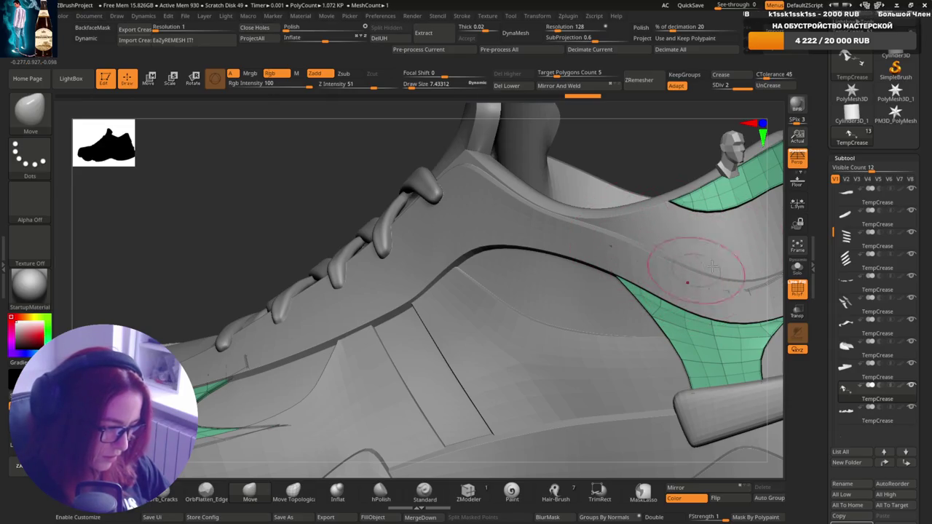
pyautogui.moveTo(657, 227); pyautogui.dragTo(678, 273, button='right')
pyautogui.moveTo(634, 294)
pyautogui.mouseDown(button='right')
pyautogui.moveTo(679, 272)
pyautogui.moveTo(606, 332)
pyautogui.mouseUp(button='right')
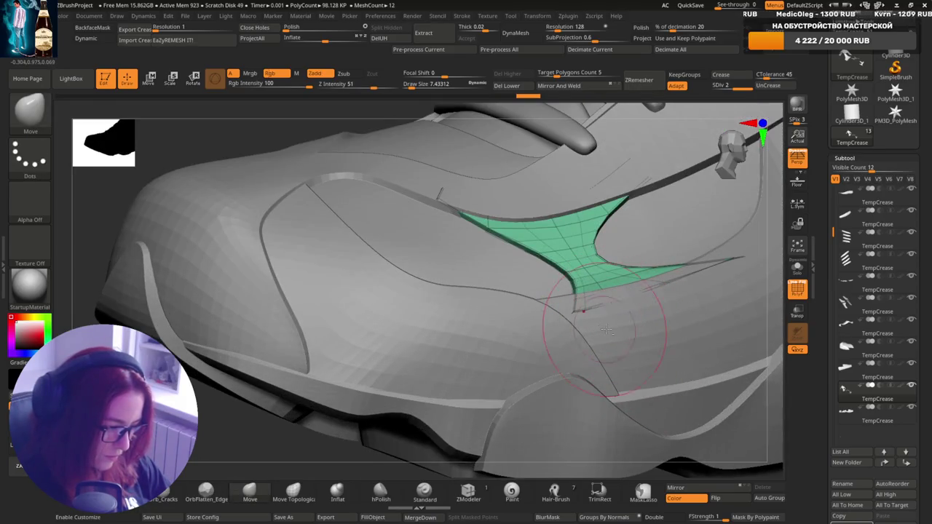
pyautogui.moveTo(741, 275)
pyautogui.mouseDown(button='right')
pyautogui.moveTo(599, 348)
pyautogui.moveTo(624, 379)
pyautogui.moveTo(529, 234)
pyautogui.mouseUp(button='right')
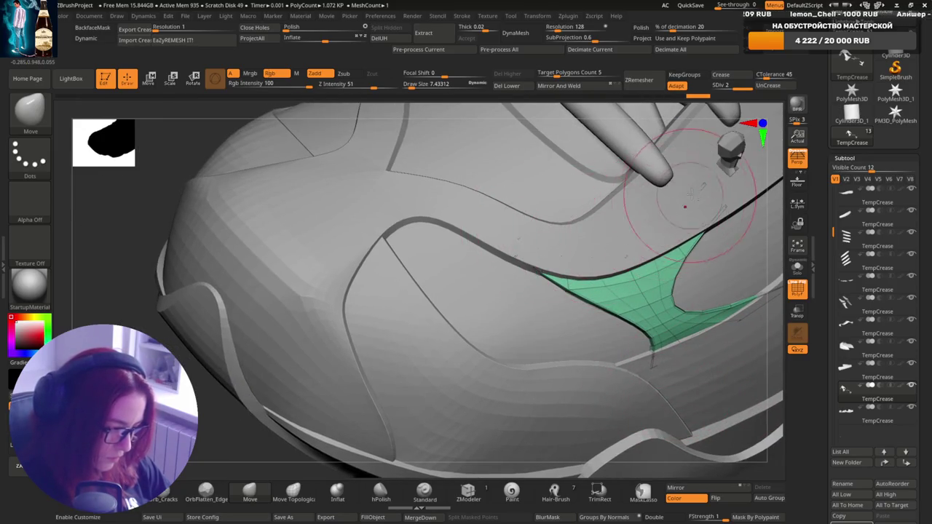
pyautogui.moveTo(690, 193)
pyautogui.mouseDown(button='right')
pyautogui.moveTo(623, 340)
pyautogui.moveTo(598, 437)
pyautogui.moveTo(569, 371)
pyautogui.moveTo(615, 321)
pyautogui.moveTo(624, 285)
pyautogui.moveTo(614, 264)
pyautogui.mouseUp(button='right')
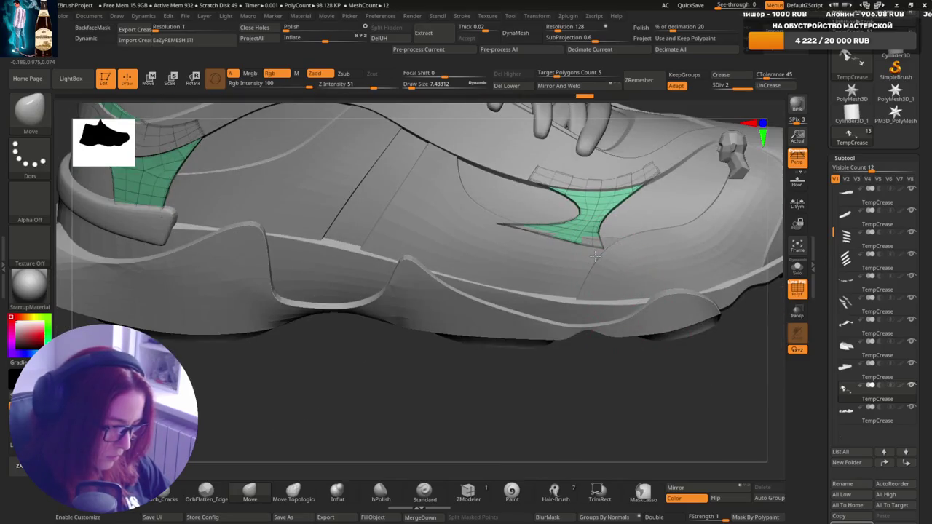
pyautogui.keyDown('alt'); pyautogui.moveTo(625, 193); pyautogui.dragTo(604, 301, button='right'); pyautogui.keyUp('alt')
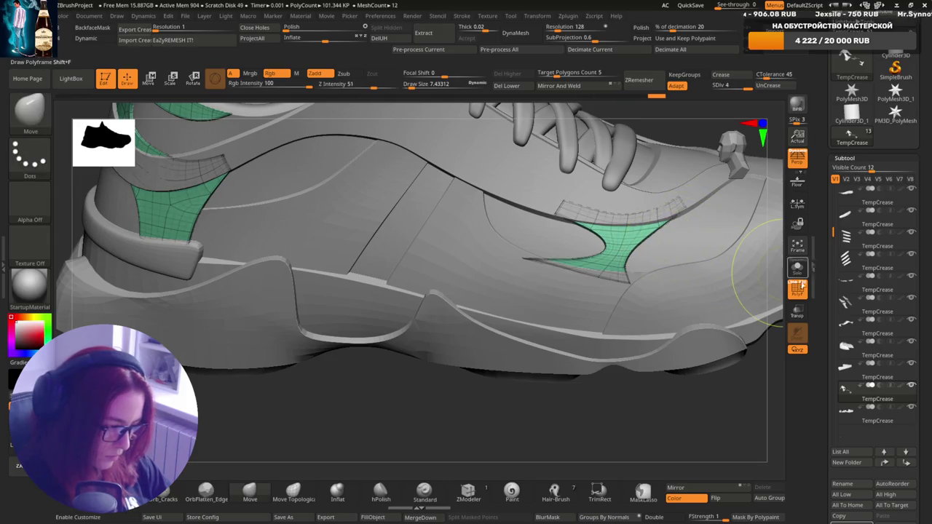
# Select the small green side panel, show its PolyF wireframe and frame it.
pyautogui.keyDown('alt'); pyautogui.click(665, 276); pyautogui.keyUp('alt')
pyautogui.keyDown('alt'); pyautogui.click(625, 289); pyautogui.keyUp('alt')
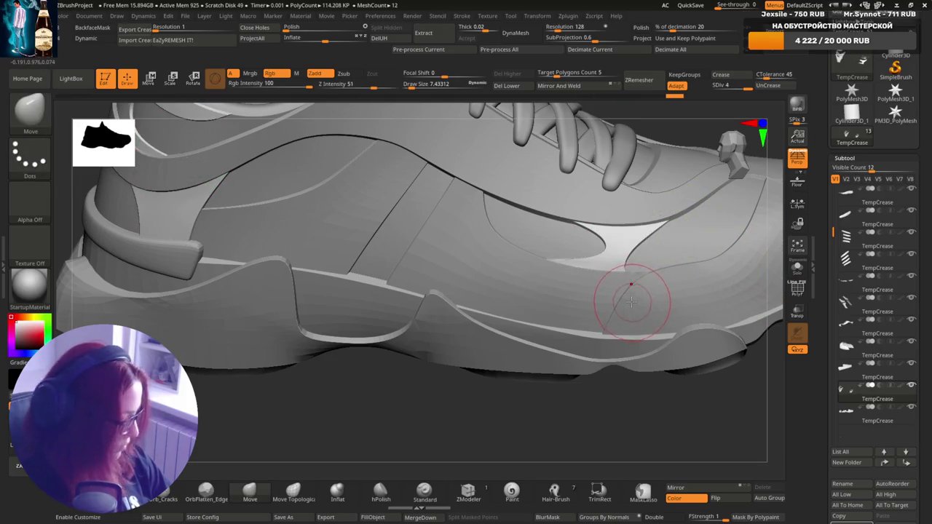
pyautogui.keyDown('alt'); pyautogui.moveTo(614, 277); pyautogui.dragTo(621, 271, button='right'); pyautogui.keyUp('alt')
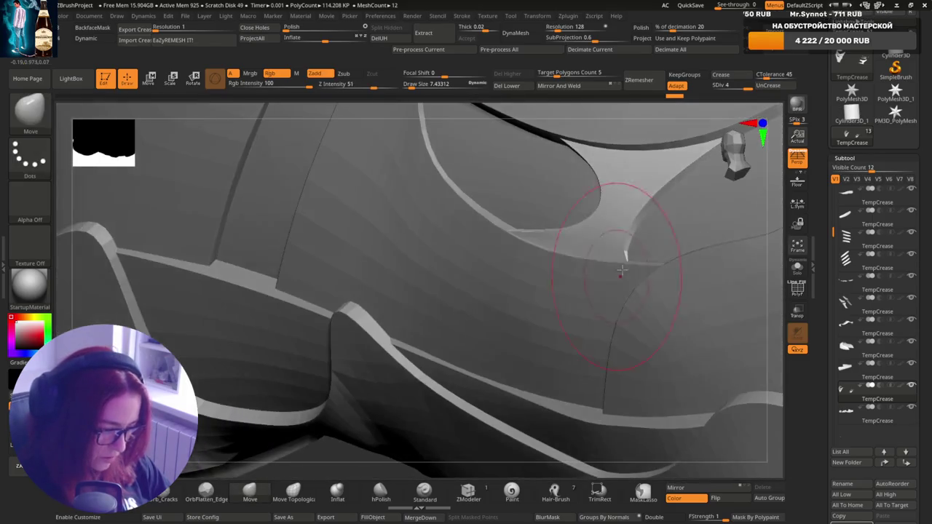
pyautogui.press('ctrl')
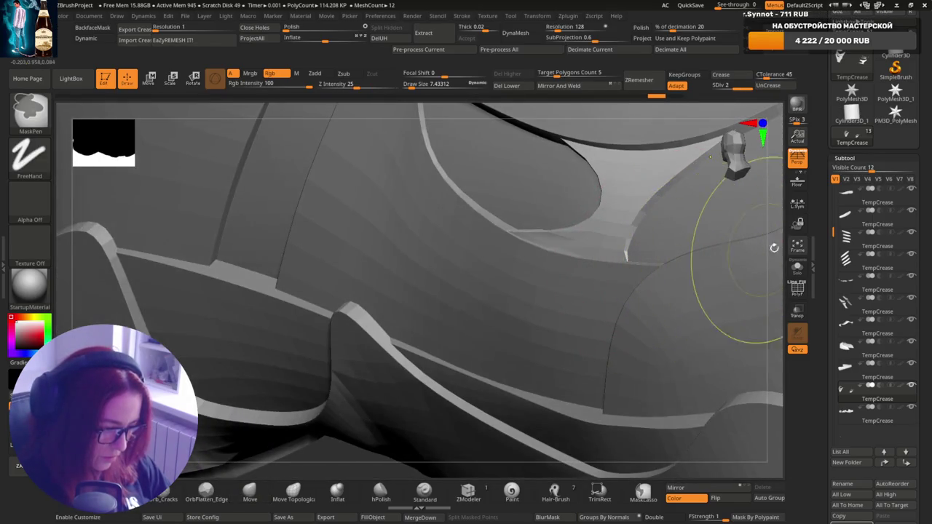
pyautogui.keyDown('alt'); pyautogui.click(687, 315); pyautogui.keyUp('alt')
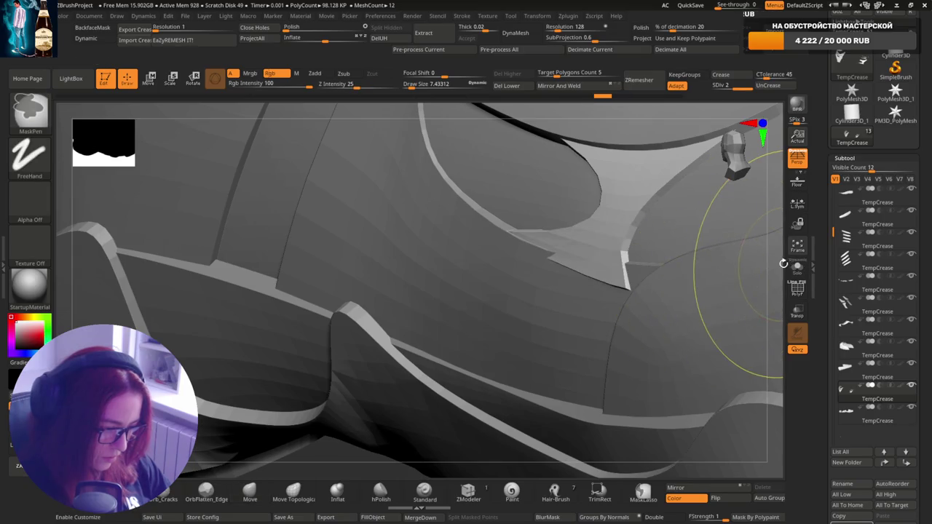
pyautogui.click(797, 289)
pyautogui.press('f')
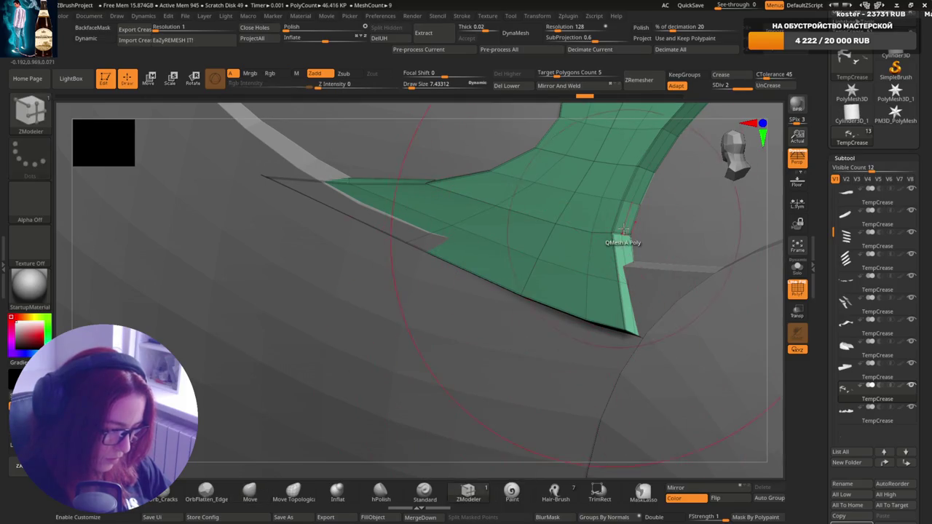
# Pull the panel's lower tip down into the side cutout's corner with a smaller brush.
pyautogui.moveTo(628, 291); pyautogui.dragTo(325, 419, button='right')
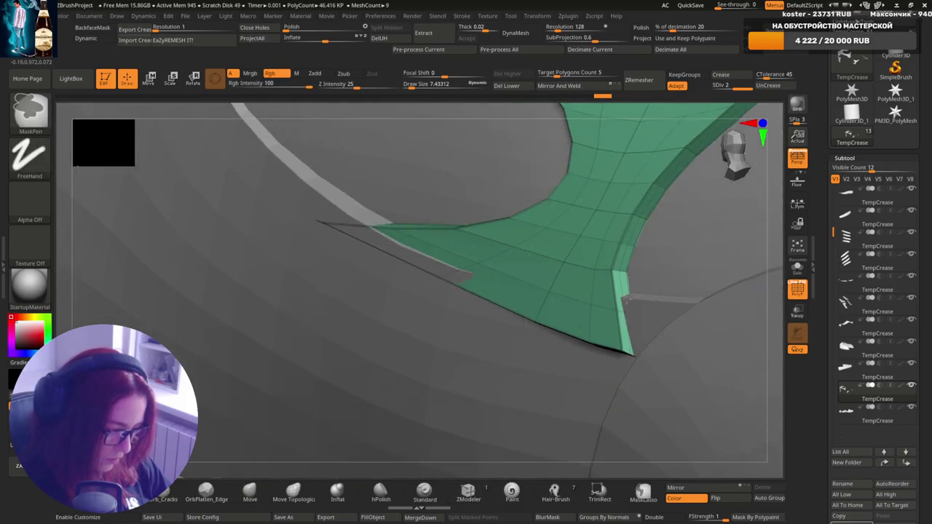
pyautogui.moveTo(623, 337); pyautogui.dragTo(618, 321)
pyautogui.press('s')
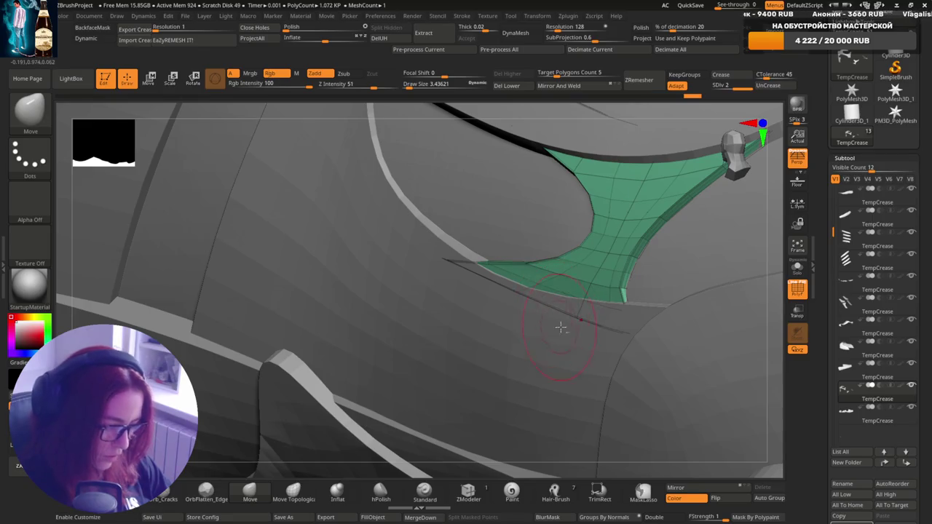
pyautogui.moveTo(558, 326); pyautogui.dragTo(545, 331, button='right')
pyautogui.moveTo(520, 274)
pyautogui.mouseDown(button='right')
pyautogui.moveTo(764, 244)
pyautogui.moveTo(642, 321)
pyautogui.mouseUp(button='right')
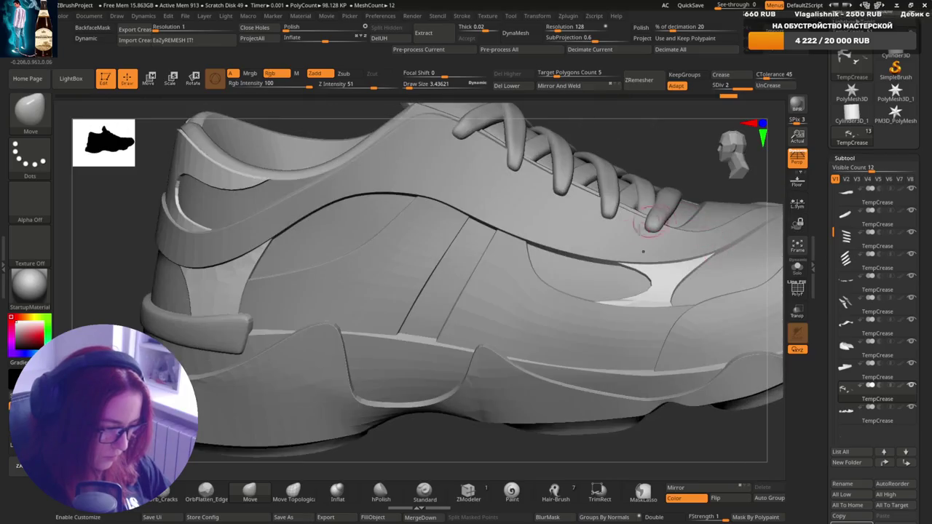
pyautogui.keyDown('alt'); pyautogui.click(642, 334); pyautogui.keyUp('alt')
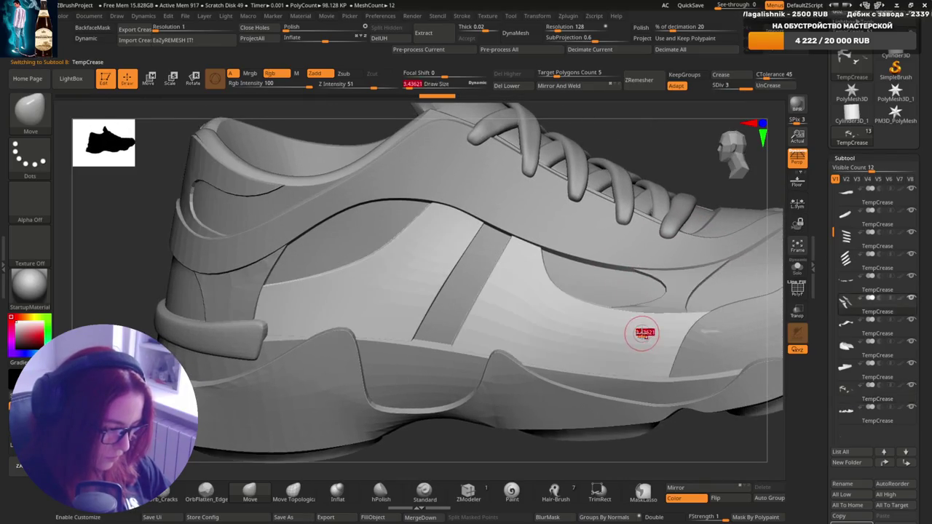
pyautogui.keyDown('ctrl'); pyautogui.moveTo(630, 327); pyautogui.dragTo(621, 333, button='right'); pyautogui.keyUp('ctrl')
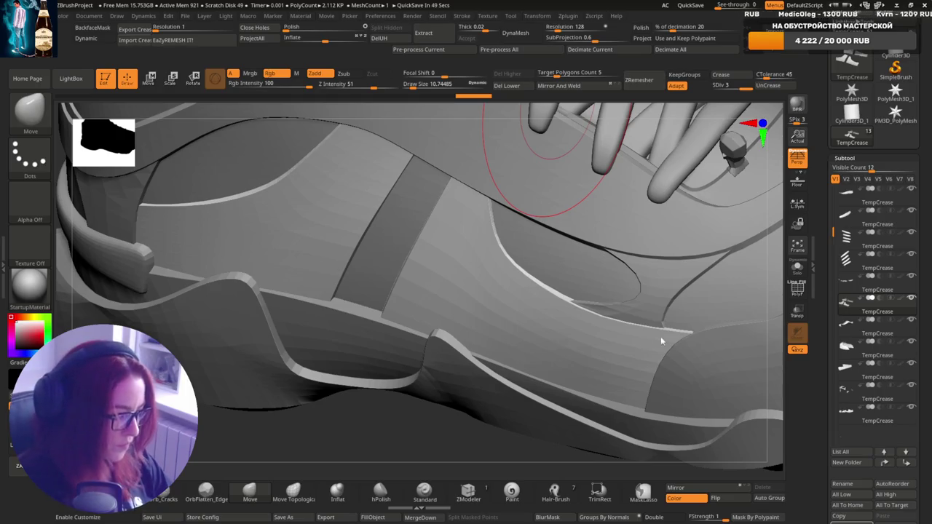
pyautogui.moveTo(679, 335)
pyautogui.mouseDown(button='right')
pyautogui.moveTo(693, 357)
pyautogui.moveTo(510, 313)
pyautogui.moveTo(645, 333)
pyautogui.moveTo(560, 309)
pyautogui.moveTo(578, 302)
pyautogui.moveTo(666, 323)
pyautogui.mouseUp(button='right')
pyautogui.moveTo(726, 315); pyautogui.dragTo(619, 334, button='right')
pyautogui.keyDown('alt'); pyautogui.click(619, 333); pyautogui.keyUp('alt')
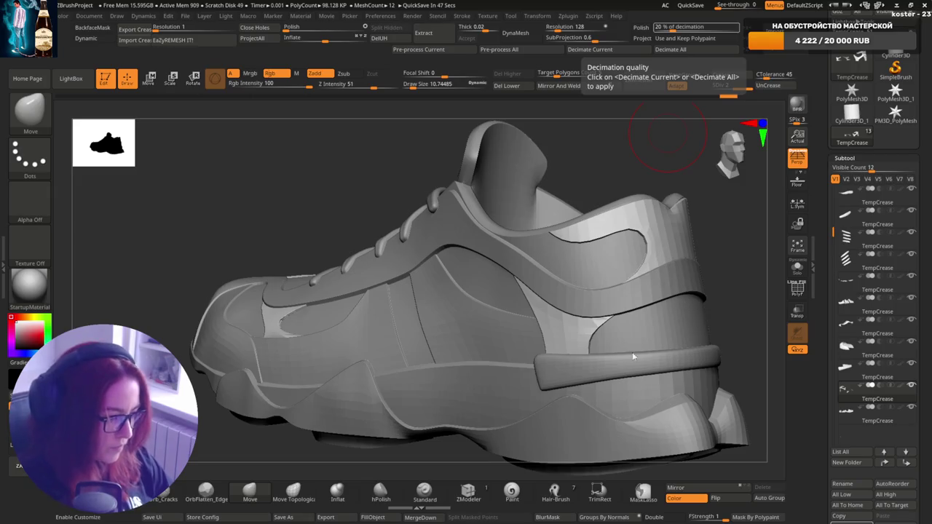
# Orbit around the shoe's side and rear and select the sole subtool.
pyautogui.moveTo(632, 352); pyautogui.dragTo(677, 323, button='right')
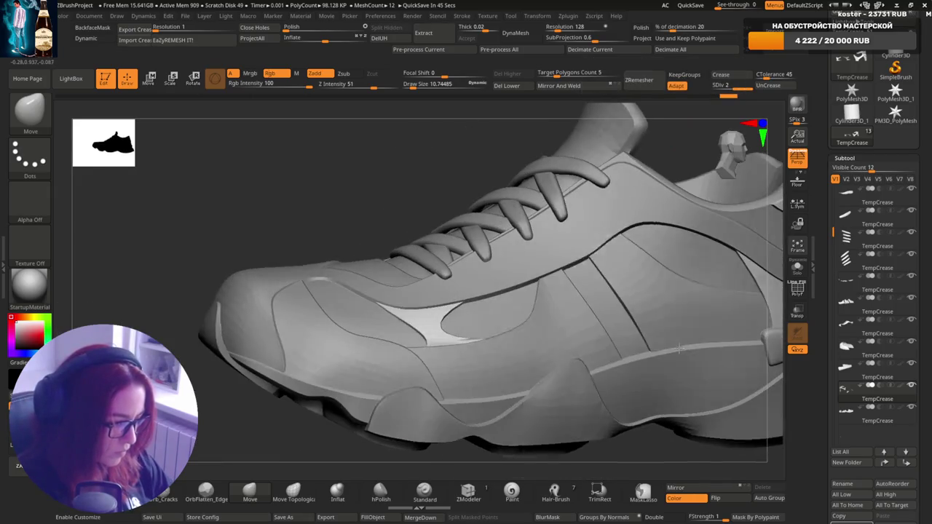
pyautogui.moveTo(491, 292)
pyautogui.keyDown('ctrl'); pyautogui.mouseDown(button='right')
pyautogui.moveTo(468, 364)
pyautogui.moveTo(495, 430)
pyautogui.mouseUp(button='right'); pyautogui.keyUp('ctrl')
pyautogui.moveTo(500, 395)
pyautogui.keyDown('ctrl'); pyautogui.mouseDown(button='right')
pyautogui.moveTo(571, 379)
pyautogui.moveTo(583, 342)
pyautogui.moveTo(726, 337)
pyautogui.mouseUp(button='right'); pyautogui.keyUp('ctrl')
pyautogui.moveTo(646, 334)
pyautogui.mouseDown(button='right')
pyautogui.moveTo(618, 375)
pyautogui.moveTo(554, 394)
pyautogui.moveTo(635, 354)
pyautogui.moveTo(539, 380)
pyautogui.mouseUp(button='right')
pyautogui.keyDown('alt'); pyautogui.click(637, 394); pyautogui.keyUp('alt')
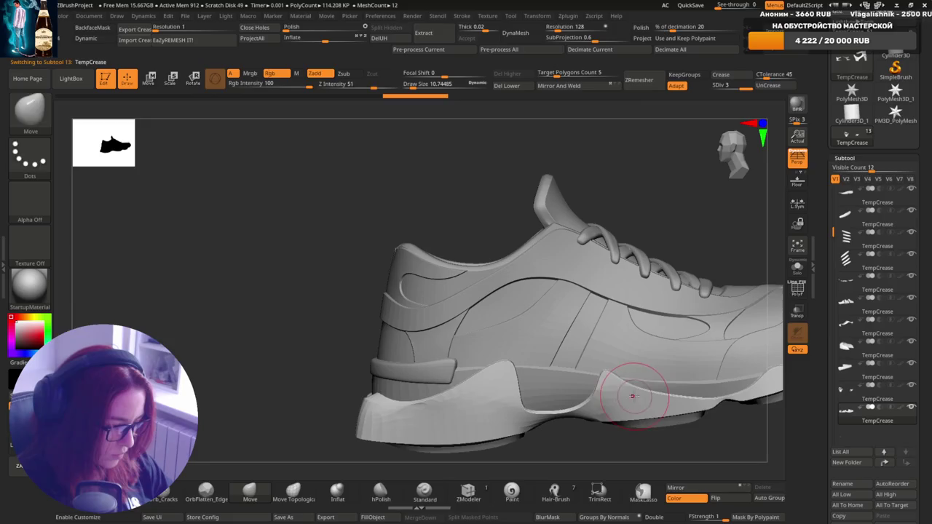
pyautogui.moveTo(649, 385)
pyautogui.mouseDown(button='right')
pyautogui.moveTo(737, 302)
pyautogui.moveTo(672, 308)
pyautogui.moveTo(719, 291)
pyautogui.moveTo(729, 313)
pyautogui.moveTo(671, 338)
pyautogui.moveTo(645, 295)
pyautogui.mouseUp(button='right')
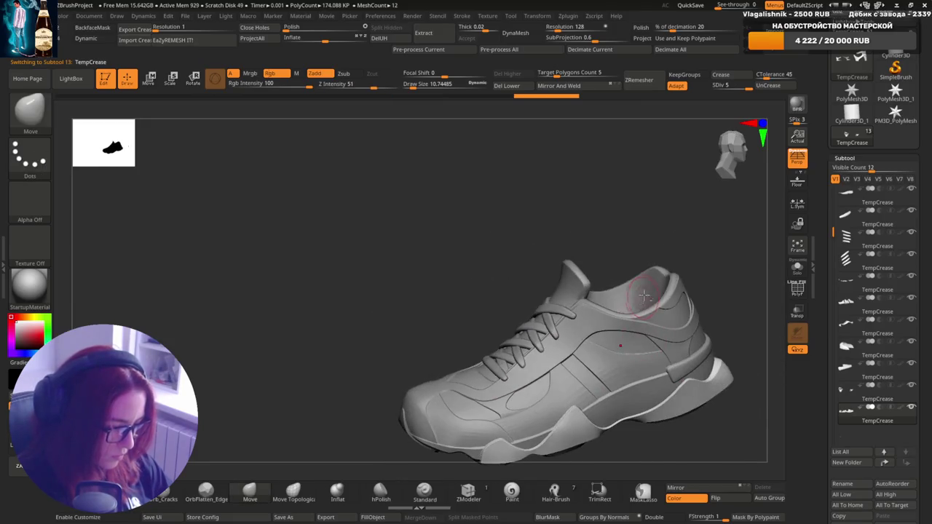
# Set the heel collar's Dynamic Subdiv Polish to 0 and review the outer side.
pyautogui.keyDown('alt'); pyautogui.click(576, 280); pyautogui.keyUp('alt')
pyautogui.moveTo(576, 281); pyautogui.dragTo(688, 109, button='right')
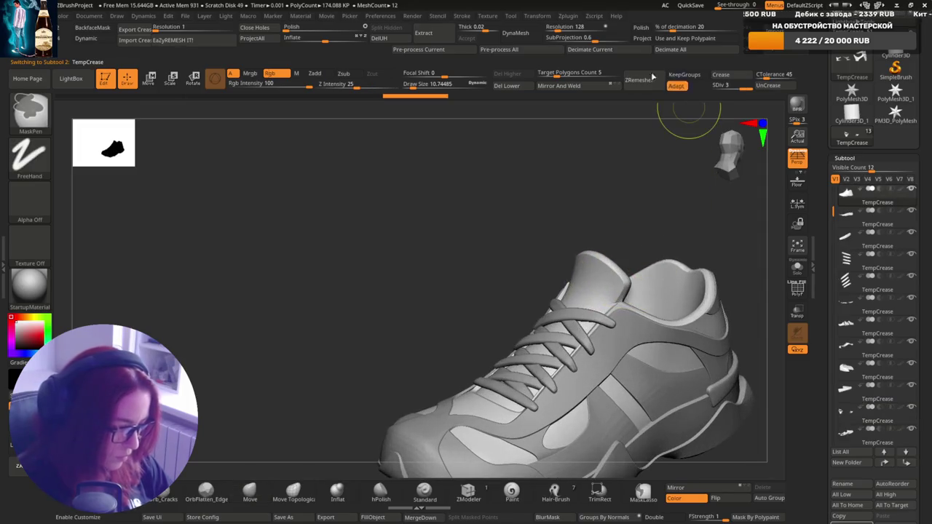
pyautogui.moveTo(367, 27); pyautogui.dragTo(285, 27)
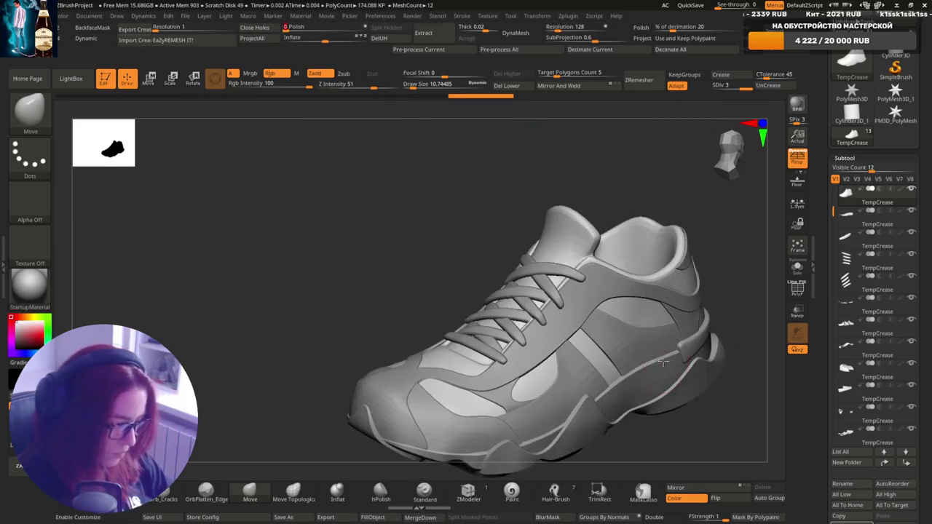
pyautogui.moveTo(728, 202); pyautogui.dragTo(656, 335, button='right')
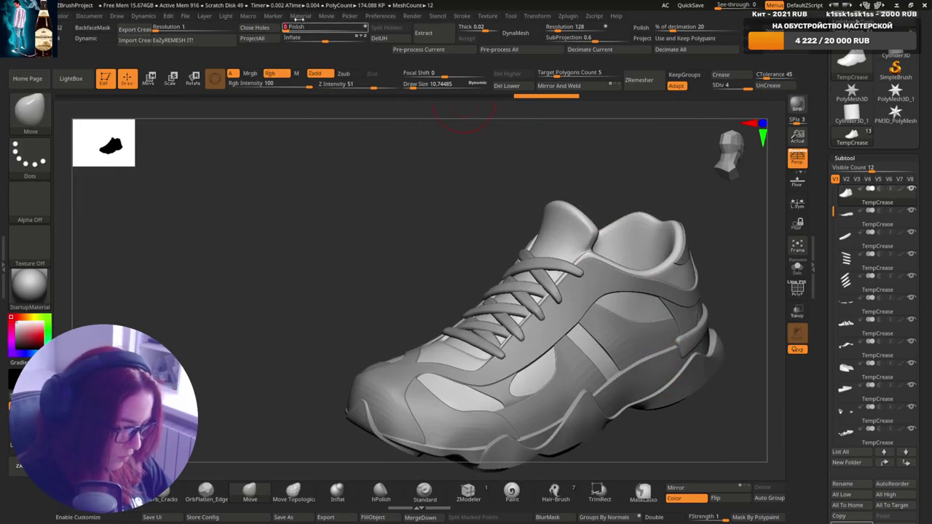
pyautogui.press('ctrl')
pyautogui.moveTo(654, 372)
pyautogui.keyDown('ctrl'); pyautogui.mouseDown(button='right')
pyautogui.moveTo(677, 343)
pyautogui.moveTo(634, 285)
pyautogui.mouseUp(button='right'); pyautogui.keyUp('ctrl')
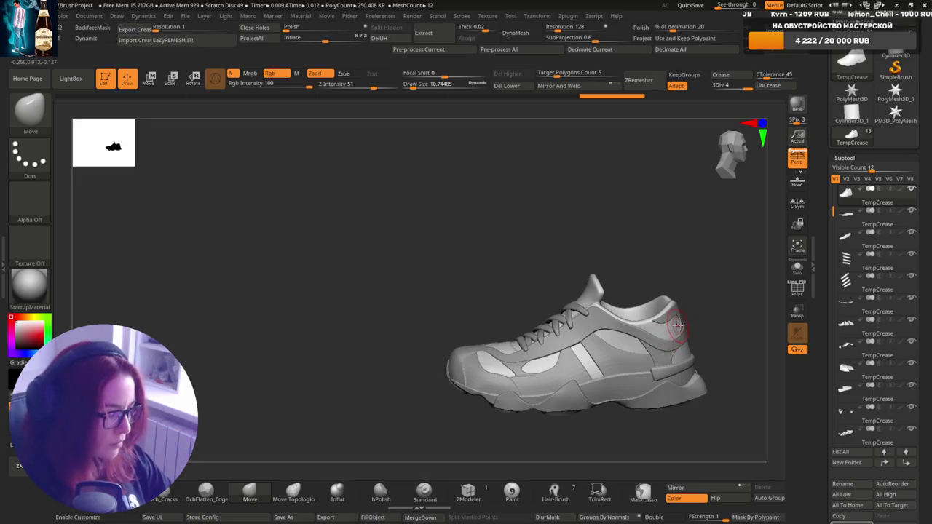
pyautogui.moveTo(798, 204)
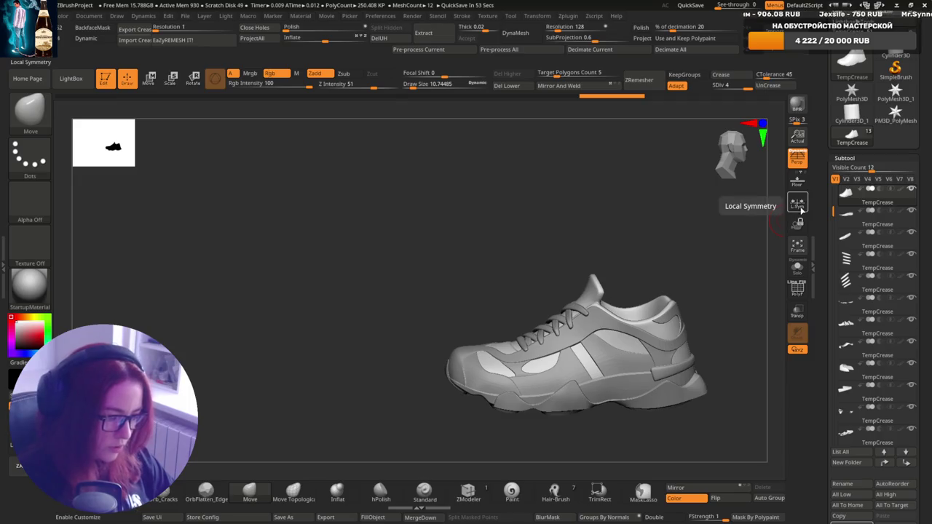
# Select the sole piece and apply Polish to it.
pyautogui.press('Down')
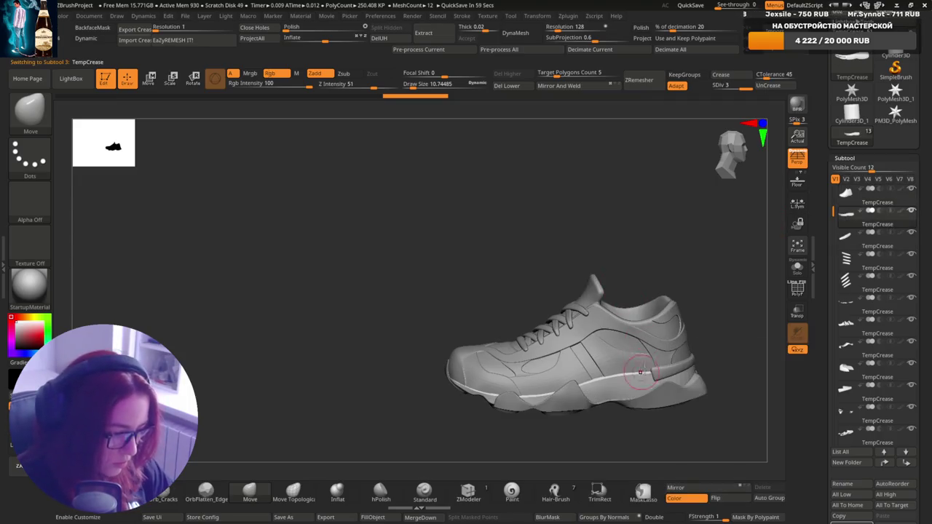
pyautogui.moveTo(640, 372); pyautogui.dragTo(644, 283)
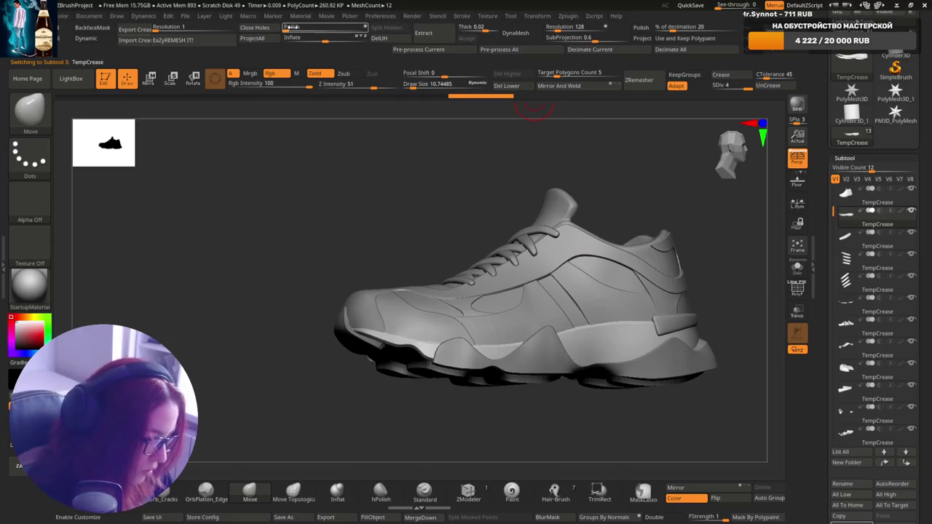
pyautogui.moveTo(660, 408); pyautogui.dragTo(656, 396)
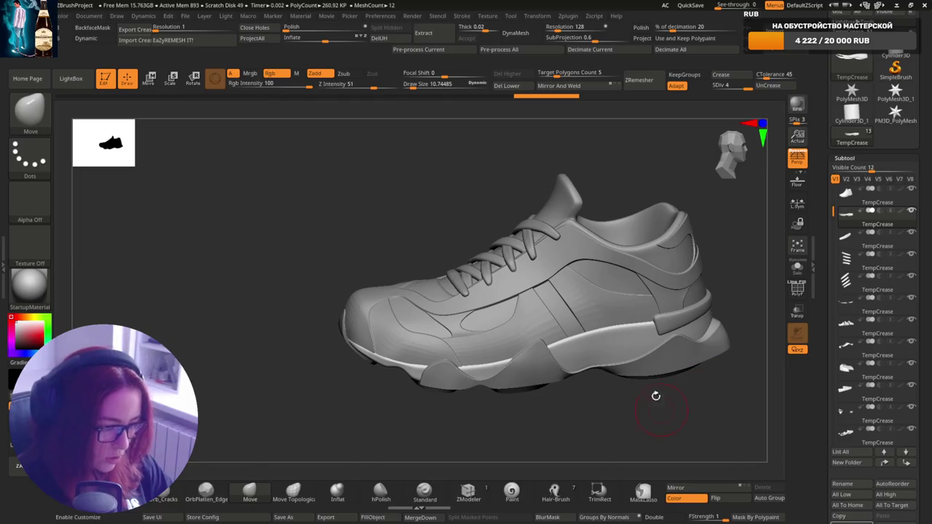
pyautogui.keyDown('alt'); pyautogui.click(683, 356); pyautogui.keyUp('alt')
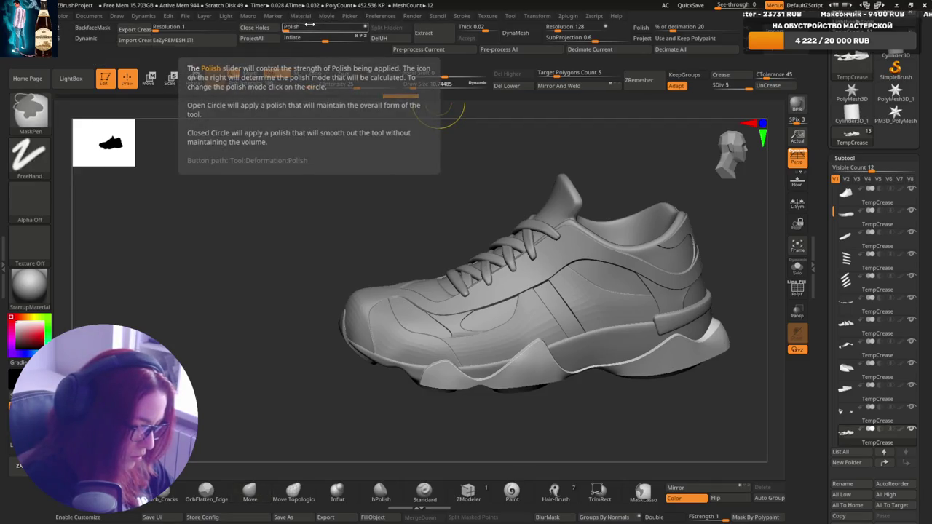
pyautogui.click(291, 28)
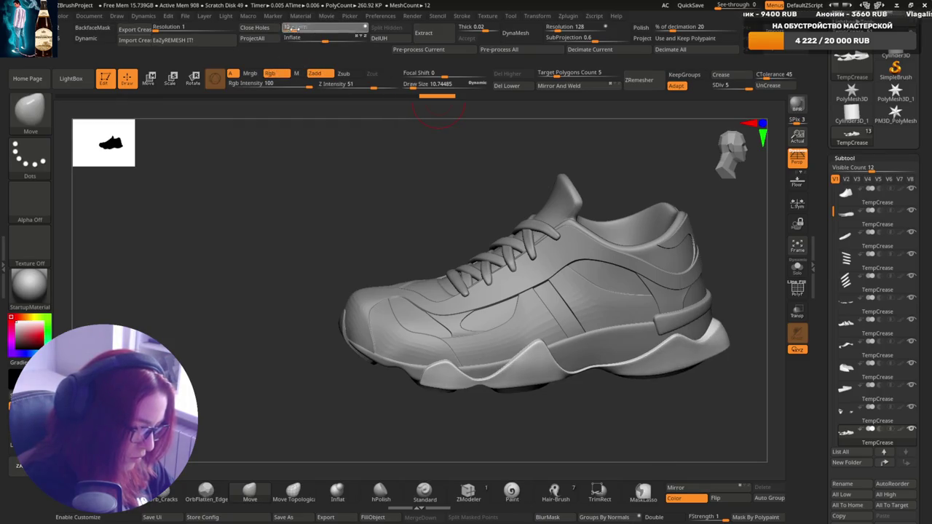
# Select the two side panel pieces in turn for polishing.
pyautogui.moveTo(666, 355); pyautogui.dragTo(641, 342, button='right')
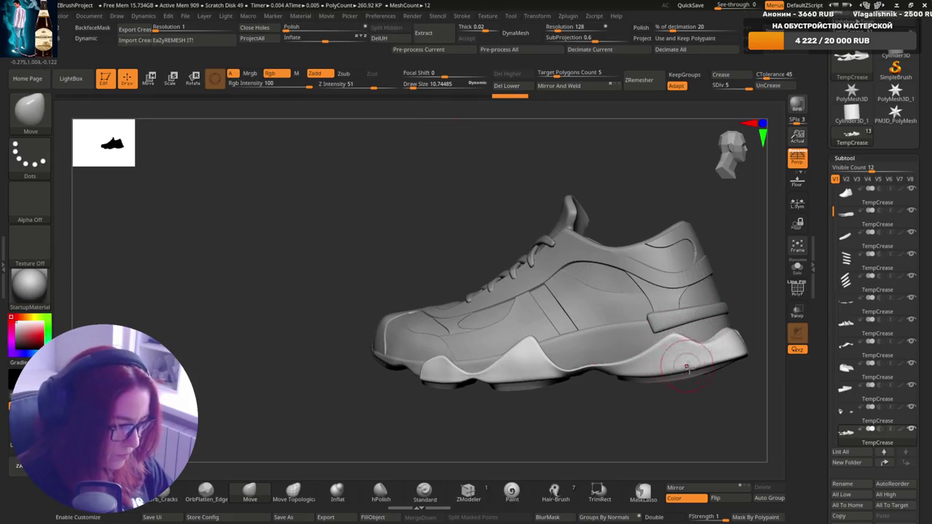
pyautogui.keyDown('alt'); pyautogui.click(633, 321); pyautogui.keyUp('alt')
pyautogui.moveTo(605, 306); pyautogui.dragTo(575, 309, button='right')
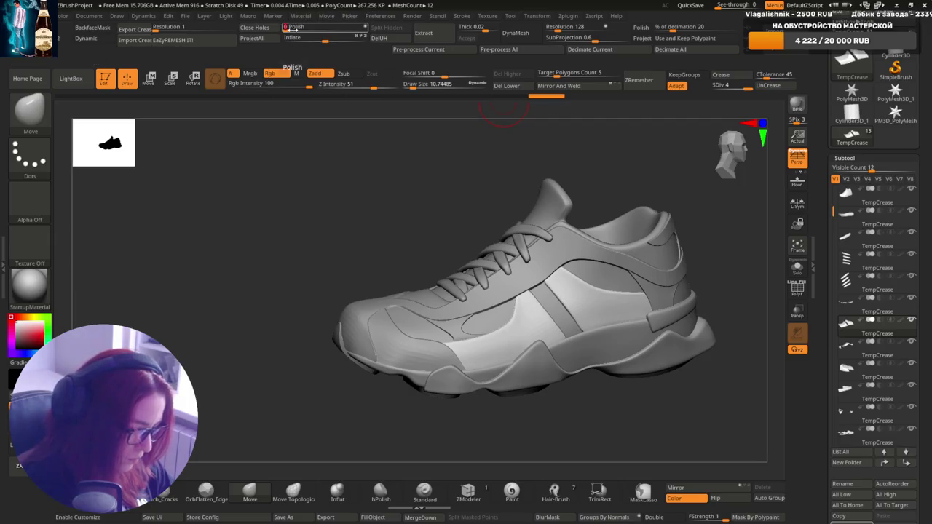
pyautogui.moveTo(670, 336)
pyautogui.mouseDown(button='right')
pyautogui.moveTo(676, 313)
pyautogui.moveTo(702, 311)
pyautogui.mouseUp(button='right')
pyautogui.keyDown('alt'); pyautogui.click(678, 309); pyautogui.keyUp('alt')
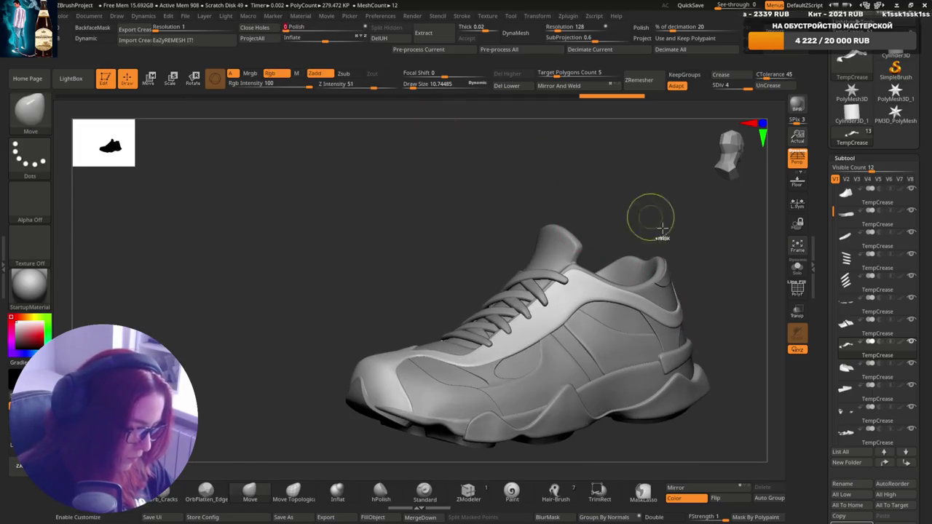
# Select the rear piece and the heel band for polishing.
pyautogui.moveTo(653, 214); pyautogui.dragTo(687, 219, button='right')
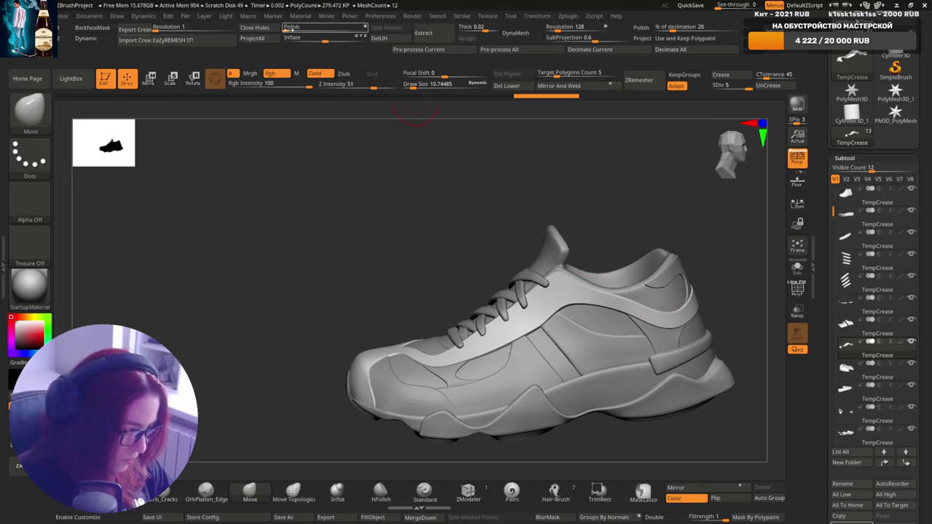
pyautogui.moveTo(641, 328)
pyautogui.mouseDown(button='right')
pyautogui.moveTo(679, 342)
pyautogui.moveTo(711, 281)
pyautogui.mouseUp(button='right')
pyautogui.keyDown('alt'); pyautogui.click(680, 342); pyautogui.keyUp('alt')
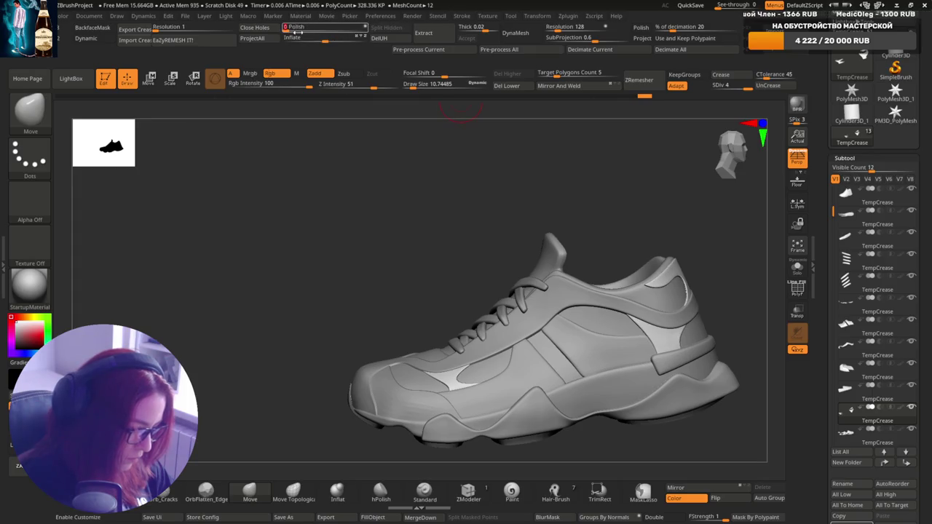
pyautogui.moveTo(620, 379)
pyautogui.mouseDown(button='right')
pyautogui.moveTo(651, 390)
pyautogui.moveTo(638, 379)
pyautogui.mouseUp(button='right')
pyautogui.keyDown('alt'); pyautogui.click(637, 377); pyautogui.keyUp('alt')
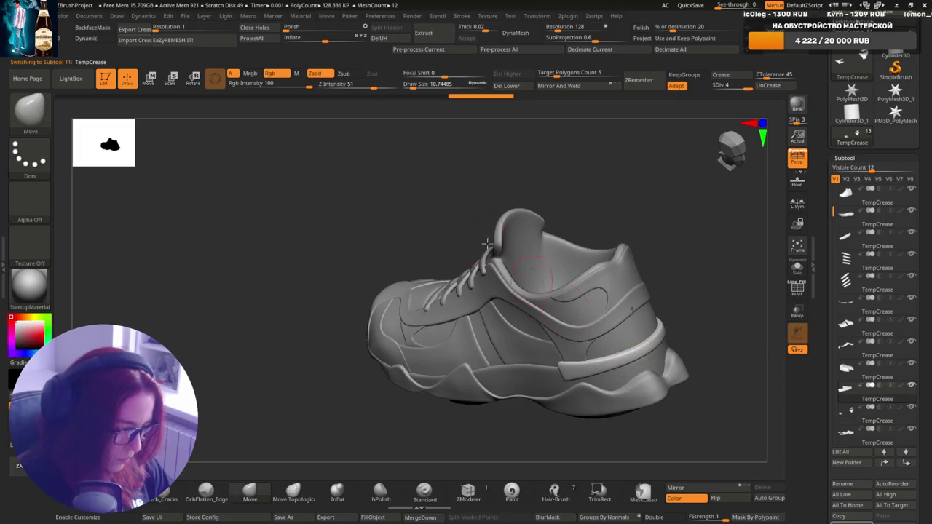
# Polish the four tread pads under the sole and review the whole shoe.
pyautogui.moveTo(582, 335); pyautogui.dragTo(637, 333, button='right')
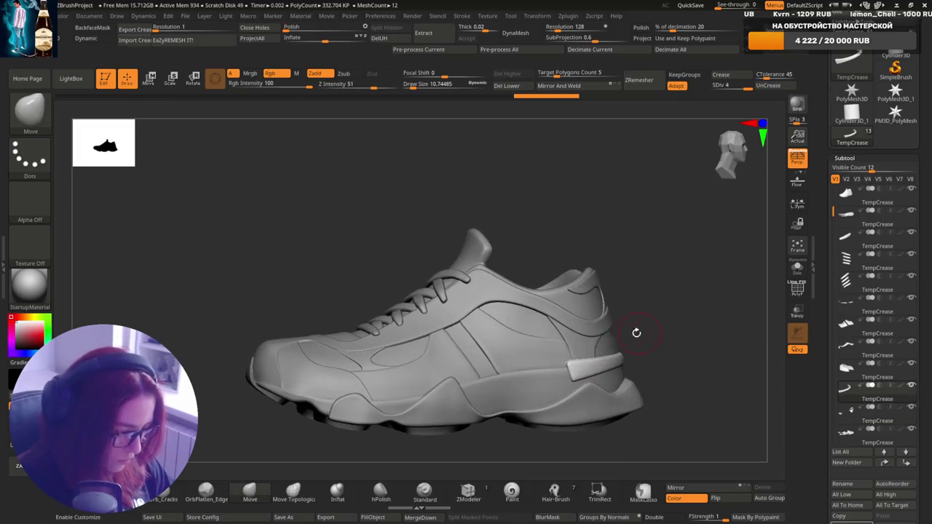
pyautogui.moveTo(575, 358)
pyautogui.mouseDown(button='right')
pyautogui.moveTo(687, 281)
pyautogui.moveTo(685, 319)
pyautogui.mouseUp(button='right')
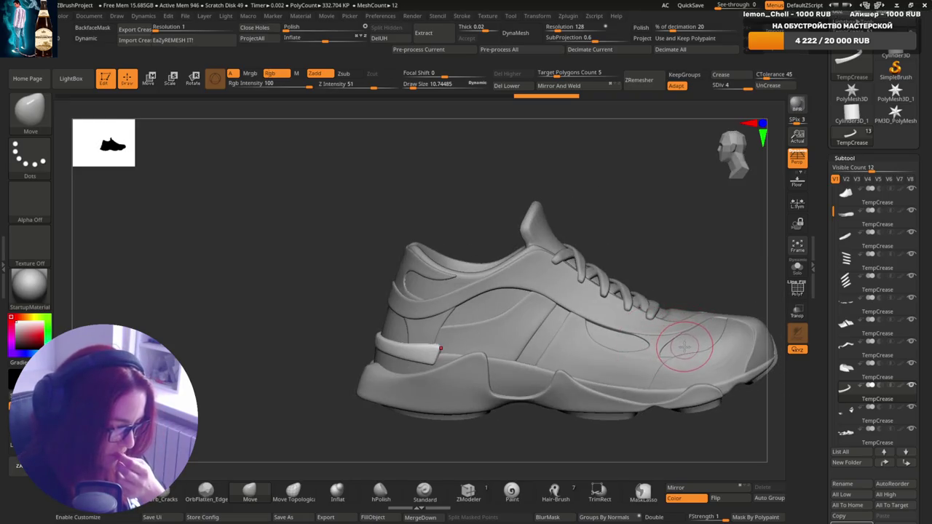
pyautogui.moveTo(681, 386)
pyautogui.mouseDown(button='right')
pyautogui.moveTo(692, 318)
pyautogui.moveTo(645, 266)
pyautogui.moveTo(630, 364)
pyautogui.moveTo(643, 330)
pyautogui.moveTo(626, 321)
pyautogui.mouseUp(button='right')
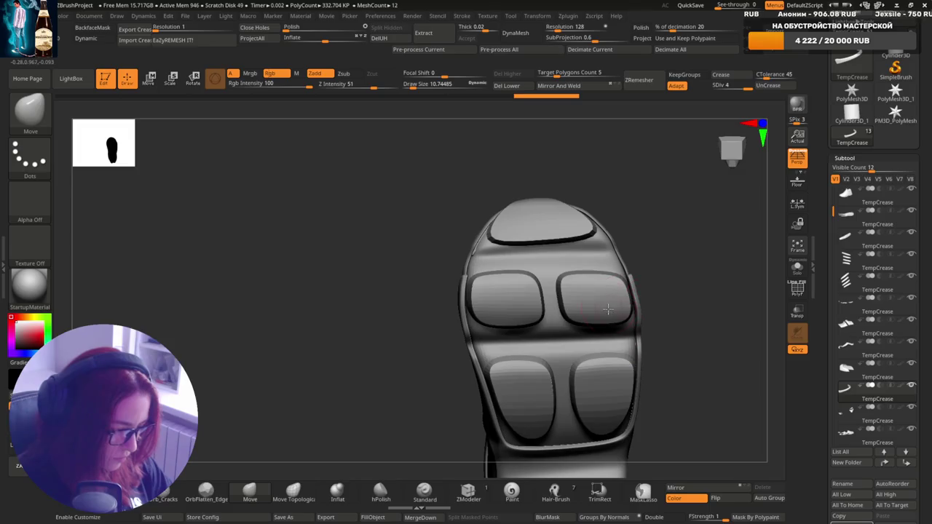
pyautogui.keyDown('alt'); pyautogui.click(604, 308); pyautogui.keyUp('alt')
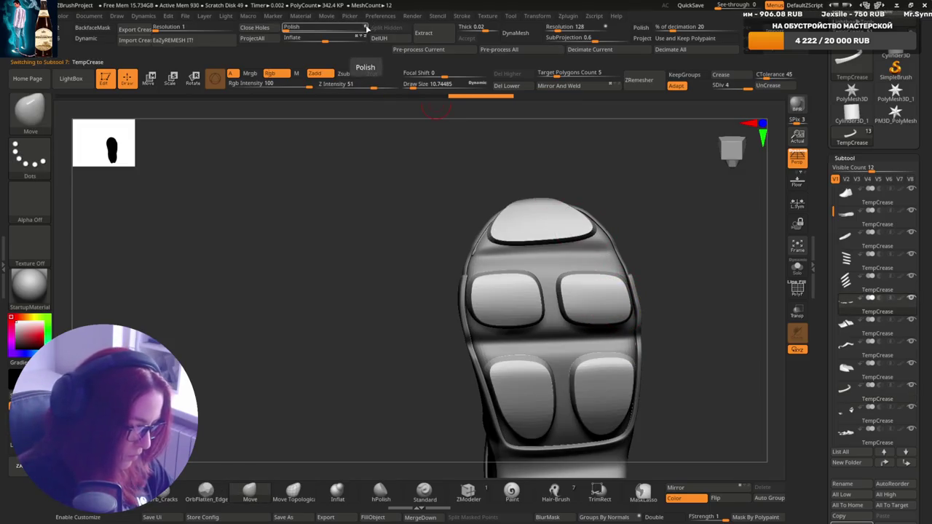
pyautogui.moveTo(370, 26); pyautogui.dragTo(292, 27)
pyautogui.moveTo(619, 320)
pyautogui.mouseDown(button='right')
pyautogui.moveTo(658, 292)
pyautogui.moveTo(580, 366)
pyautogui.moveTo(701, 287)
pyautogui.mouseUp(button='right')
pyautogui.moveTo(659, 314)
pyautogui.mouseDown(button='right')
pyautogui.moveTo(662, 271)
pyautogui.moveTo(662, 323)
pyautogui.moveTo(624, 343)
pyautogui.moveTo(616, 343)
pyautogui.moveTo(655, 313)
pyautogui.moveTo(548, 333)
pyautogui.moveTo(616, 336)
pyautogui.mouseUp(button='right')
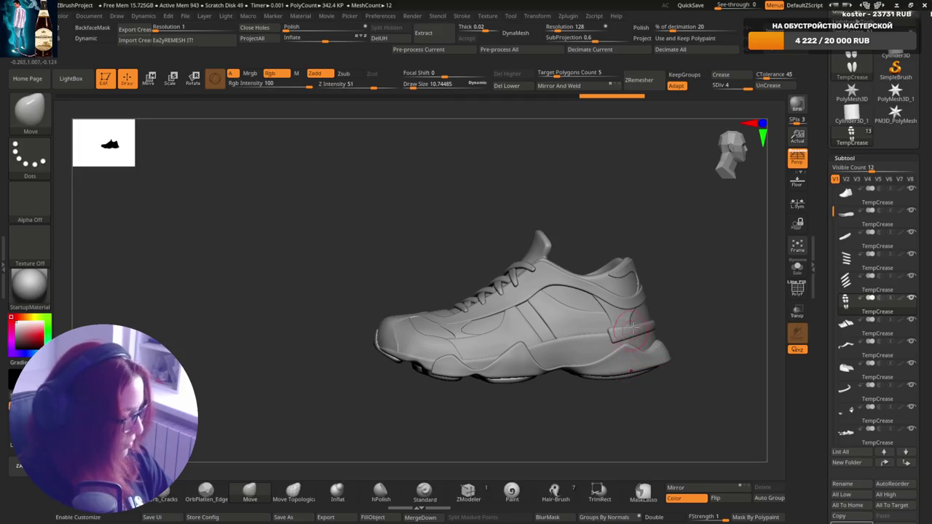
pyautogui.moveTo(633, 328)
pyautogui.mouseDown(button='right')
pyautogui.moveTo(662, 314)
pyautogui.moveTo(688, 324)
pyautogui.moveTo(707, 311)
pyautogui.mouseUp(button='right')
# Select the toe panel, apply Polish, and step SDiv down and back up.
pyautogui.keyDown('alt'); pyautogui.click(510, 339); pyautogui.keyUp('alt')
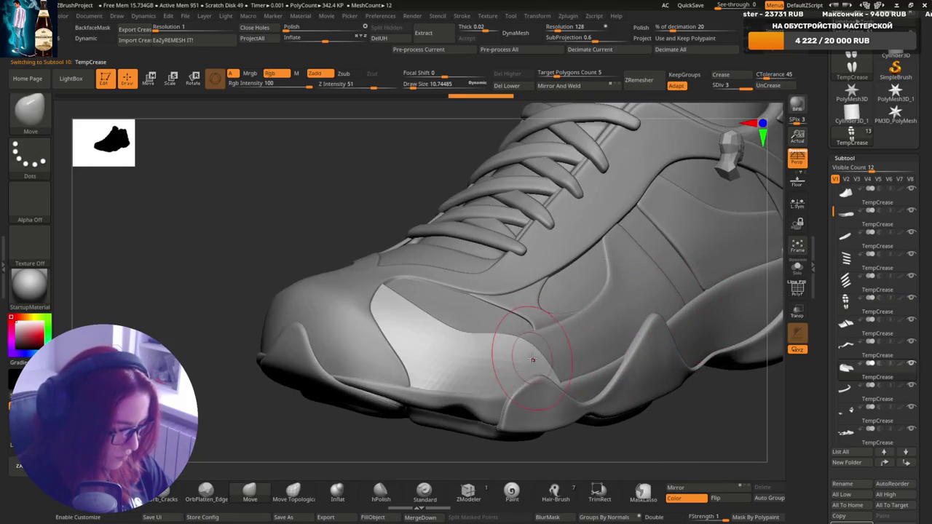
pyautogui.moveTo(593, 322); pyautogui.dragTo(537, 133, button='right')
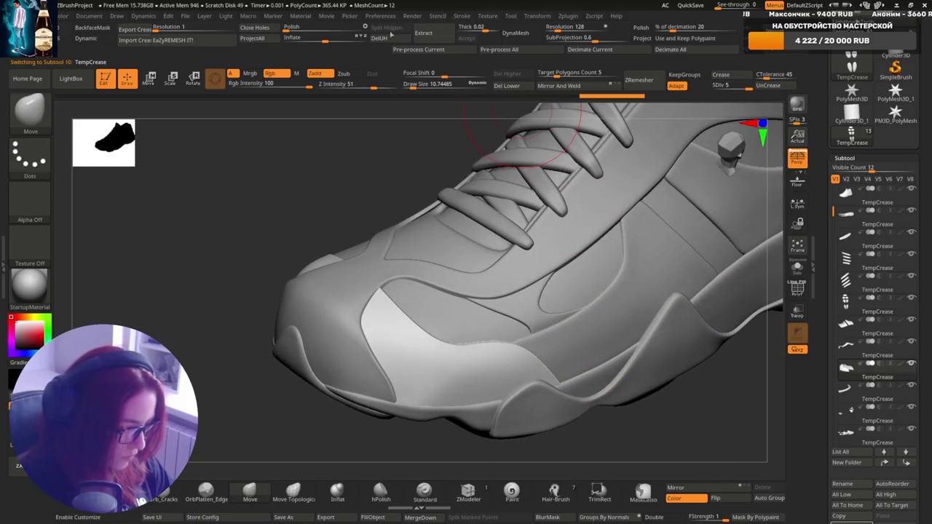
pyautogui.moveTo(366, 28); pyautogui.dragTo(332, 25)
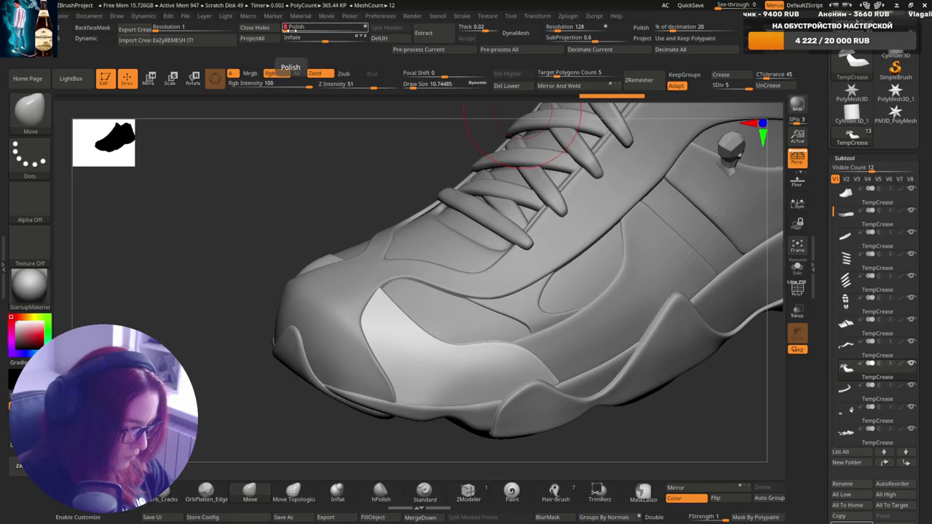
pyautogui.hotkey('shift', 'd')
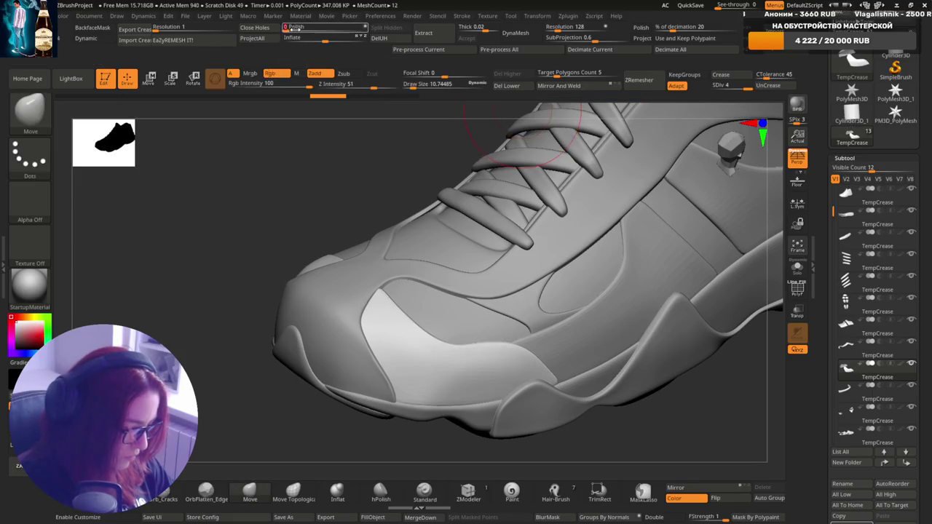
pyautogui.press('d')
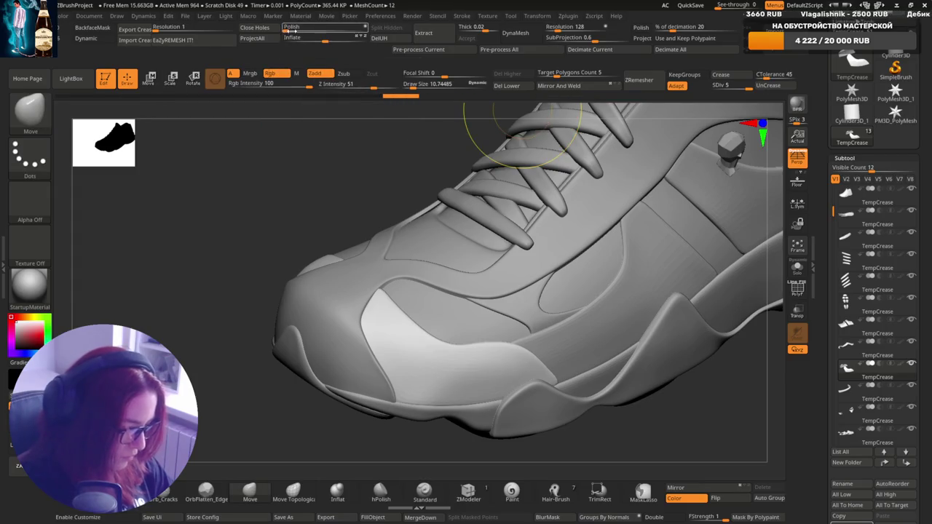
# Inspect the toe, heel and laces from several angles, then select the panel beside the laces.
pyautogui.moveTo(482, 276)
pyautogui.mouseDown(button='right')
pyautogui.moveTo(578, 388)
pyautogui.moveTo(477, 400)
pyautogui.mouseUp(button='right')
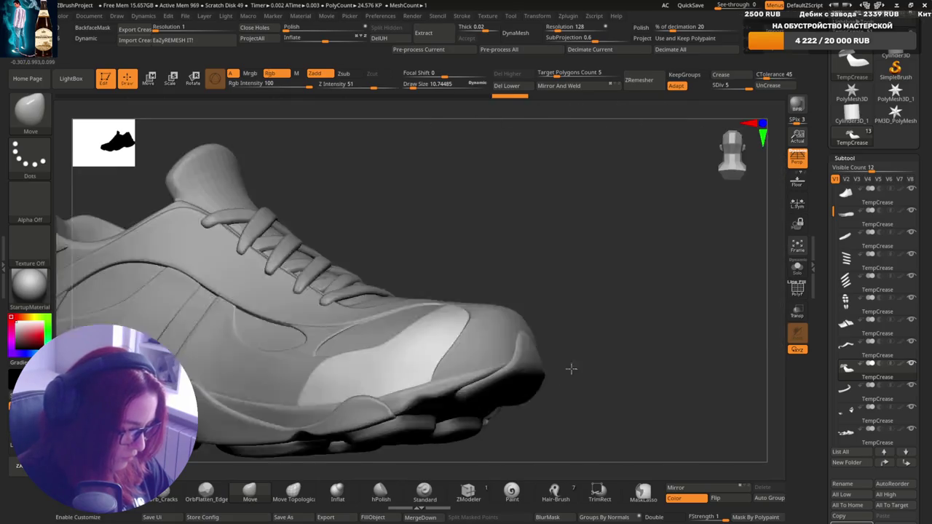
pyautogui.moveTo(572, 369); pyautogui.dragTo(451, 382, button='right')
pyautogui.moveTo(562, 396)
pyautogui.mouseDown(button='right')
pyautogui.moveTo(483, 298)
pyautogui.moveTo(589, 306)
pyautogui.mouseUp(button='right')
pyautogui.moveTo(568, 351)
pyautogui.mouseDown(button='right')
pyautogui.moveTo(481, 398)
pyautogui.moveTo(560, 255)
pyautogui.moveTo(599, 336)
pyautogui.mouseUp(button='right')
pyautogui.moveTo(607, 273)
pyautogui.mouseDown(button='right')
pyautogui.moveTo(604, 218)
pyautogui.moveTo(604, 290)
pyautogui.mouseUp(button='right')
pyautogui.moveTo(310, 375)
pyautogui.mouseDown(button='right')
pyautogui.moveTo(314, 342)
pyautogui.moveTo(628, 295)
pyautogui.moveTo(619, 306)
pyautogui.moveTo(616, 291)
pyautogui.moveTo(614, 312)
pyautogui.moveTo(610, 254)
pyautogui.mouseUp(button='right')
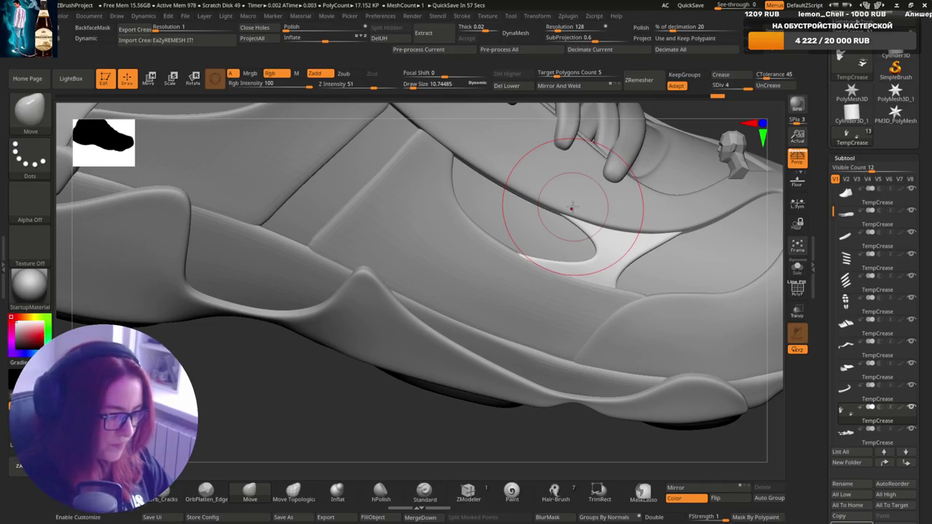
pyautogui.moveTo(530, 260)
pyautogui.mouseDown(button='right')
pyautogui.moveTo(582, 323)
pyautogui.moveTo(684, 384)
pyautogui.moveTo(601, 295)
pyautogui.moveTo(604, 183)
pyautogui.moveTo(593, 177)
pyautogui.moveTo(620, 318)
pyautogui.moveTo(593, 374)
pyautogui.mouseUp(button='right')
pyautogui.keyDown('alt'); pyautogui.click(593, 171); pyautogui.keyUp('alt')
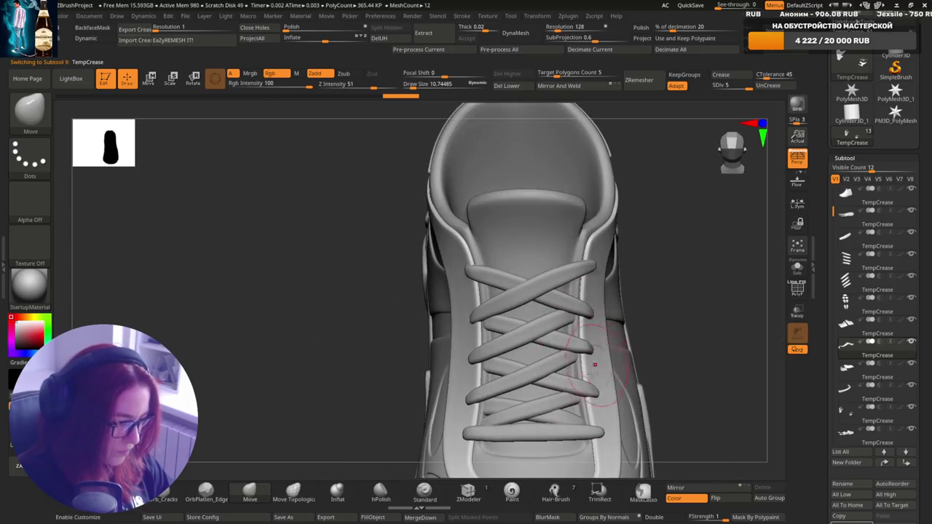
# Select a lace piece and switch to Move Topological at brush size about 10.7.
pyautogui.keyDown('alt'); pyautogui.moveTo(661, 298); pyautogui.dragTo(610, 304, button='right'); pyautogui.keyUp('alt')
pyautogui.keyDown('alt'); pyautogui.click(610, 305); pyautogui.keyUp('alt')
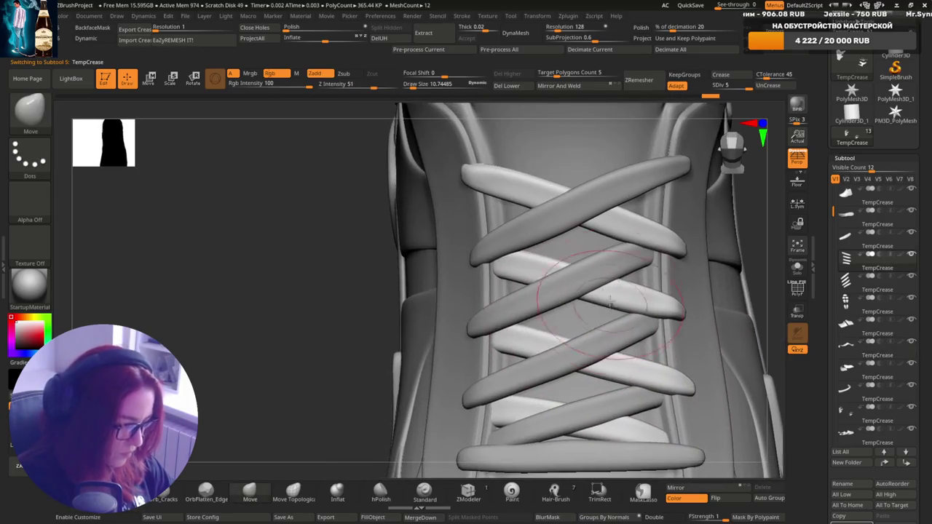
pyautogui.moveTo(495, 271); pyautogui.dragTo(504, 268, button='right')
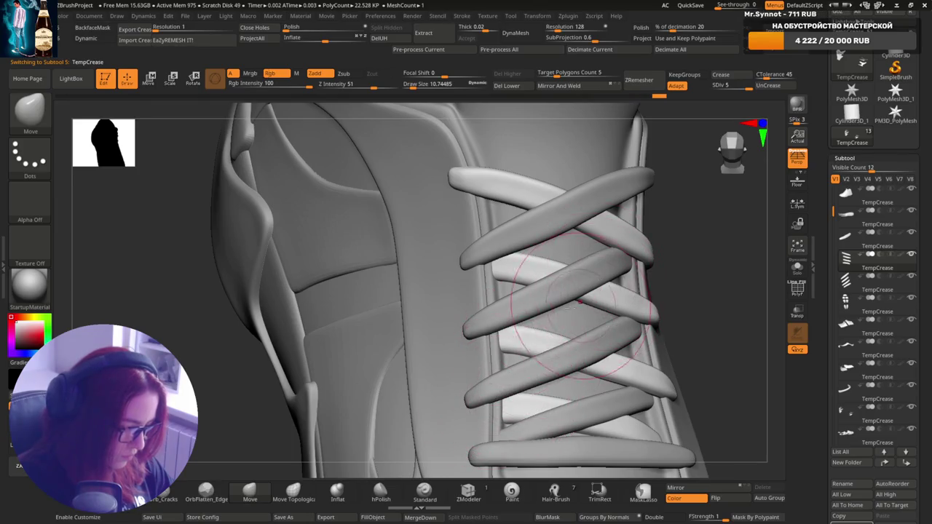
pyautogui.moveTo(500, 335); pyautogui.dragTo(496, 257, button='right')
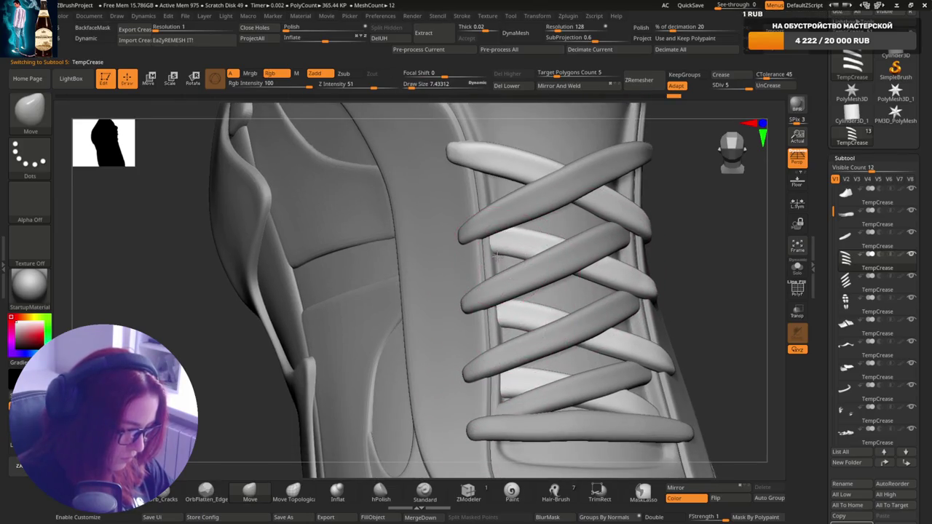
pyautogui.moveTo(636, 274)
pyautogui.mouseDown(button='right')
pyautogui.moveTo(644, 312)
pyautogui.moveTo(653, 298)
pyautogui.mouseUp(button='right')
pyautogui.click(297, 497)
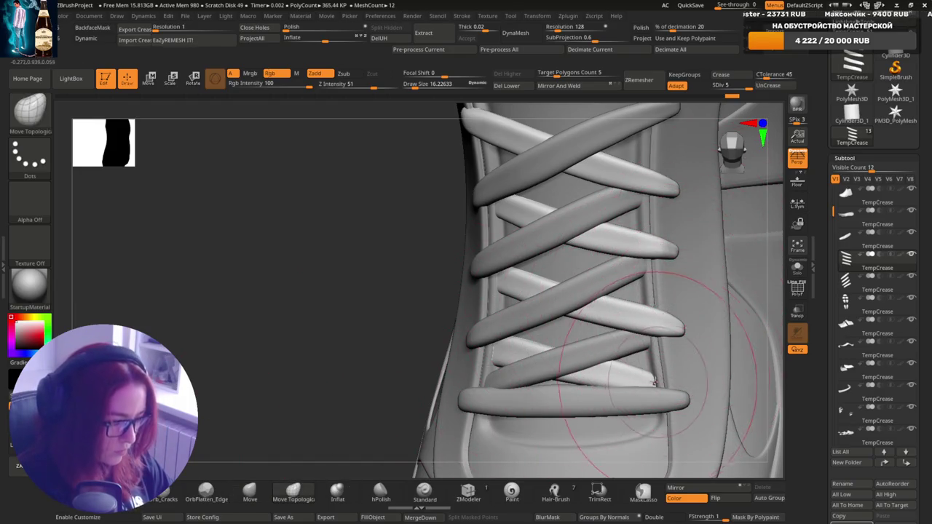
pyautogui.press('[')
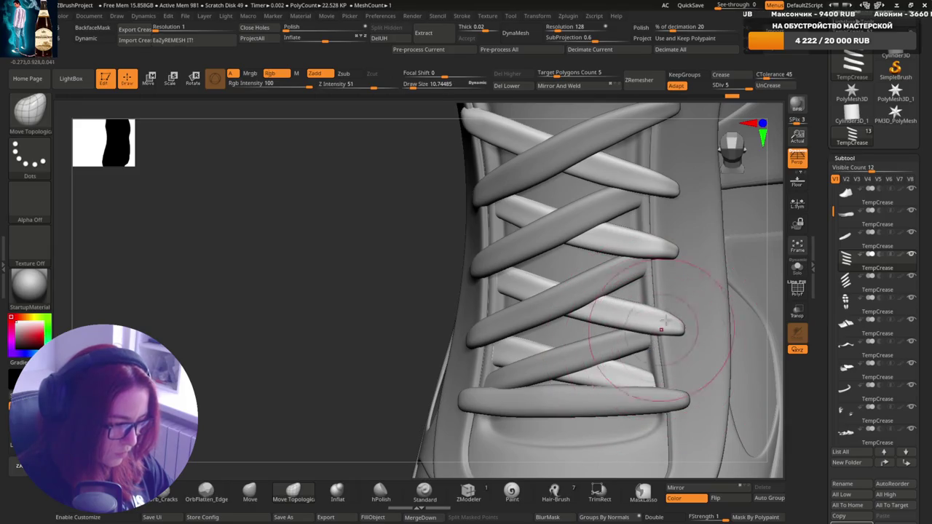
# Reselect the laces subtool and orbit around the crossed laces and the shoe's side.
pyautogui.moveTo(685, 299); pyautogui.dragTo(668, 322, button='right')
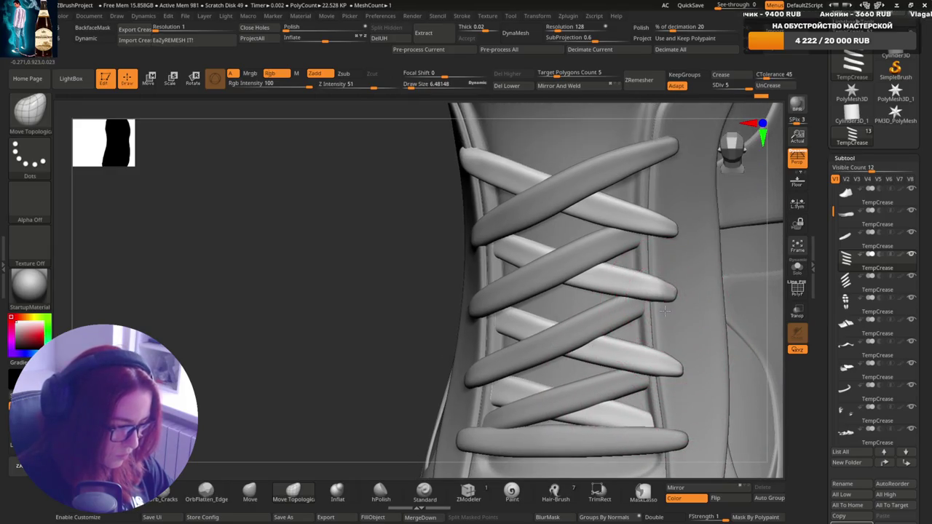
pyautogui.moveTo(667, 359)
pyautogui.mouseDown(button='right')
pyautogui.moveTo(569, 377)
pyautogui.moveTo(553, 215)
pyautogui.moveTo(711, 332)
pyautogui.moveTo(672, 353)
pyautogui.moveTo(579, 346)
pyautogui.mouseUp(button='right')
pyautogui.keyDown('alt'); pyautogui.click(693, 356); pyautogui.keyUp('alt')
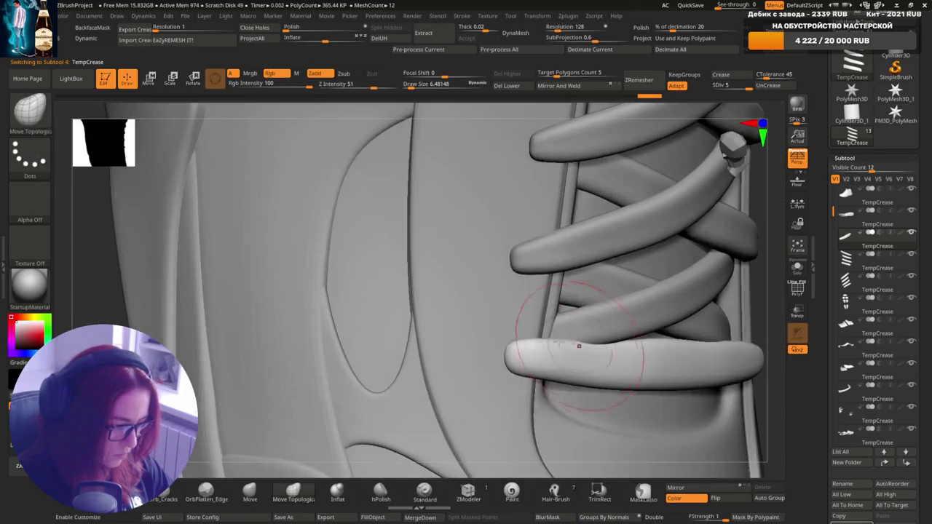
pyautogui.keyDown('ctrl'); pyautogui.moveTo(635, 339); pyautogui.dragTo(625, 351, button='right'); pyautogui.keyUp('ctrl')
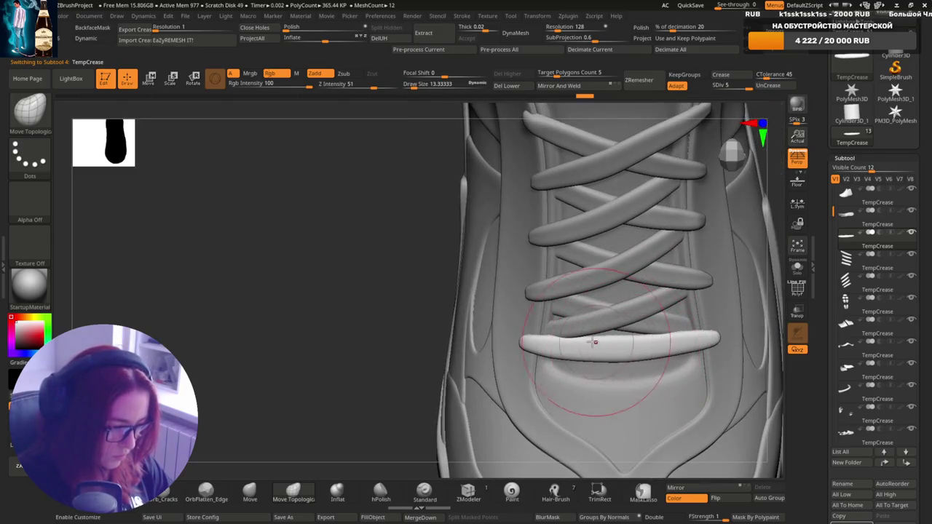
pyautogui.moveTo(620, 362); pyautogui.dragTo(615, 320, button='right')
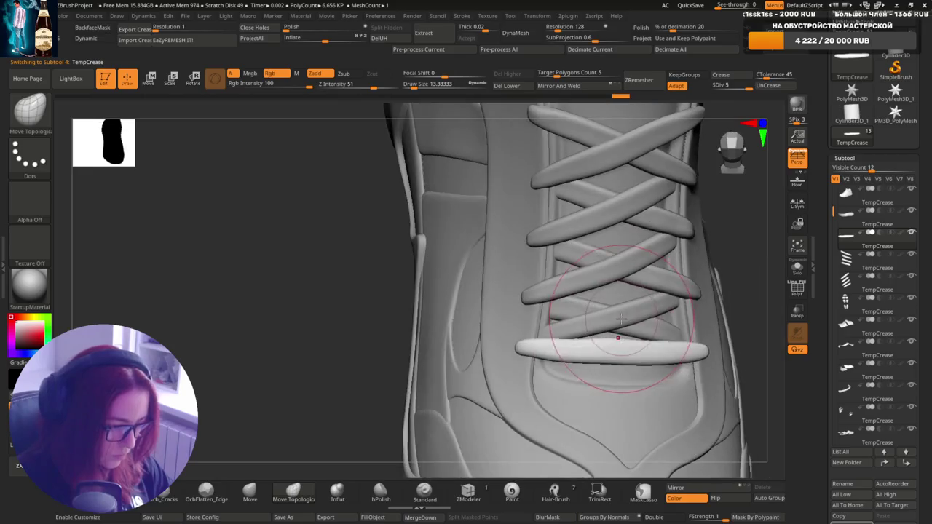
pyautogui.keyDown('alt'); pyautogui.click(616, 319); pyautogui.keyUp('alt')
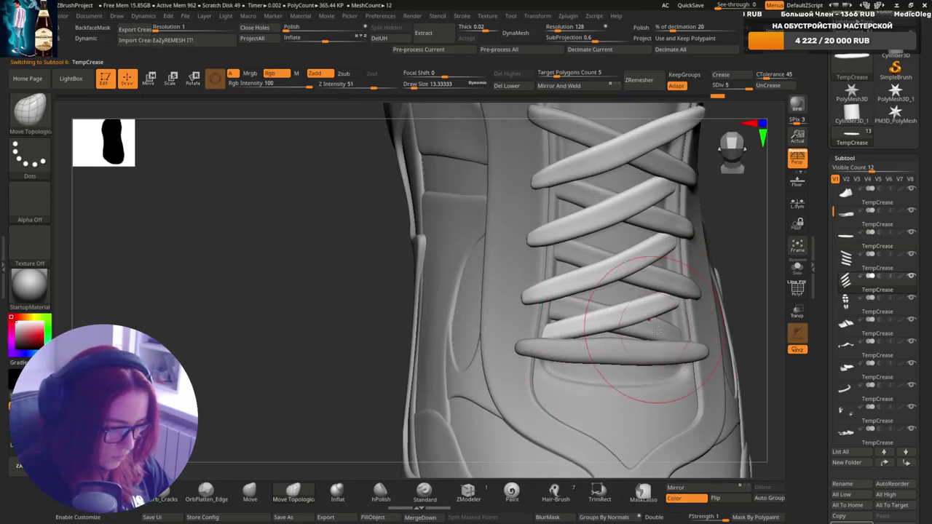
pyautogui.keyDown('alt'); pyautogui.click(570, 309); pyautogui.keyUp('alt')
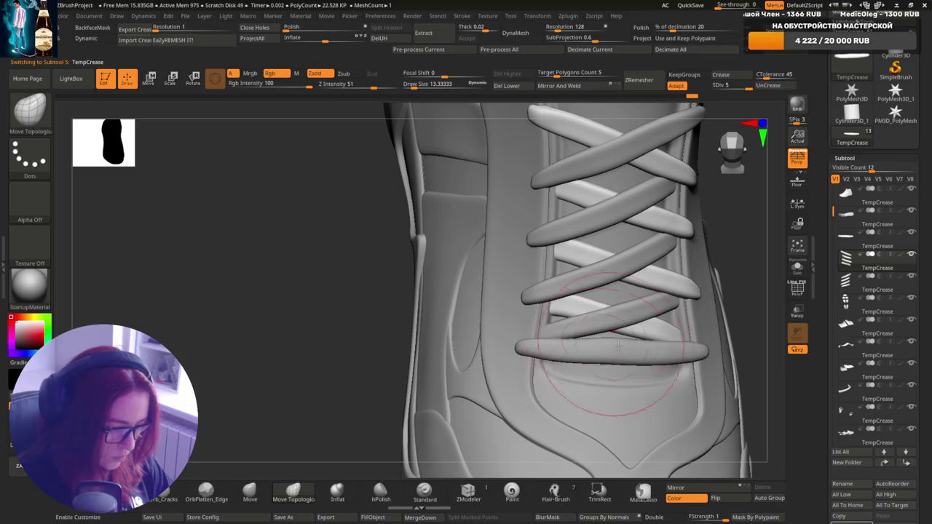
pyautogui.moveTo(614, 334); pyautogui.dragTo(636, 339, button='right')
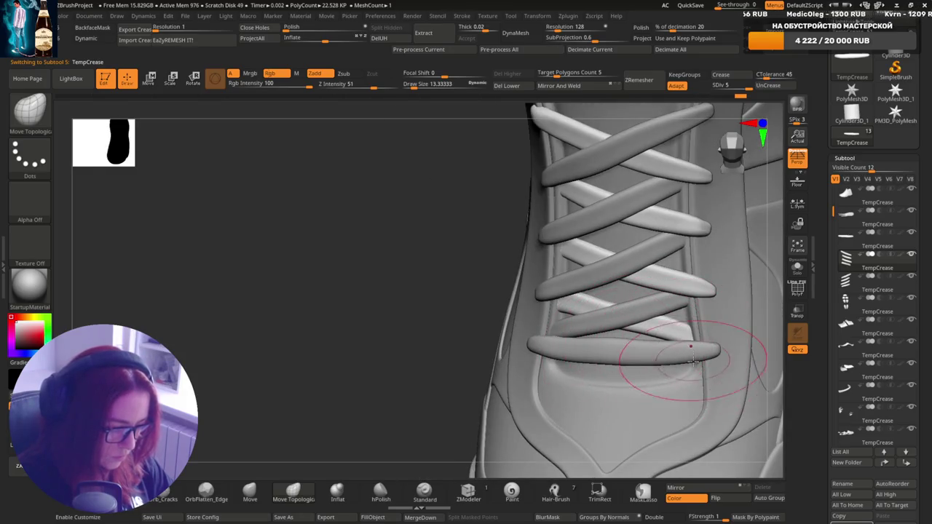
pyautogui.moveTo(668, 336)
pyautogui.mouseDown(button='right')
pyautogui.moveTo(622, 333)
pyautogui.moveTo(655, 291)
pyautogui.moveTo(714, 377)
pyautogui.mouseUp(button='right')
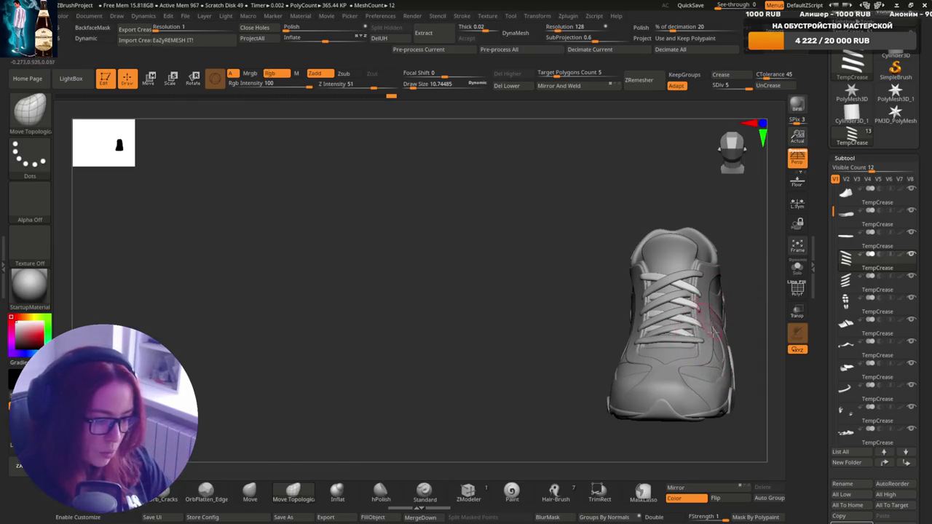
# Orbit around the heel collar from several angles, enlarging the Draw Size twice.
pyautogui.keyDown('alt'); pyautogui.moveTo(711, 322); pyautogui.dragTo(618, 364, button='right'); pyautogui.keyUp('alt')
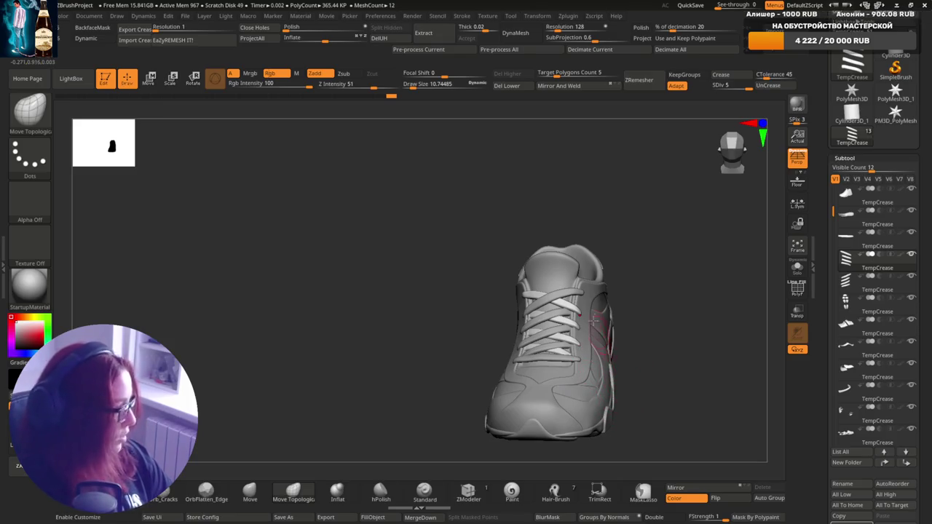
pyautogui.moveTo(568, 223)
pyautogui.keyDown('alt'); pyautogui.mouseDown(button='right')
pyautogui.moveTo(597, 313)
pyautogui.moveTo(651, 333)
pyautogui.mouseUp(button='right'); pyautogui.keyUp('alt')
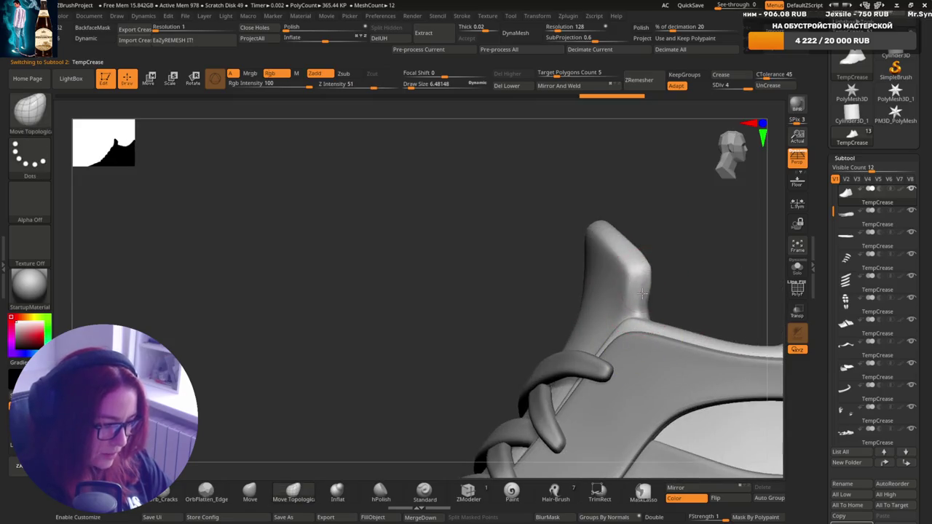
pyautogui.moveTo(647, 297)
pyautogui.mouseDown(button='right')
pyautogui.moveTo(684, 285)
pyautogui.moveTo(699, 313)
pyautogui.moveTo(728, 328)
pyautogui.moveTo(568, 318)
pyautogui.moveTo(636, 290)
pyautogui.moveTo(624, 271)
pyautogui.moveTo(537, 323)
pyautogui.moveTo(539, 355)
pyautogui.moveTo(586, 300)
pyautogui.moveTo(587, 313)
pyautogui.mouseUp(button='right')
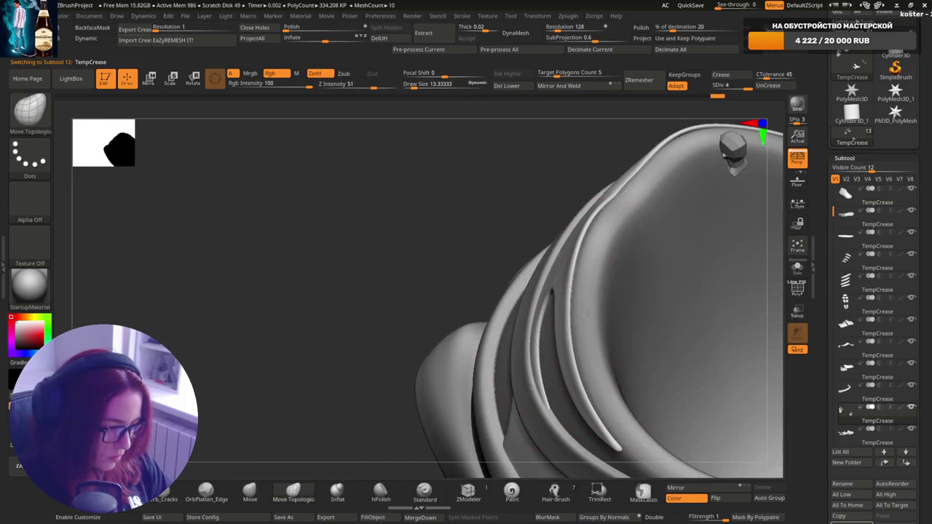
pyautogui.moveTo(590, 269)
pyautogui.mouseDown(button='right')
pyautogui.moveTo(609, 316)
pyautogui.moveTo(624, 260)
pyautogui.moveTo(619, 299)
pyautogui.moveTo(621, 267)
pyautogui.mouseUp(button='right')
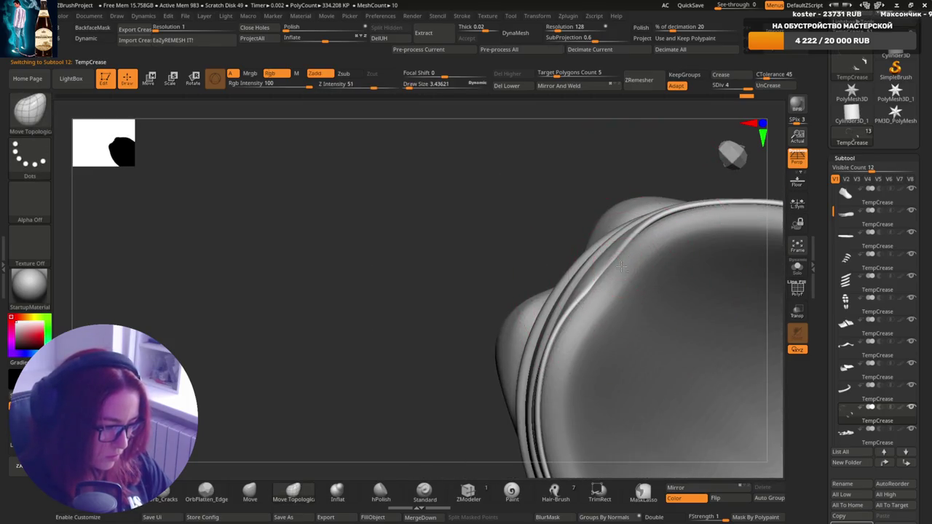
pyautogui.press(']')
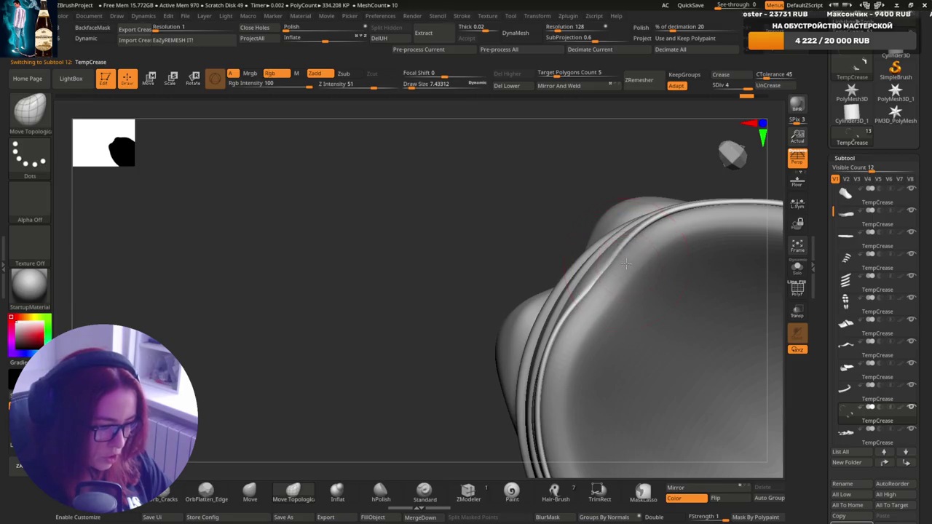
pyautogui.moveTo(614, 290)
pyautogui.mouseDown(button='right')
pyautogui.moveTo(666, 254)
pyautogui.moveTo(604, 268)
pyautogui.moveTo(612, 347)
pyautogui.moveTo(660, 303)
pyautogui.mouseUp(button='right')
pyautogui.press(']')
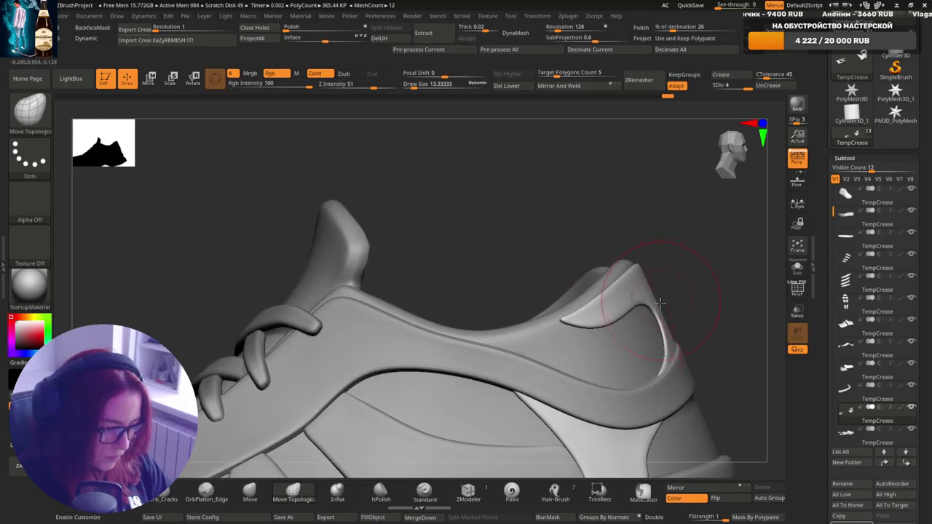
pyautogui.moveTo(591, 329)
pyautogui.mouseDown(button='right')
pyautogui.moveTo(603, 311)
pyautogui.moveTo(583, 355)
pyautogui.mouseUp(button='right')
pyautogui.moveTo(580, 320)
pyautogui.mouseDown(button='right')
pyautogui.moveTo(592, 324)
pyautogui.moveTo(554, 335)
pyautogui.moveTo(693, 277)
pyautogui.moveTo(693, 313)
pyautogui.moveTo(669, 329)
pyautogui.mouseUp(button='right')
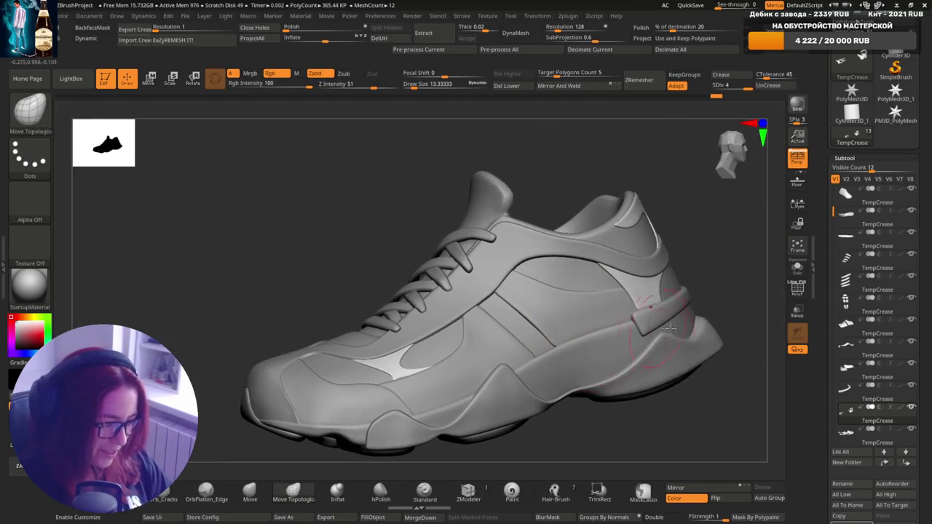
# Select the side panel (subtool 8) and smooth it near the sole edge at brush size 12.
pyautogui.moveTo(639, 375)
pyautogui.mouseDown(button='right')
pyautogui.moveTo(603, 291)
pyautogui.moveTo(603, 427)
pyautogui.moveTo(607, 284)
pyautogui.mouseUp(button='right')
pyautogui.keyDown('alt'); pyautogui.click(584, 319); pyautogui.keyUp('alt')
pyautogui.press('s')
pyautogui.moveTo(625, 271); pyautogui.dragTo(641, 271)
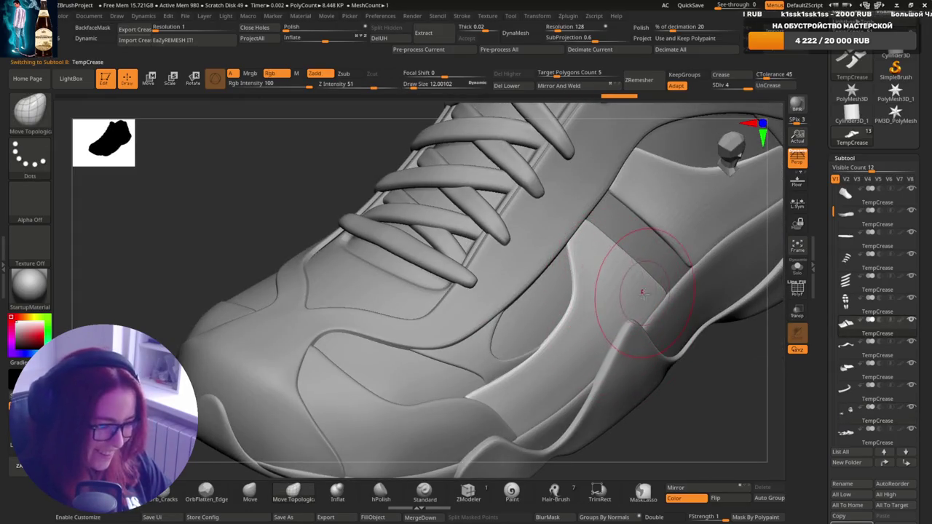
pyautogui.moveTo(643, 292); pyautogui.dragTo(594, 375, button='right')
pyautogui.keyDown('shift'); pyautogui.moveTo(574, 388); pyautogui.dragTo(593, 385); pyautogui.keyUp('shift')
pyautogui.keyDown('shift'); pyautogui.moveTo(604, 333); pyautogui.dragTo(635, 301); pyautogui.keyUp('shift')
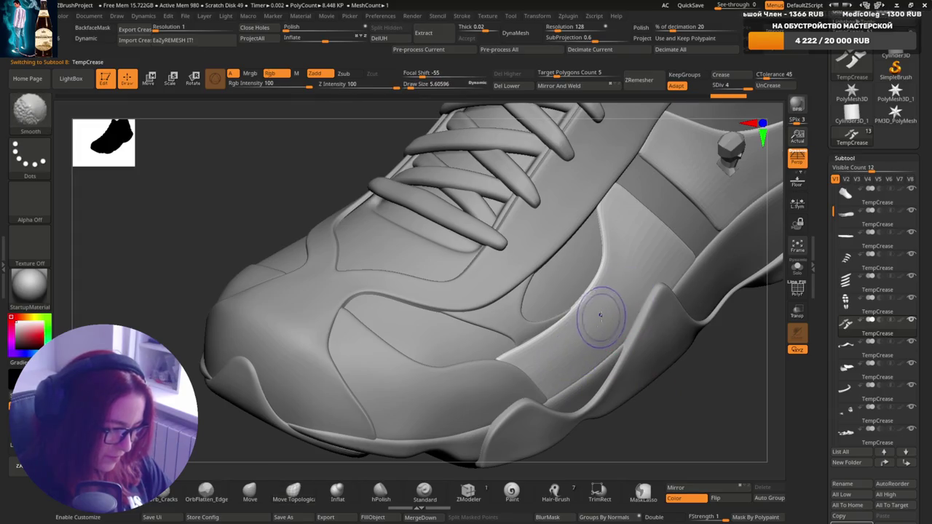
# Orbit to the toe with a smaller brush, then frame the whole shoe.
pyautogui.moveTo(624, 311); pyautogui.dragTo(648, 314, button='right')
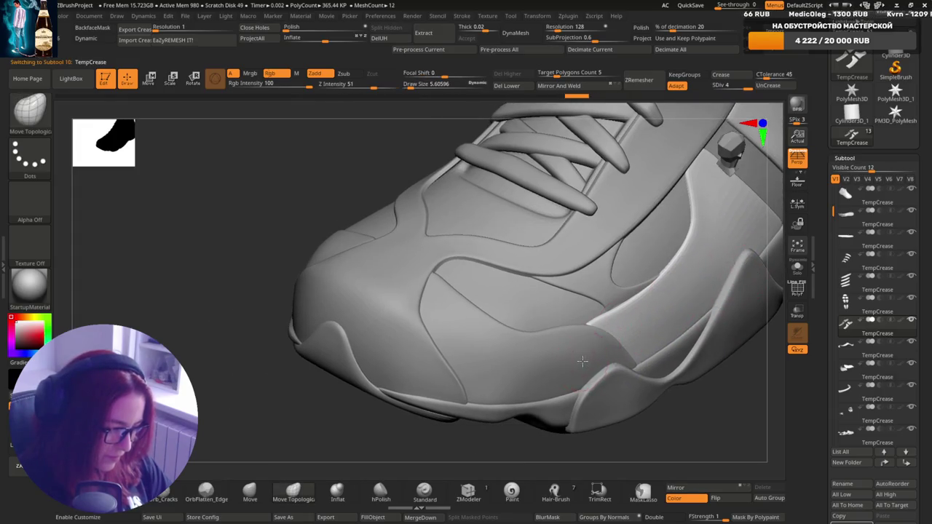
pyautogui.moveTo(582, 361); pyautogui.dragTo(621, 354, button='right')
pyautogui.moveTo(552, 393)
pyautogui.mouseDown(button='right')
pyautogui.moveTo(578, 395)
pyautogui.moveTo(589, 374)
pyautogui.moveTo(680, 344)
pyautogui.moveTo(655, 317)
pyautogui.moveTo(639, 314)
pyautogui.moveTo(644, 213)
pyautogui.mouseUp(button='right')
pyautogui.press('[')
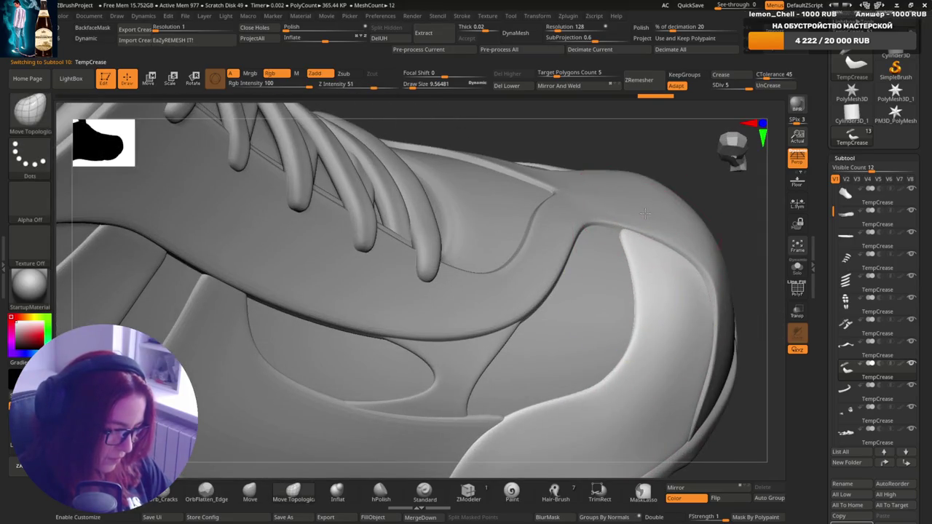
pyautogui.moveTo(682, 279)
pyautogui.mouseDown(button='right')
pyautogui.moveTo(645, 322)
pyautogui.moveTo(562, 333)
pyautogui.mouseUp(button='right')
pyautogui.press('f')
# Pick the side panel piece and review the heel, top and laces from new angles.
pyautogui.keyDown('alt'); pyautogui.click(447, 405); pyautogui.keyUp('alt')
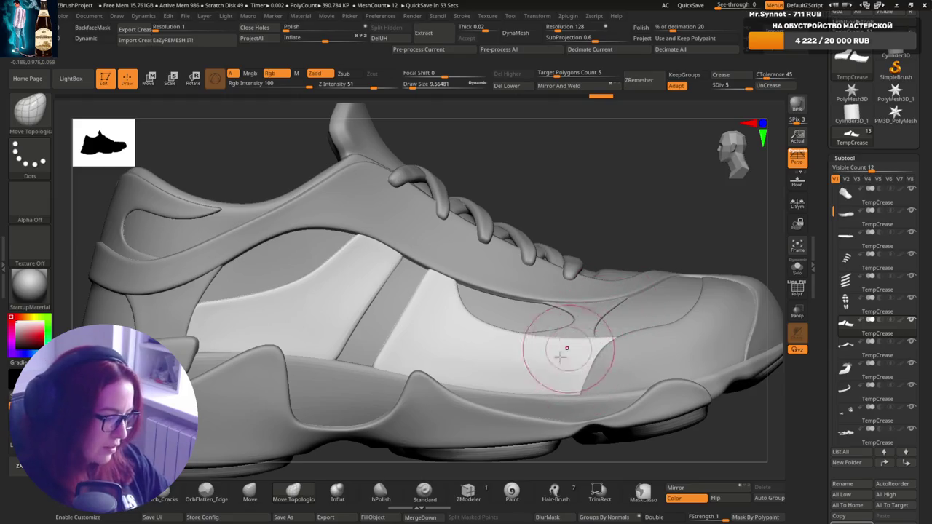
pyautogui.keyDown('alt'); pyautogui.moveTo(558, 301); pyautogui.dragTo(717, 300, button='right'); pyautogui.keyUp('alt')
pyautogui.moveTo(479, 335)
pyautogui.keyDown('alt'); pyautogui.mouseDown(button='right')
pyautogui.moveTo(579, 321)
pyautogui.moveTo(668, 364)
pyautogui.mouseUp(button='right'); pyautogui.keyUp('alt')
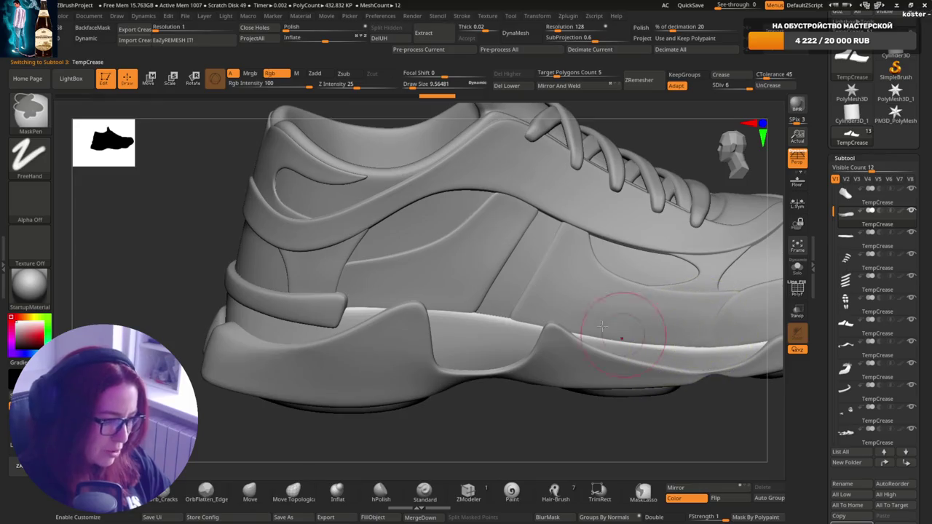
pyautogui.moveTo(645, 386)
pyautogui.mouseDown(button='right')
pyautogui.moveTo(566, 427)
pyautogui.moveTo(633, 370)
pyautogui.mouseUp(button='right')
pyautogui.moveTo(545, 315); pyautogui.dragTo(579, 309, button='right')
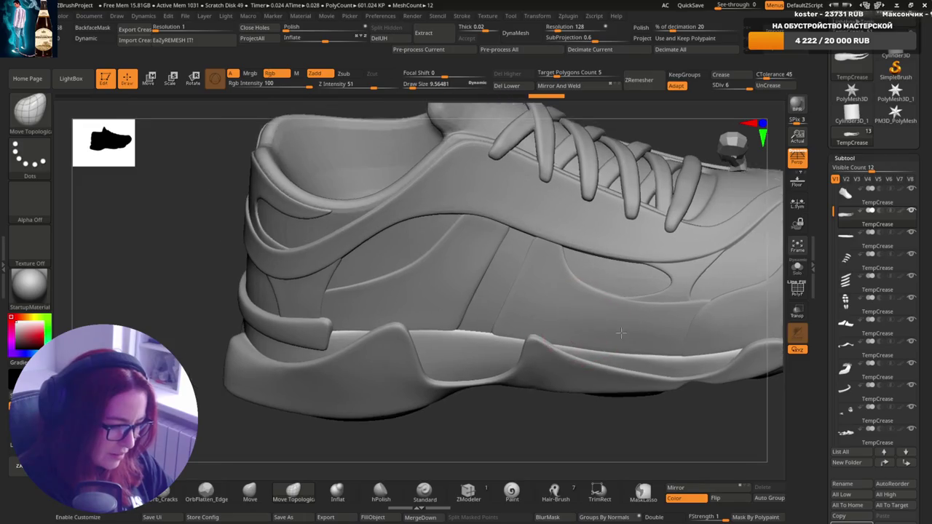
pyautogui.keyDown('alt'); pyautogui.click(579, 309); pyautogui.keyUp('alt')
pyautogui.moveTo(530, 334)
pyautogui.keyDown('ctrl'); pyautogui.mouseDown(button='right')
pyautogui.moveTo(521, 386)
pyautogui.moveTo(544, 336)
pyautogui.moveTo(578, 346)
pyautogui.mouseUp(button='right'); pyautogui.keyUp('ctrl')
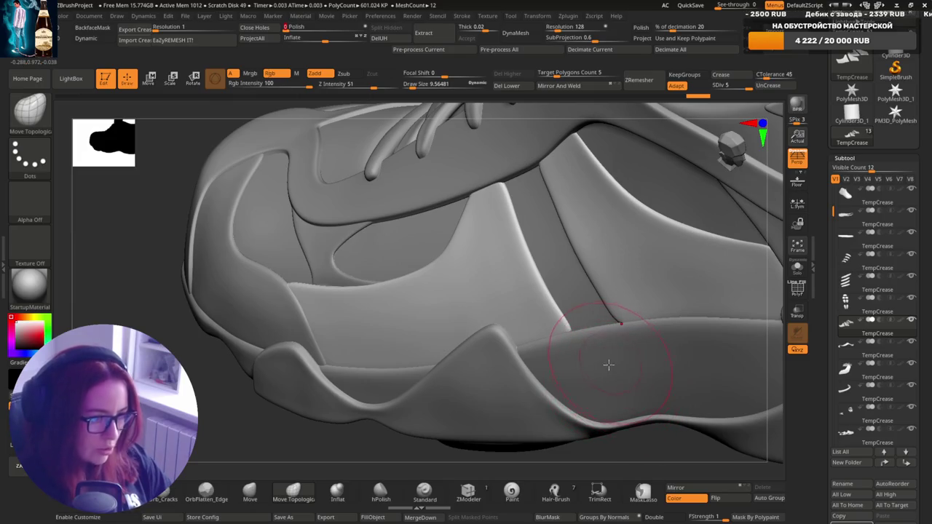
# Select the toe panel piece and scroll through the Subtool list.
pyautogui.moveTo(614, 381)
pyautogui.mouseDown(button='right')
pyautogui.moveTo(613, 303)
pyautogui.moveTo(563, 386)
pyautogui.moveTo(495, 378)
pyautogui.mouseUp(button='right')
pyautogui.keyDown('alt'); pyautogui.click(474, 377); pyautogui.keyUp('alt')
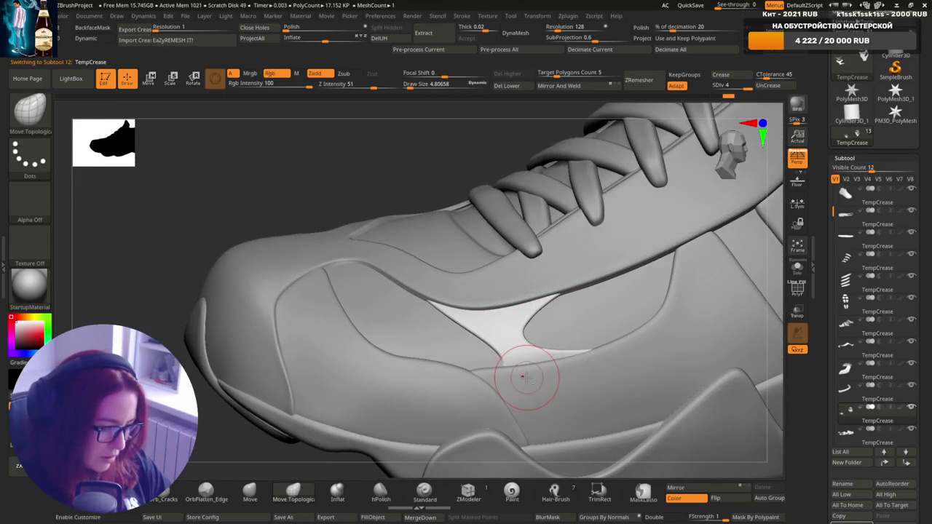
pyautogui.scroll(2, 523, 378)
pyautogui.scroll(2, 525, 383)
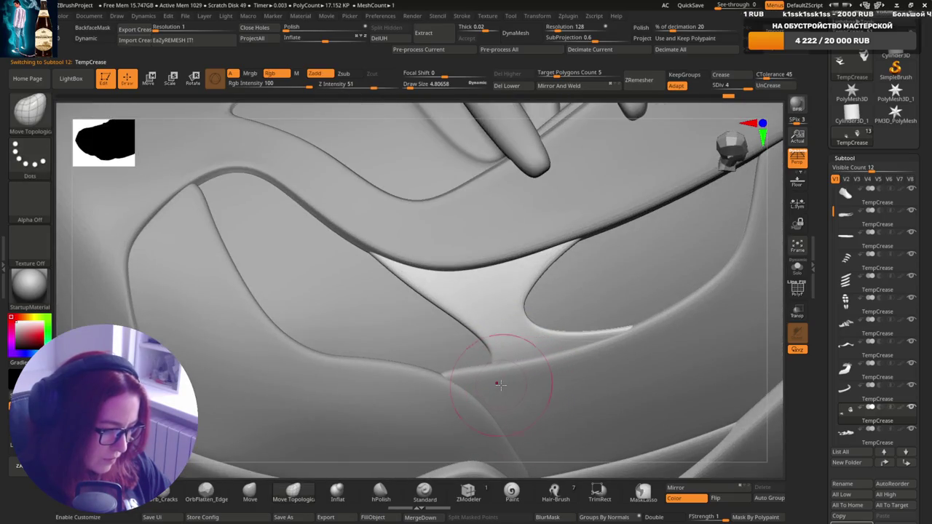
pyautogui.scroll(-3, 607, 379)
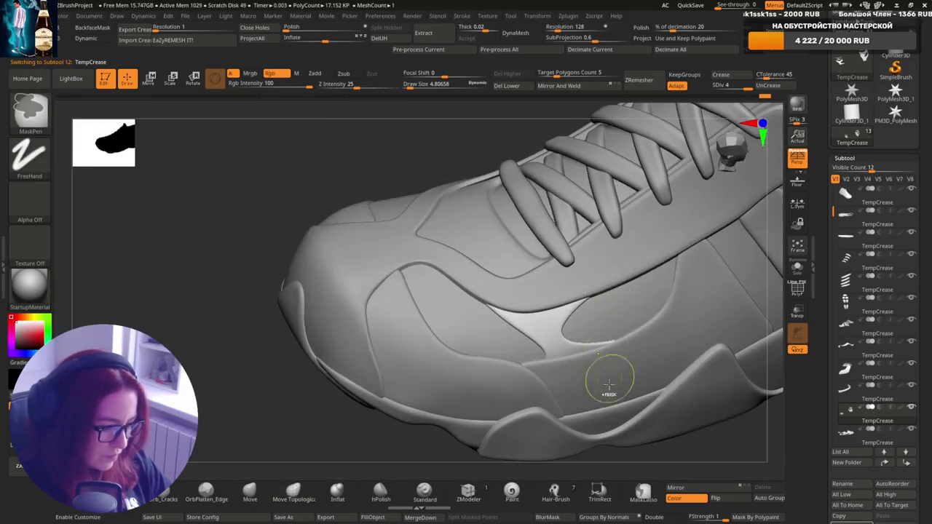
pyautogui.scroll(-2, 627, 368)
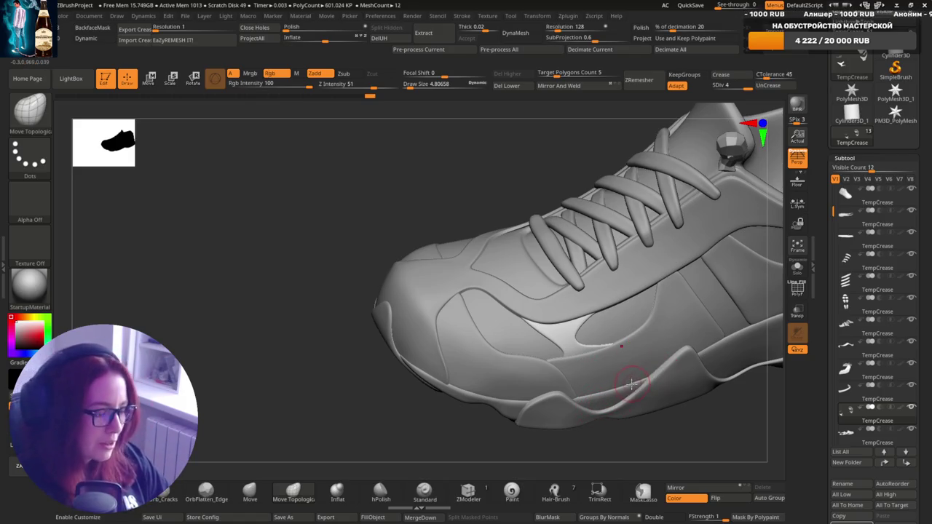
# Select the heel collar panel (subtool 12) with brush size about 12 and close in on the heel.
pyautogui.moveTo(627, 381); pyautogui.dragTo(631, 364, button='right')
pyautogui.moveTo(627, 403)
pyautogui.mouseDown(button='right')
pyautogui.moveTo(614, 381)
pyautogui.moveTo(624, 335)
pyautogui.moveTo(704, 350)
pyautogui.moveTo(682, 333)
pyautogui.moveTo(602, 374)
pyautogui.mouseUp(button='right')
pyautogui.keyDown('alt'); pyautogui.click(695, 342); pyautogui.keyUp('alt')
pyautogui.keyDown('alt'); pyautogui.click(604, 362); pyautogui.keyUp('alt')
pyautogui.moveTo(598, 368); pyautogui.dragTo(578, 374)
pyautogui.moveTo(576, 369)
pyautogui.mouseDown(button='right')
pyautogui.moveTo(580, 336)
pyautogui.moveTo(620, 404)
pyautogui.moveTo(574, 333)
pyautogui.mouseUp(button='right')
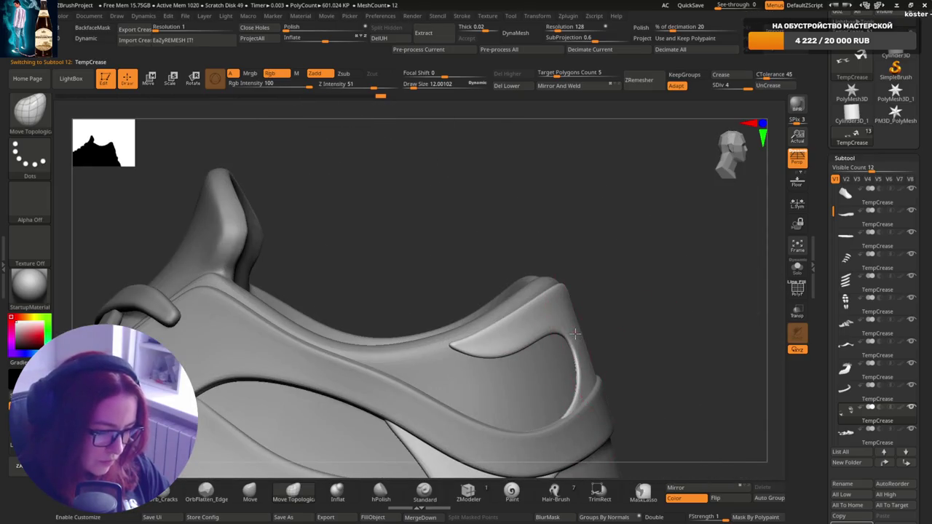
pyautogui.moveTo(587, 373)
pyautogui.mouseDown(button='right')
pyautogui.moveTo(485, 333)
pyautogui.moveTo(634, 333)
pyautogui.mouseUp(button='right')
pyautogui.moveTo(565, 343)
pyautogui.keyDown('ctrl'); pyautogui.mouseDown(button='right')
pyautogui.moveTo(552, 341)
pyautogui.moveTo(607, 323)
pyautogui.moveTo(693, 370)
pyautogui.moveTo(712, 331)
pyautogui.moveTo(676, 334)
pyautogui.moveTo(675, 309)
pyautogui.moveTo(666, 312)
pyautogui.moveTo(689, 291)
pyautogui.mouseUp(button='right'); pyautogui.keyUp('ctrl')
# Reset brush size to about 12, then select the sole (subtool 13) at the heel.
pyautogui.press('s')
pyautogui.moveTo(690, 291); pyautogui.dragTo(706, 290)
pyautogui.moveTo(706, 290); pyautogui.dragTo(716, 289, button='right')
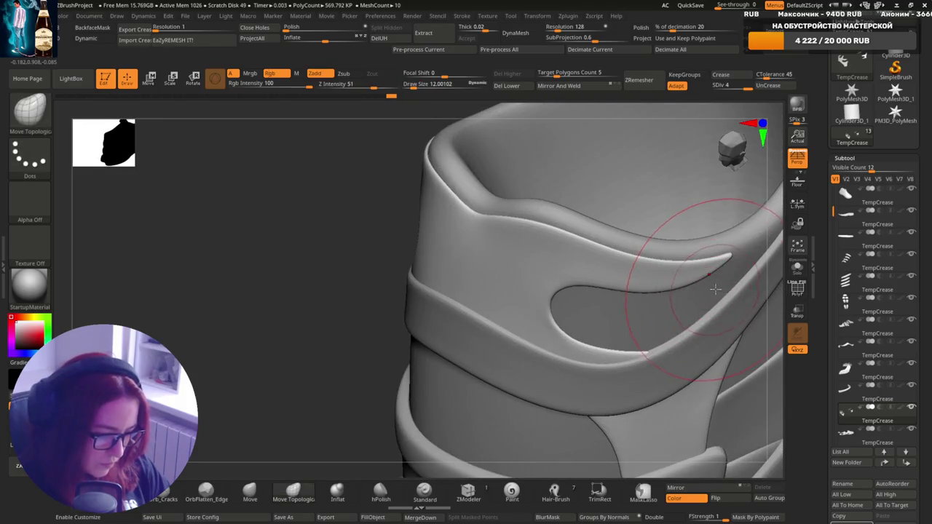
pyautogui.moveTo(690, 352)
pyautogui.keyDown('ctrl'); pyautogui.mouseDown(button='right')
pyautogui.moveTo(693, 338)
pyautogui.moveTo(628, 333)
pyautogui.moveTo(697, 294)
pyautogui.mouseUp(button='right'); pyautogui.keyUp('ctrl')
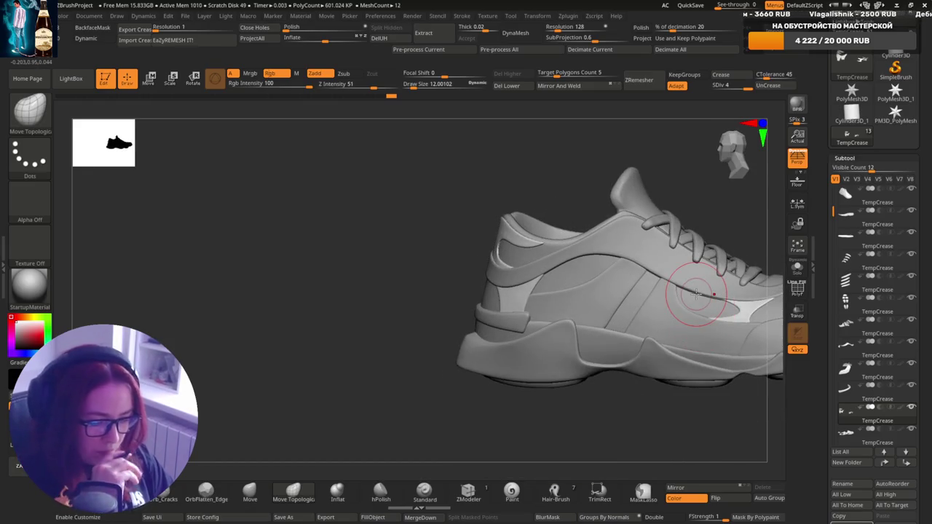
pyautogui.moveTo(633, 381)
pyautogui.mouseDown(button='right')
pyautogui.moveTo(610, 346)
pyautogui.moveTo(614, 395)
pyautogui.moveTo(625, 364)
pyautogui.mouseUp(button='right')
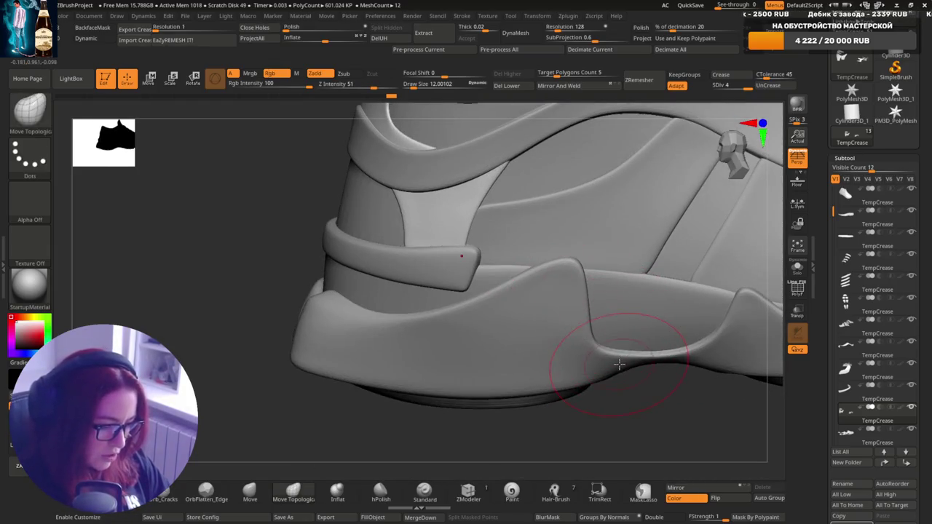
pyautogui.keyDown('alt'); pyautogui.click(681, 357); pyautogui.keyUp('alt')
pyautogui.moveTo(681, 357)
pyautogui.keyDown('alt'); pyautogui.mouseDown(button='right')
pyautogui.moveTo(621, 308)
pyautogui.moveTo(610, 357)
pyautogui.moveTo(635, 302)
pyautogui.moveTo(591, 340)
pyautogui.moveTo(717, 332)
pyautogui.moveTo(589, 277)
pyautogui.mouseUp(button='right'); pyautogui.keyUp('alt')
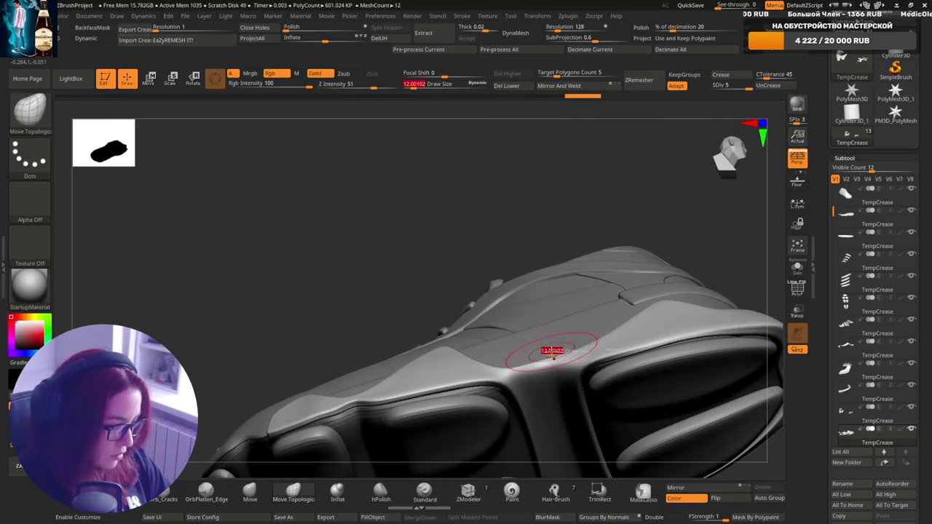
pyautogui.moveTo(561, 346)
pyautogui.keyDown('shift'); pyautogui.mouseDown(button='right')
pyautogui.moveTo(625, 368)
pyautogui.moveTo(610, 312)
pyautogui.moveTo(623, 324)
pyautogui.mouseUp(button='right'); pyautogui.keyUp('shift')
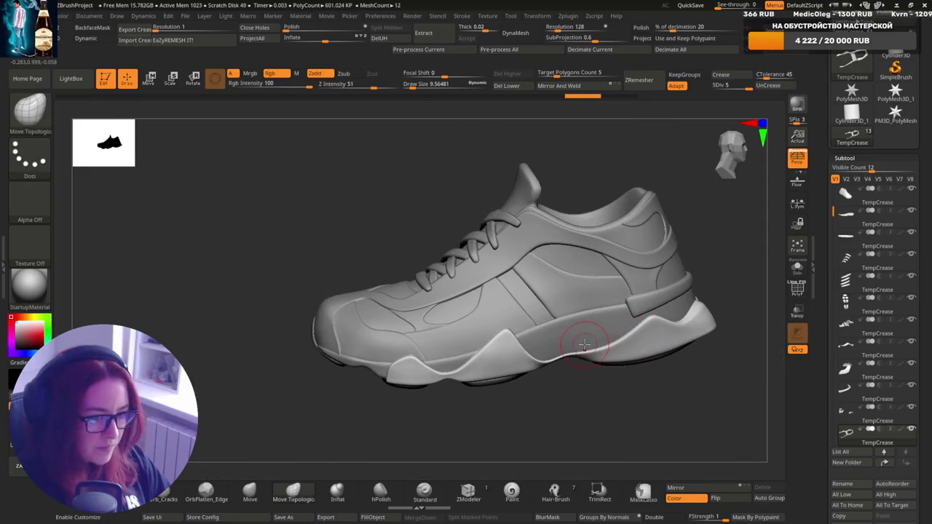
pyautogui.moveTo(586, 343)
pyautogui.keyDown('alt'); pyautogui.mouseDown(button='right')
pyautogui.moveTo(605, 347)
pyautogui.moveTo(699, 321)
pyautogui.mouseUp(button='right'); pyautogui.keyUp('alt')
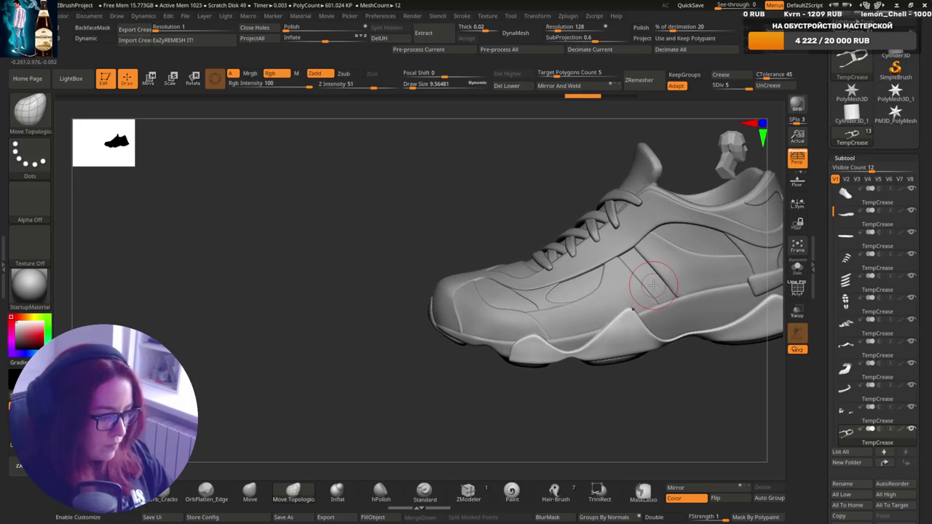
pyautogui.moveTo(490, 280); pyautogui.dragTo(539, 360, button='right')
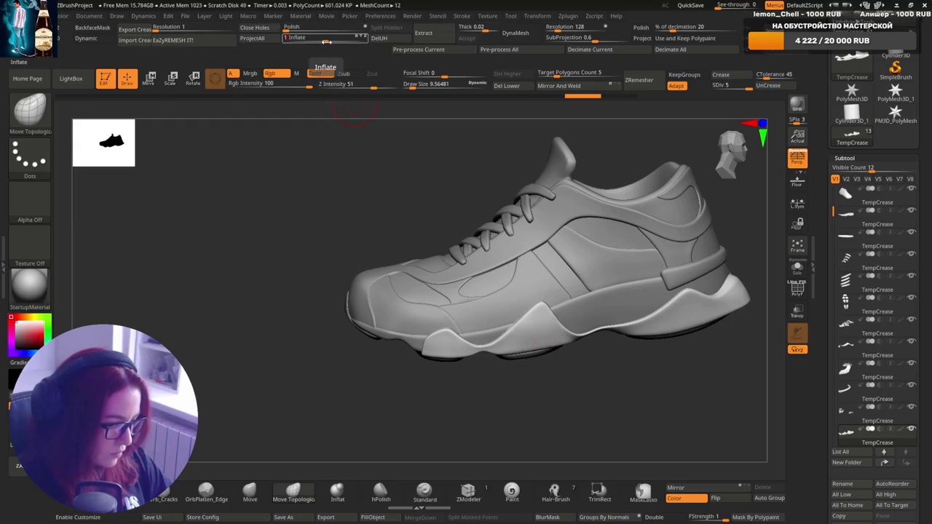
pyautogui.moveTo(325, 41); pyautogui.dragTo(326, 42)
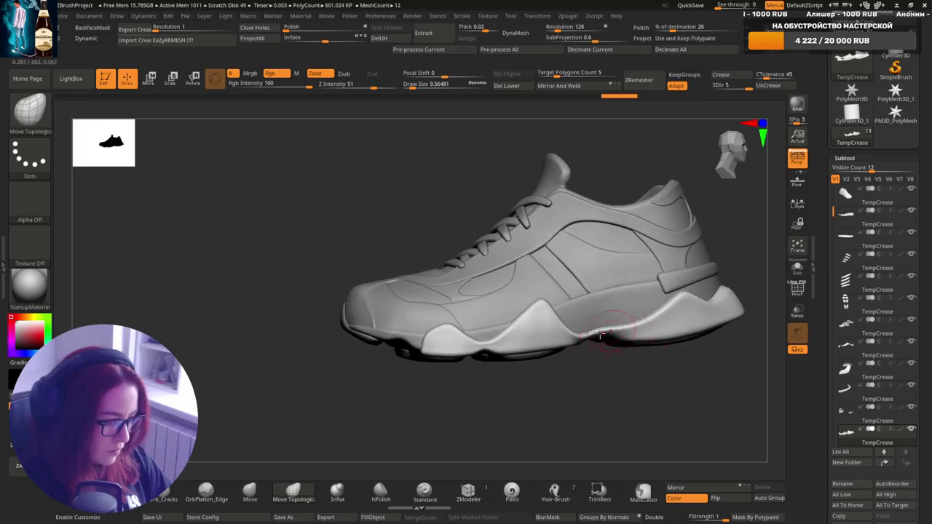
pyautogui.keyDown('alt'); pyautogui.moveTo(654, 362); pyautogui.dragTo(604, 302, button='right'); pyautogui.keyUp('alt')
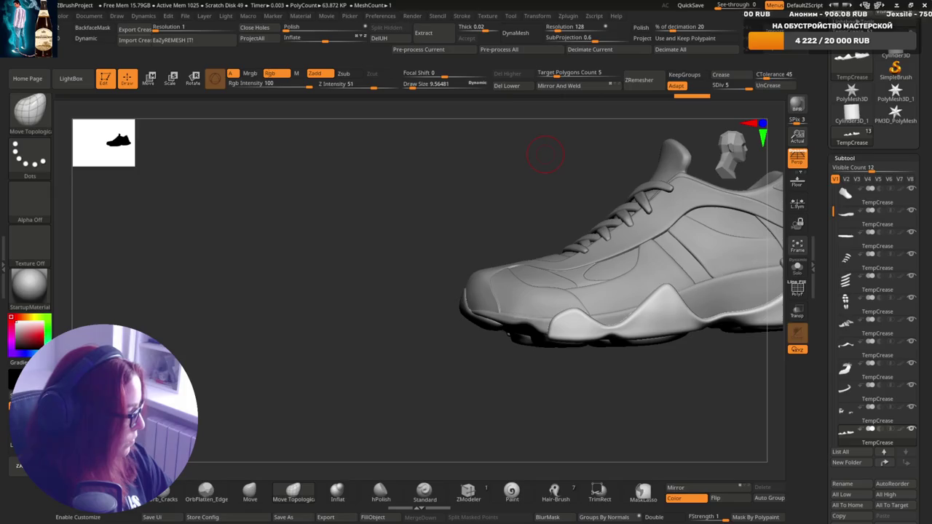
pyautogui.moveTo(617, 347)
pyautogui.mouseDown(button='right')
pyautogui.moveTo(664, 332)
pyautogui.moveTo(646, 340)
pyautogui.mouseUp(button='right')
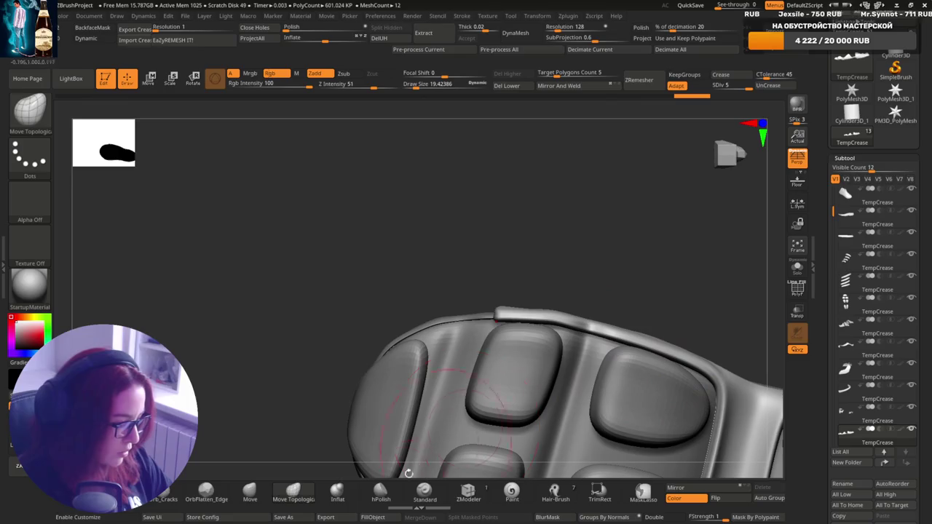
pyautogui.moveTo(567, 336); pyautogui.dragTo(541, 300, button='right')
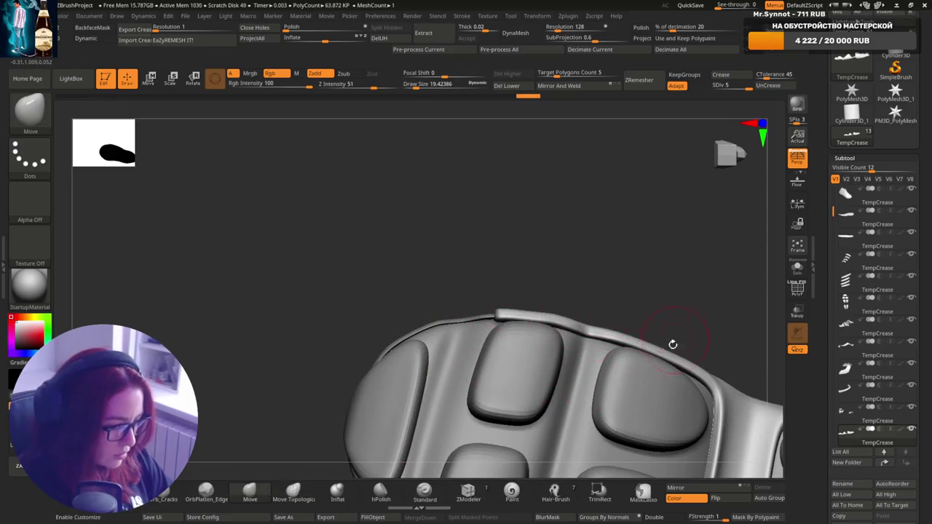
pyautogui.press('f')
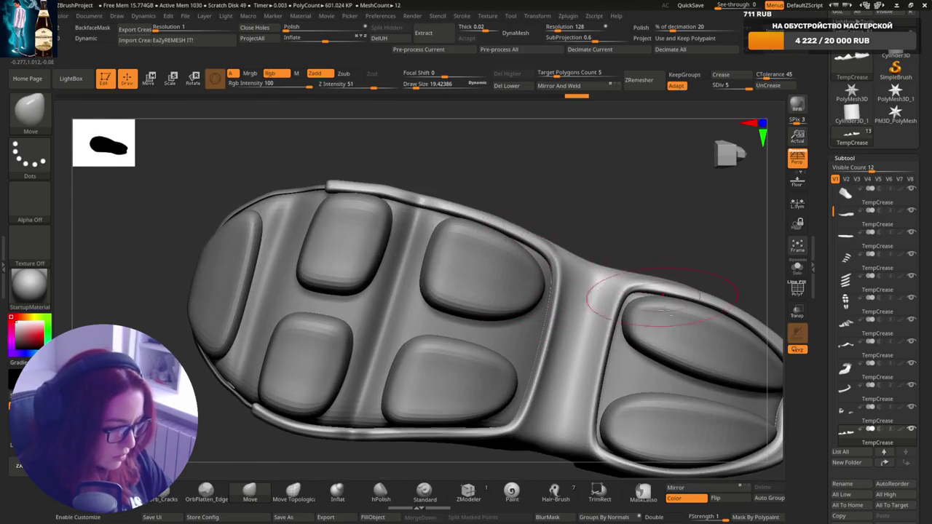
pyautogui.keyDown('alt'); pyautogui.moveTo(624, 281); pyautogui.dragTo(562, 281, button='right'); pyautogui.keyUp('alt')
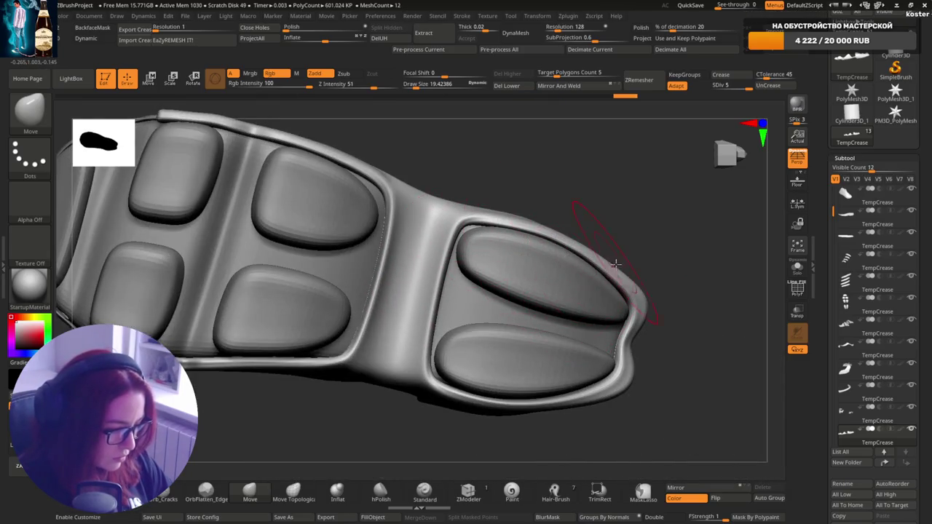
pyautogui.moveTo(624, 277)
pyautogui.mouseDown(button='right')
pyautogui.moveTo(619, 310)
pyautogui.moveTo(600, 297)
pyautogui.mouseUp(button='right')
pyautogui.moveTo(520, 312)
pyautogui.mouseDown(button='right')
pyautogui.moveTo(593, 281)
pyautogui.moveTo(663, 338)
pyautogui.mouseUp(button='right')
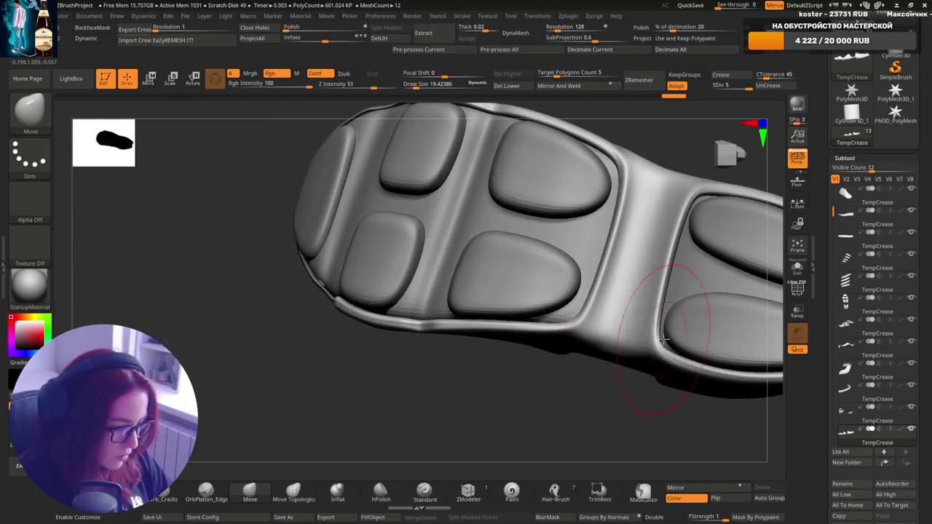
pyautogui.keyDown('alt'); pyautogui.moveTo(604, 250); pyautogui.dragTo(646, 271, button='right'); pyautogui.keyUp('alt')
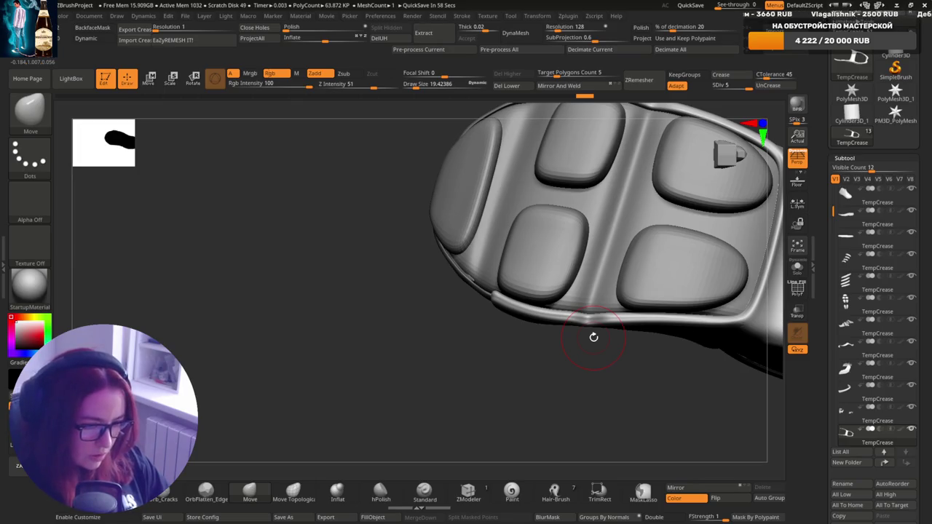
pyautogui.moveTo(594, 337); pyautogui.dragTo(574, 347)
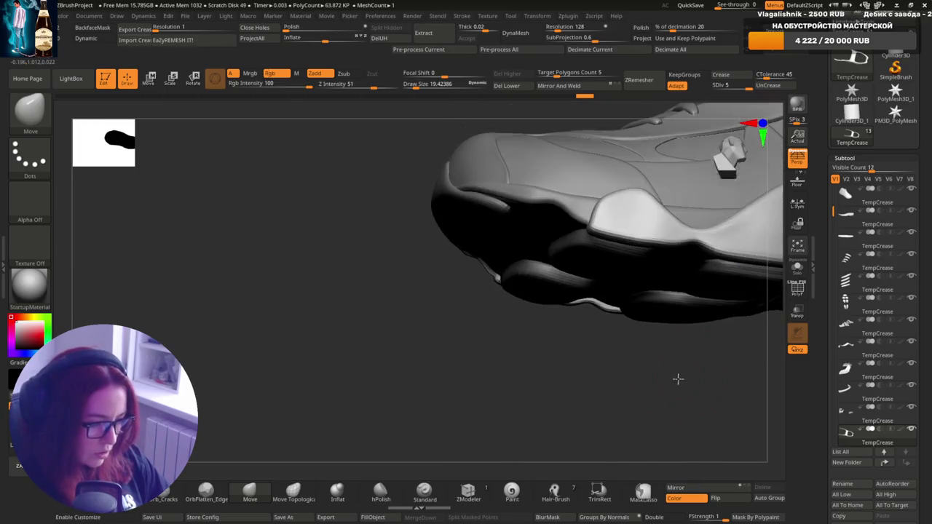
pyautogui.scroll(1, 574, 347)
pyautogui.scroll(1, 625, 270)
pyautogui.scroll(1, 562, 333)
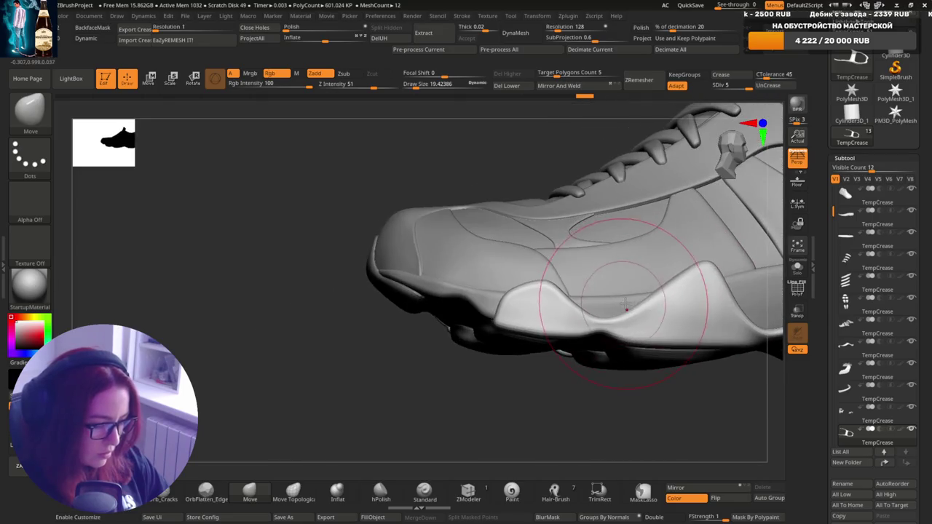
# Reshape the midsole wave near the toe with a smaller Move brush and Shift-smoothing.
pyautogui.scroll(1, 646, 312)
pyautogui.moveTo(627, 309)
pyautogui.mouseDown(button='right')
pyautogui.moveTo(599, 323)
pyautogui.moveTo(619, 348)
pyautogui.mouseUp(button='right')
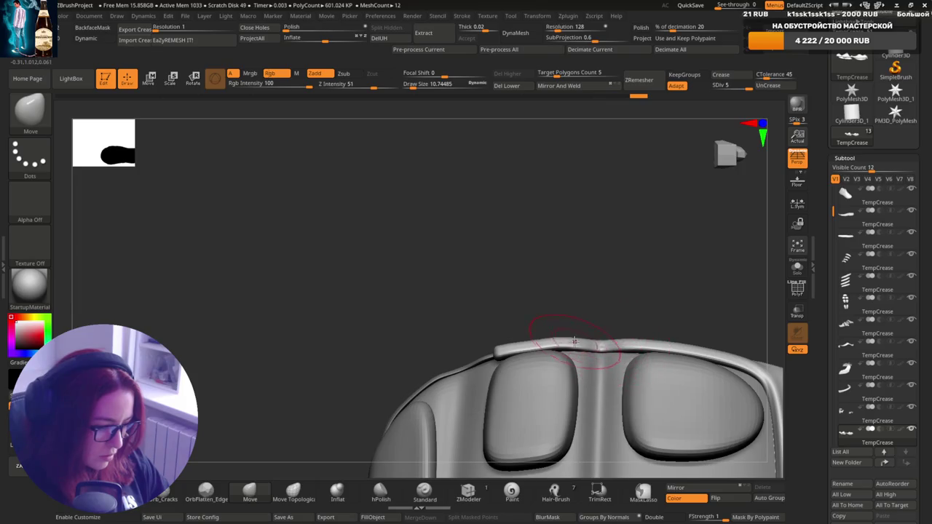
pyautogui.moveTo(635, 340)
pyautogui.mouseDown(button='right')
pyautogui.moveTo(625, 256)
pyautogui.moveTo(631, 265)
pyautogui.moveTo(617, 278)
pyautogui.moveTo(604, 233)
pyautogui.mouseUp(button='right')
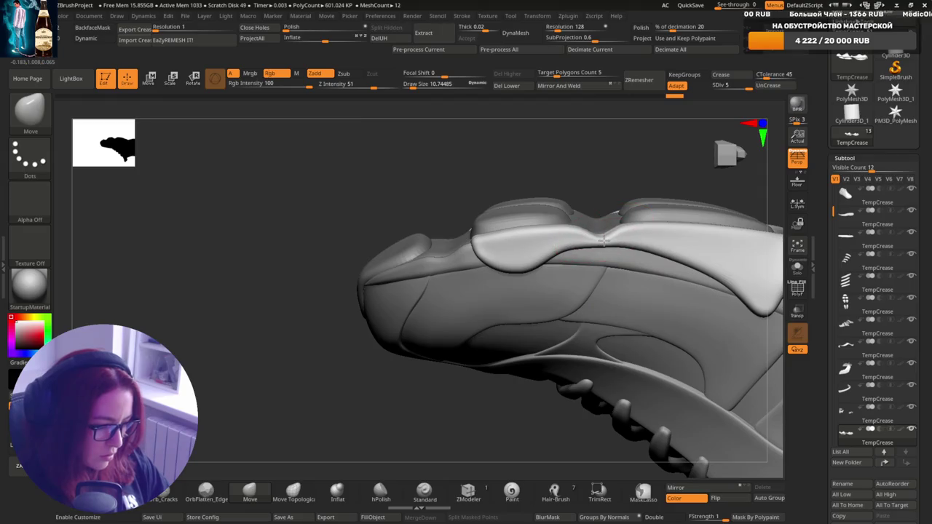
pyautogui.moveTo(645, 316)
pyautogui.mouseDown(button='right')
pyautogui.moveTo(671, 329)
pyautogui.moveTo(698, 285)
pyautogui.moveTo(699, 419)
pyautogui.moveTo(657, 351)
pyautogui.moveTo(649, 282)
pyautogui.moveTo(636, 336)
pyautogui.moveTo(593, 306)
pyautogui.moveTo(604, 321)
pyautogui.moveTo(602, 293)
pyautogui.moveTo(593, 337)
pyautogui.moveTo(606, 318)
pyautogui.mouseUp(button='right')
pyautogui.press('[')
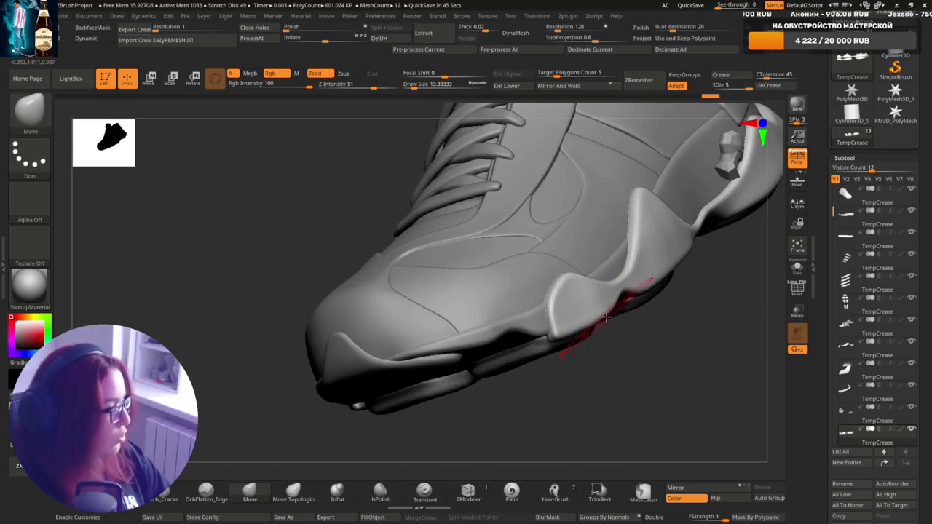
pyautogui.press('shift')
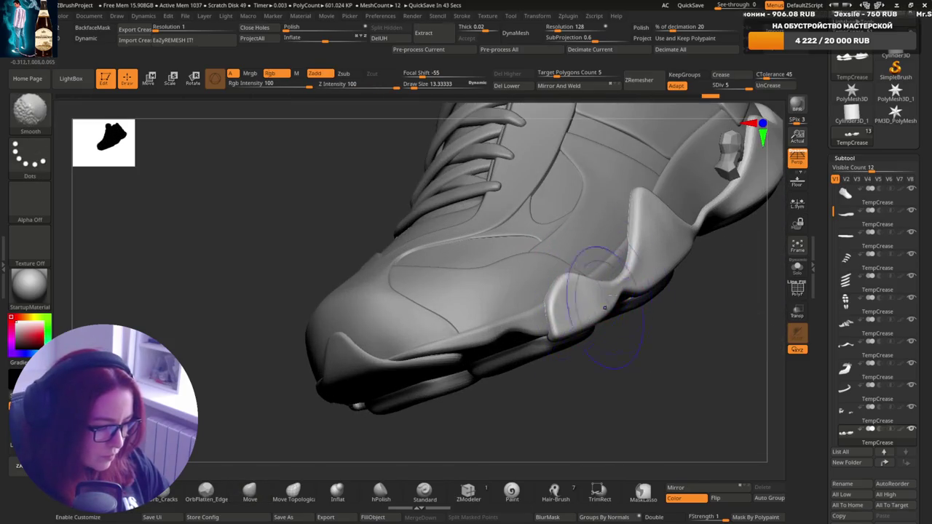
pyautogui.moveTo(678, 268); pyautogui.dragTo(624, 343, button='right')
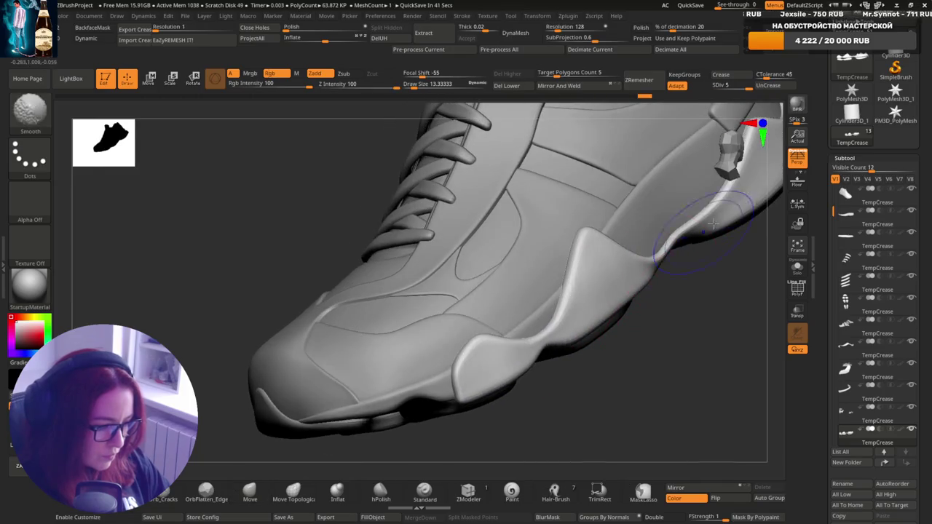
pyautogui.moveTo(593, 389)
pyautogui.mouseDown(button='right')
pyautogui.moveTo(645, 287)
pyautogui.moveTo(627, 313)
pyautogui.moveTo(670, 310)
pyautogui.mouseUp(button='right')
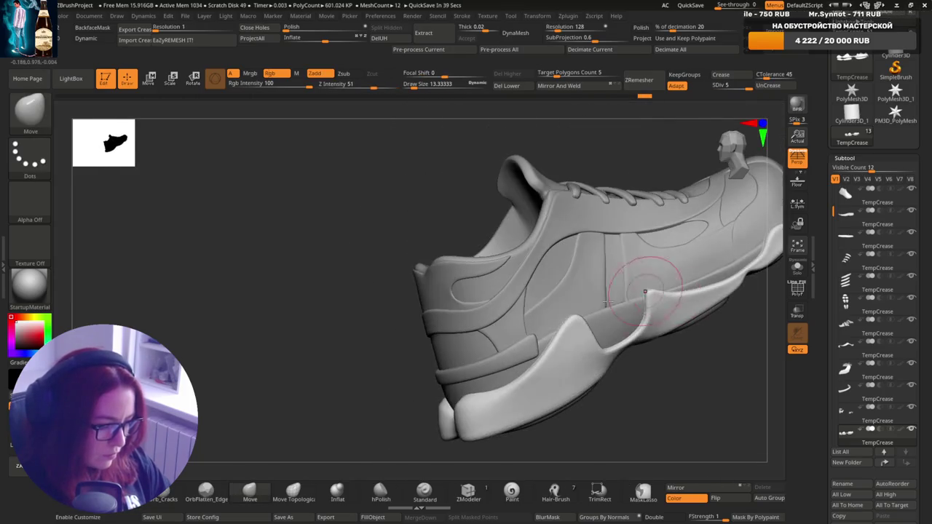
pyautogui.press('shift')
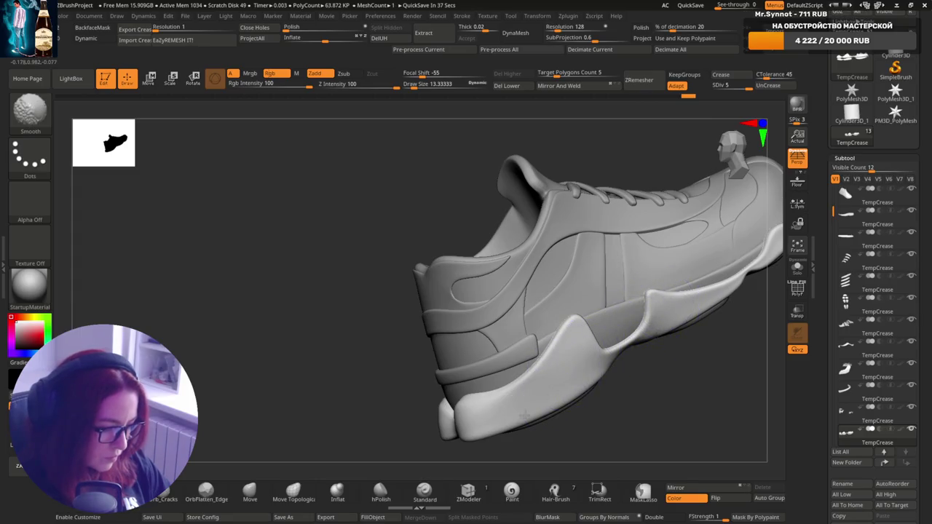
pyautogui.moveTo(525, 414)
pyautogui.mouseDown(button='right')
pyautogui.moveTo(604, 328)
pyautogui.moveTo(687, 264)
pyautogui.moveTo(648, 290)
pyautogui.moveTo(619, 340)
pyautogui.moveTo(616, 326)
pyautogui.mouseUp(button='right')
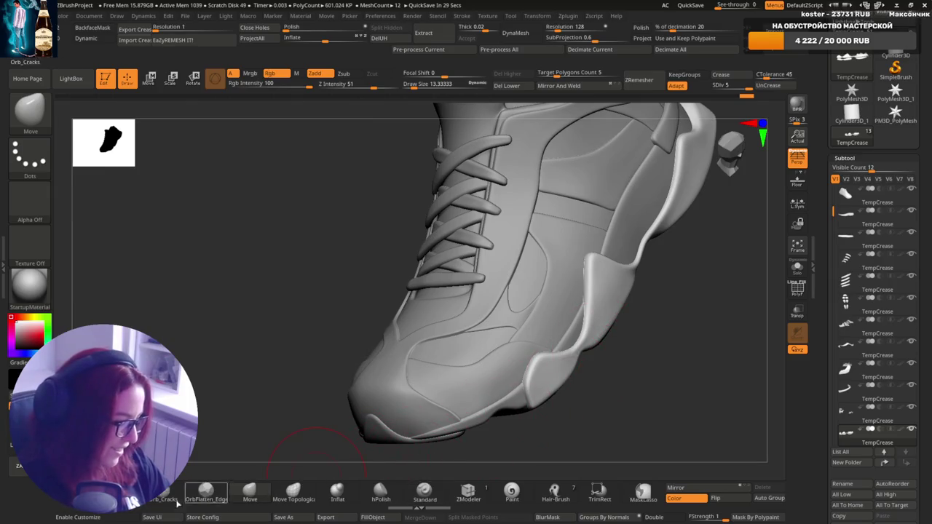
# Carve a crease along the wave flap's upper edge with DamStandard, Zsub, Z Intensity 15.
pyautogui.click(177, 502)
pyautogui.moveTo(359, 82); pyautogui.dragTo(336, 83)
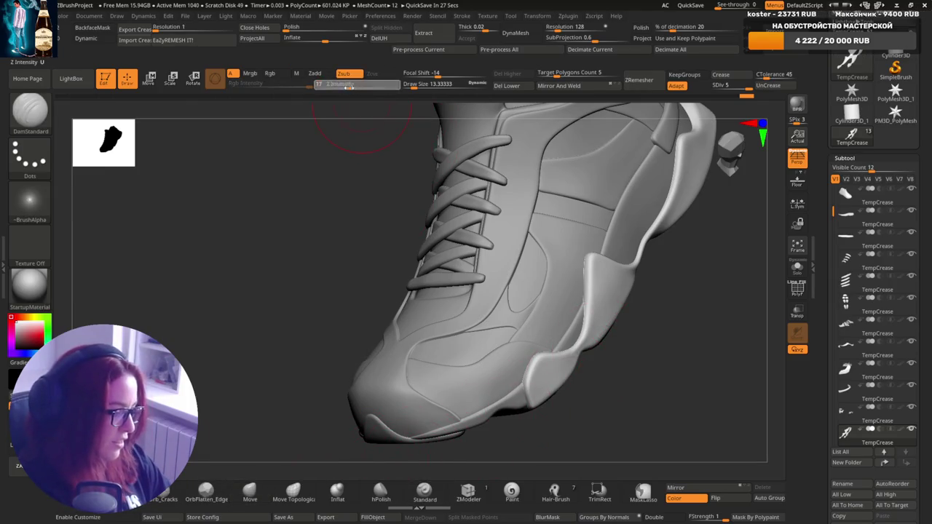
pyautogui.moveTo(645, 301)
pyautogui.mouseDown(button='right')
pyautogui.moveTo(590, 366)
pyautogui.moveTo(556, 312)
pyautogui.moveTo(573, 364)
pyautogui.mouseUp(button='right')
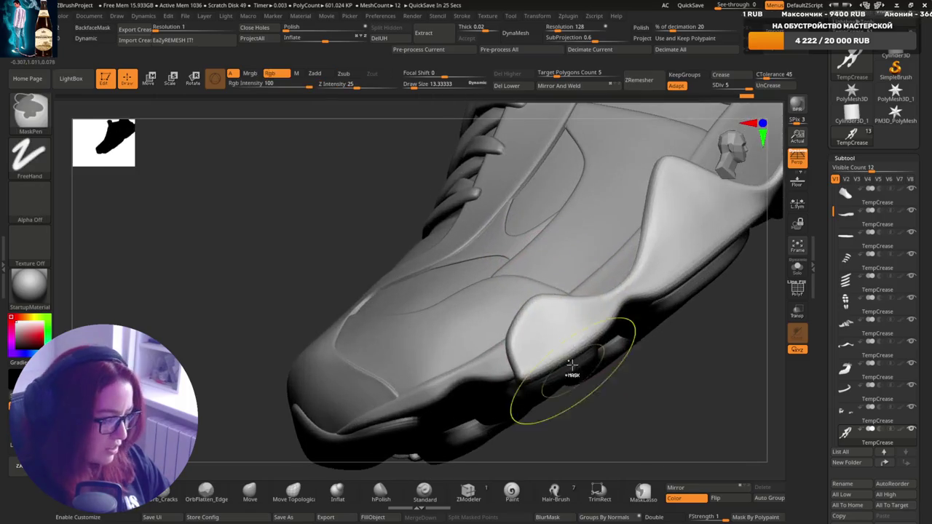
pyautogui.moveTo(542, 323)
pyautogui.mouseDown(button='right')
pyautogui.moveTo(573, 333)
pyautogui.moveTo(586, 368)
pyautogui.moveTo(590, 333)
pyautogui.mouseUp(button='right')
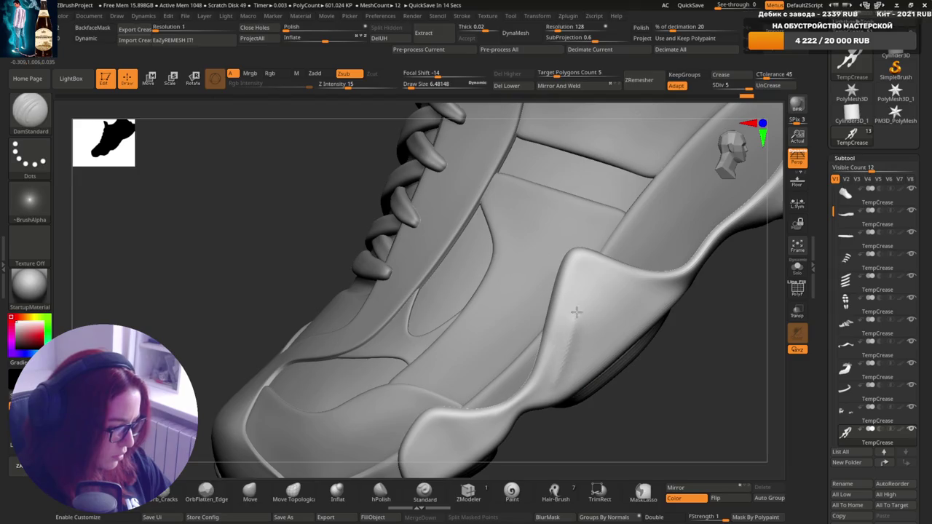
pyautogui.moveTo(598, 282); pyautogui.dragTo(685, 281)
pyautogui.moveTo(666, 292)
pyautogui.mouseDown(button='right')
pyautogui.moveTo(587, 346)
pyautogui.moveTo(612, 324)
pyautogui.mouseUp(button='right')
pyautogui.press('ctrl')
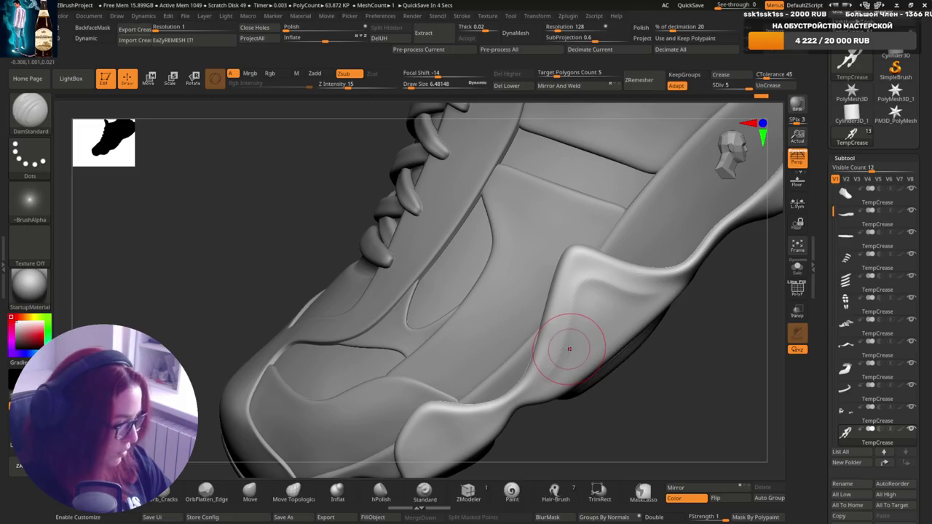
pyautogui.moveTo(684, 288); pyautogui.dragTo(663, 321)
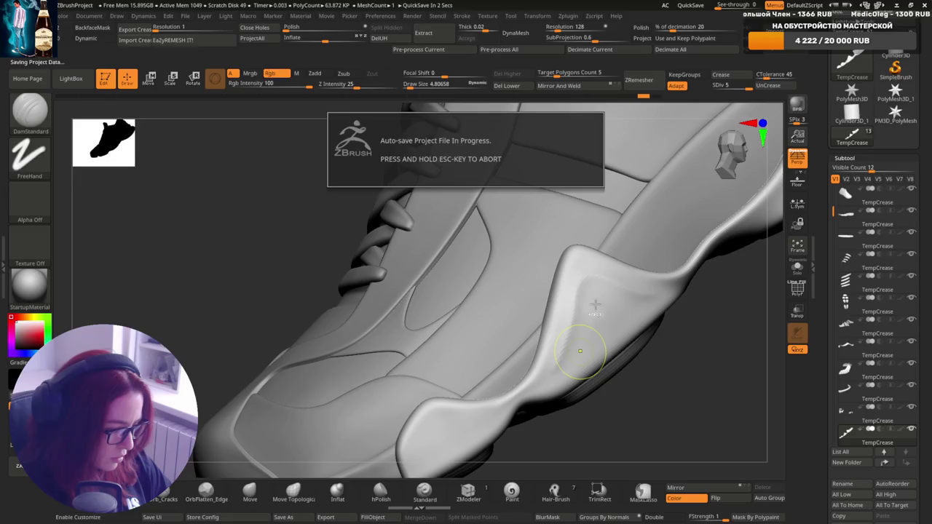
# Polish the midsole wave flap with hPolish at Draw Size about 1.95, then Shift-smooth it.
pyautogui.moveTo(579, 343); pyautogui.dragTo(571, 350, button='right')
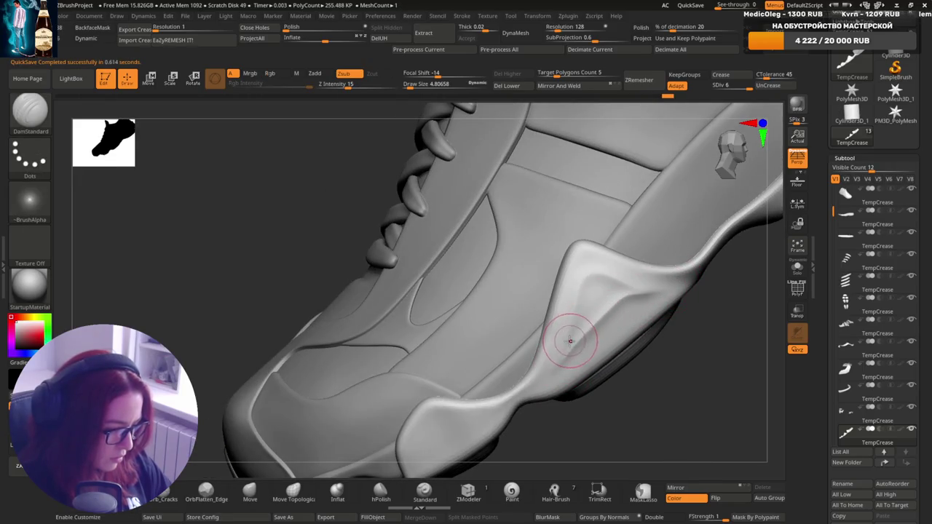
pyautogui.moveTo(579, 337)
pyautogui.mouseDown(button='right')
pyautogui.moveTo(628, 297)
pyautogui.moveTo(623, 306)
pyautogui.moveTo(619, 291)
pyautogui.moveTo(677, 296)
pyautogui.moveTo(645, 302)
pyautogui.moveTo(537, 431)
pyautogui.mouseUp(button='right')
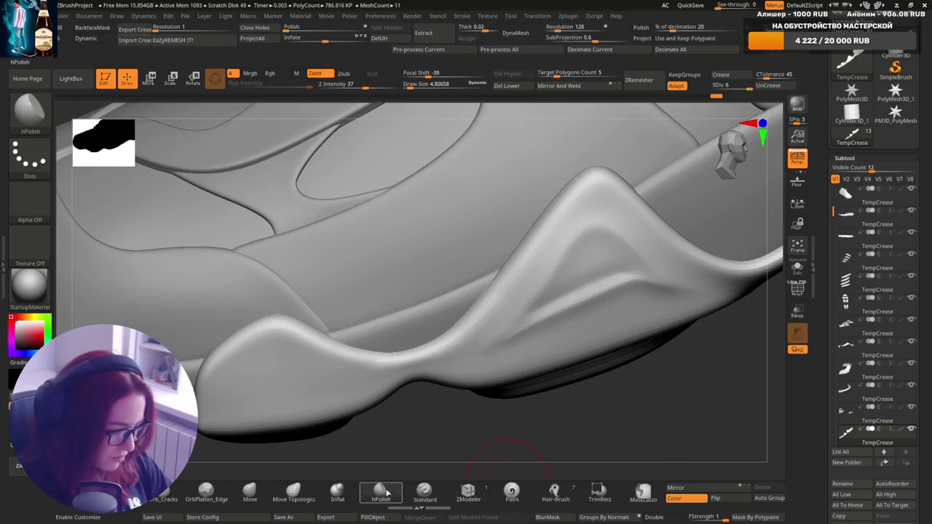
pyautogui.press('s')
pyautogui.moveTo(610, 273); pyautogui.dragTo(602, 273)
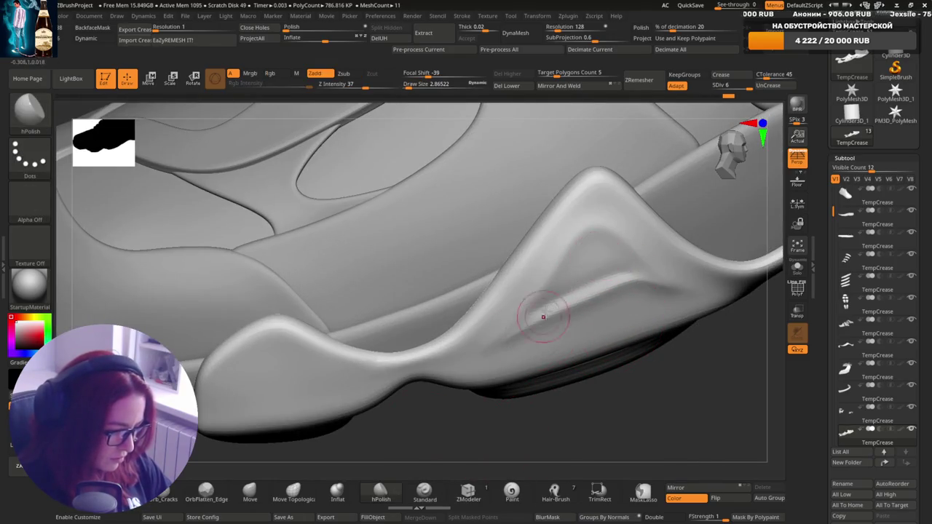
pyautogui.press('s')
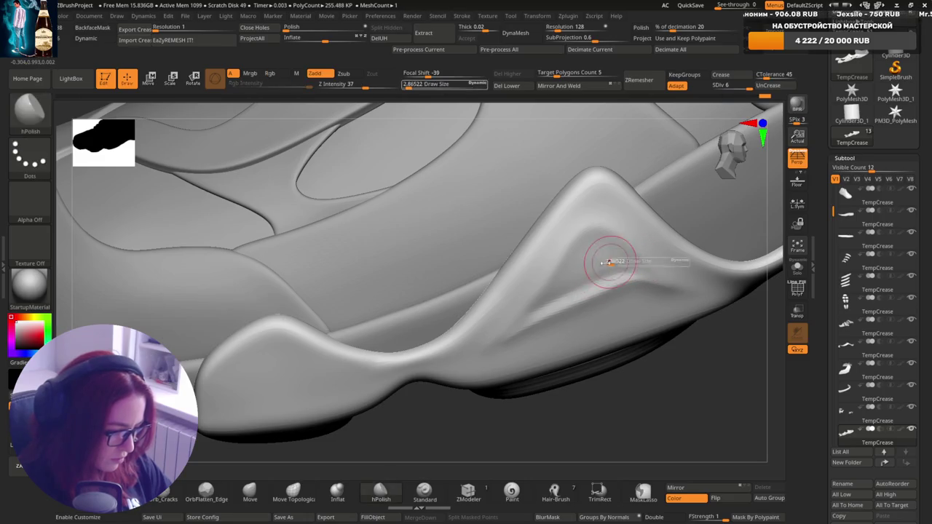
pyautogui.moveTo(584, 271); pyautogui.dragTo(588, 262)
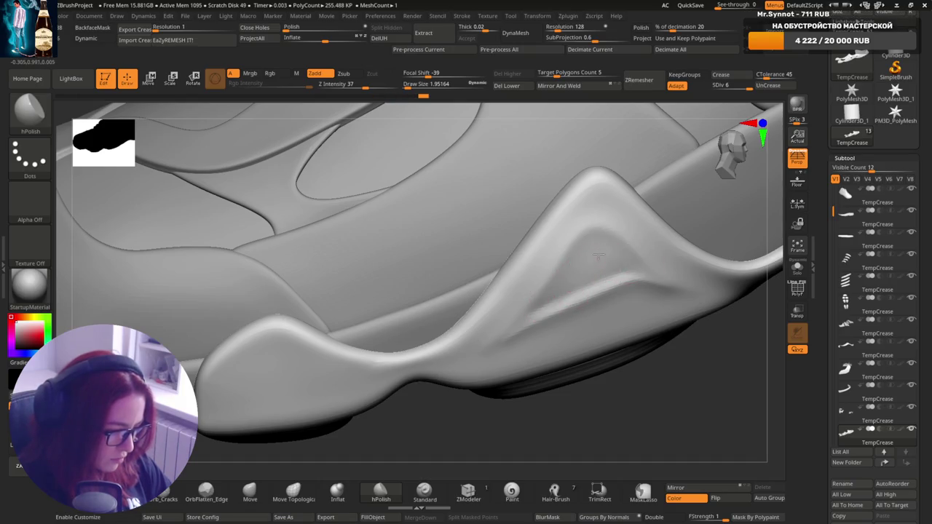
pyautogui.press('shift')
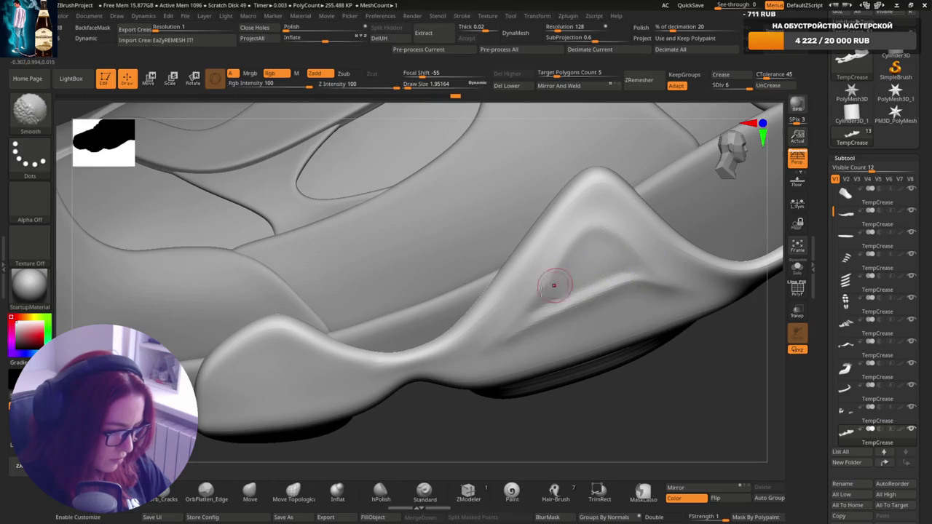